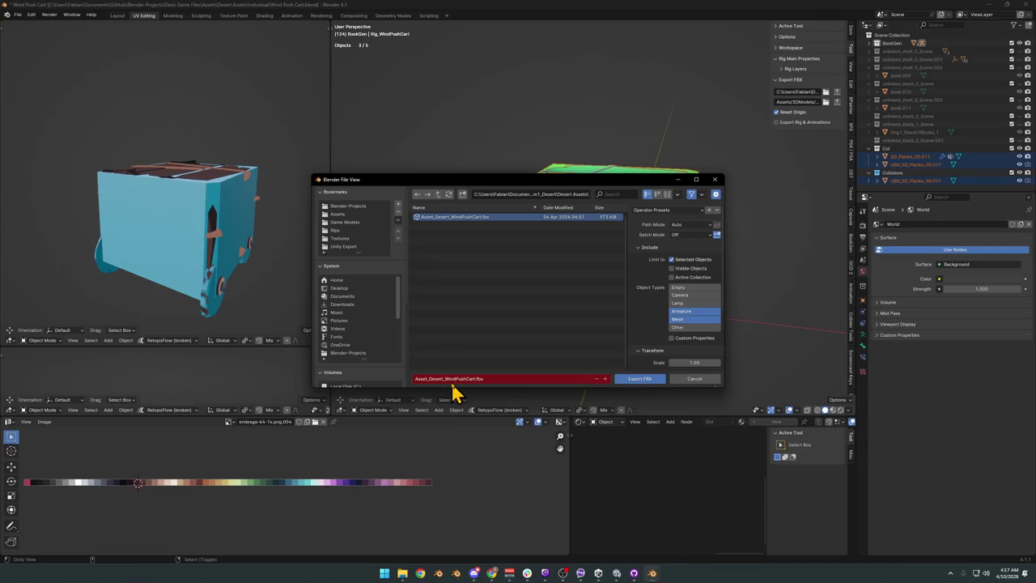
Export the cart as Asset_Desert_WindPushCart.fbx and view the reimported cart in Unity's scene
click(637, 380)
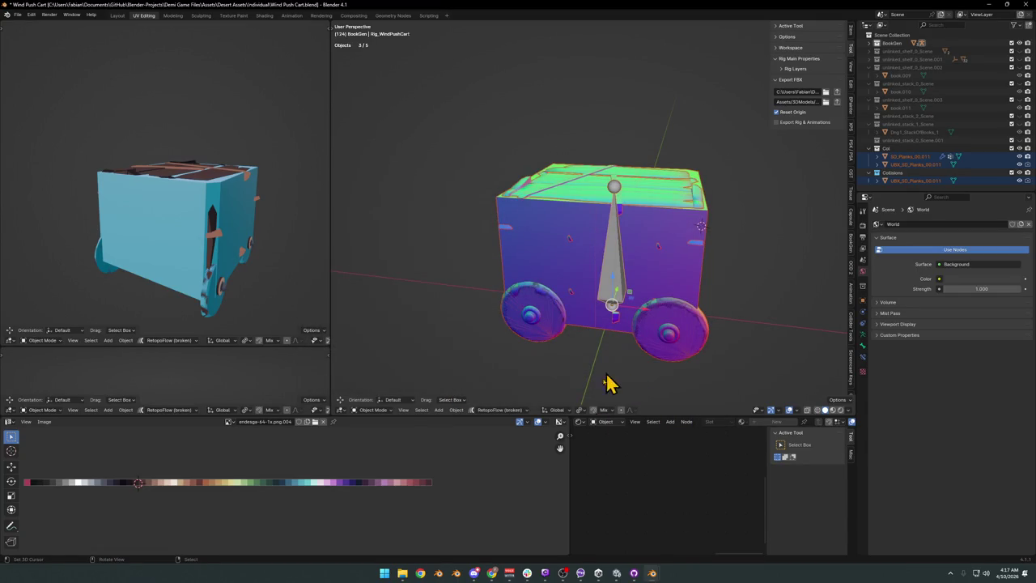
click(619, 574)
mouse_move(518, 149)
mouse_down()
mouse_move(578, 213)
mouse_move(645, 203)
mouse_move(594, 156)
mouse_up()
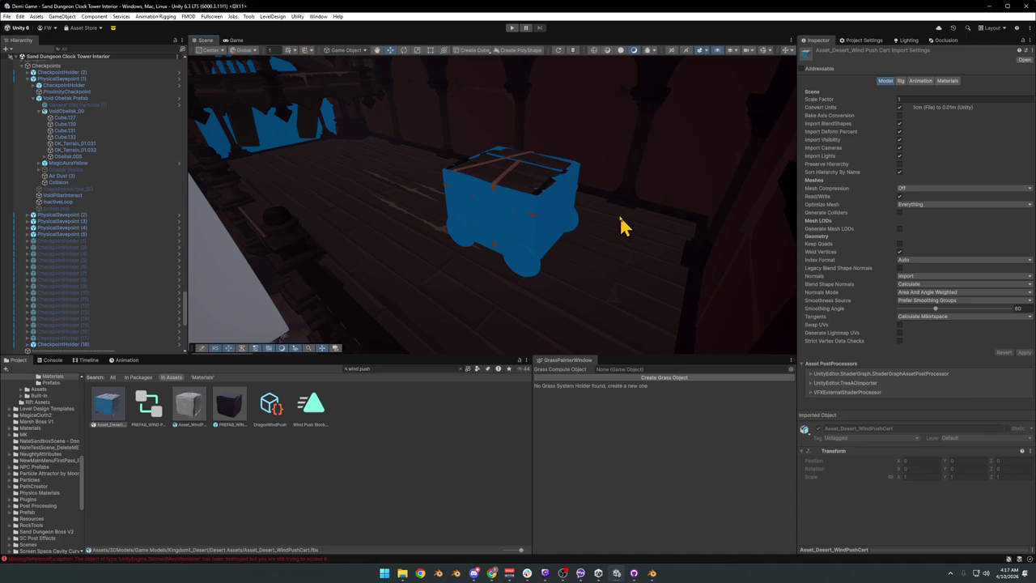
Disable the UBX_SD_Planks_00.011 collision mesh under WindCartSetup (1) to reveal the cart's planks
drag(596, 222, 571, 213)
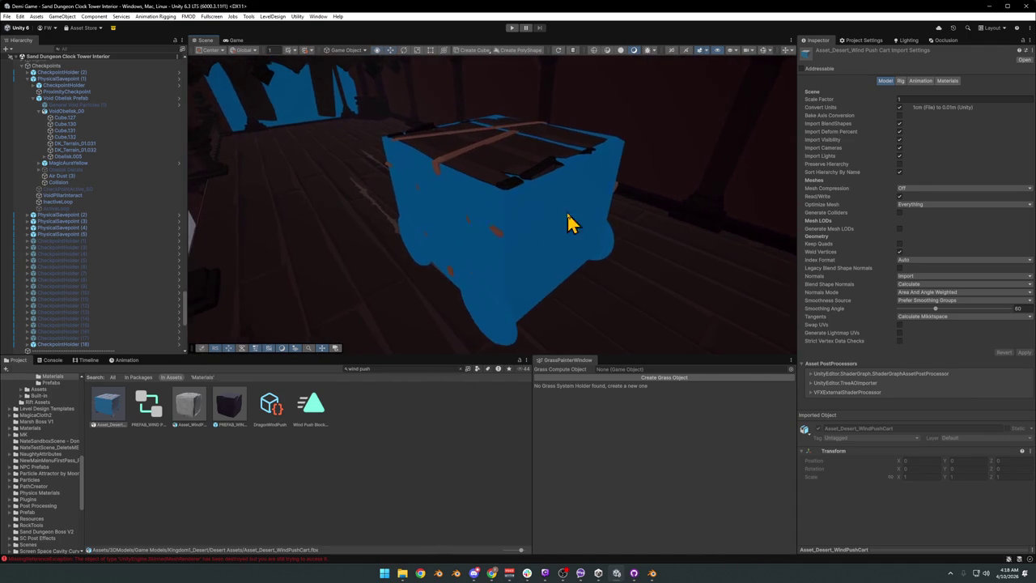
click(497, 233)
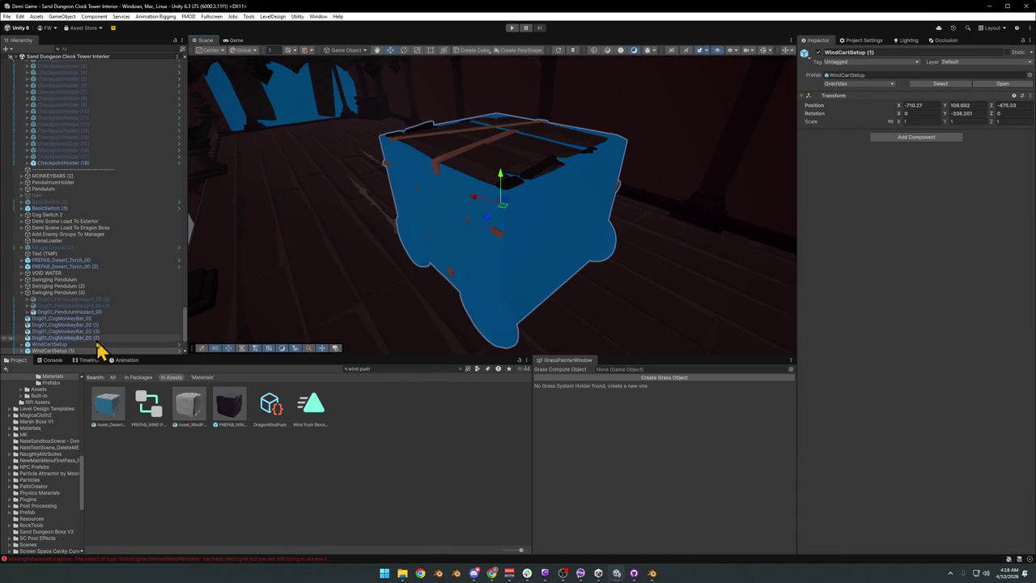
scroll(106, 316, down, 2)
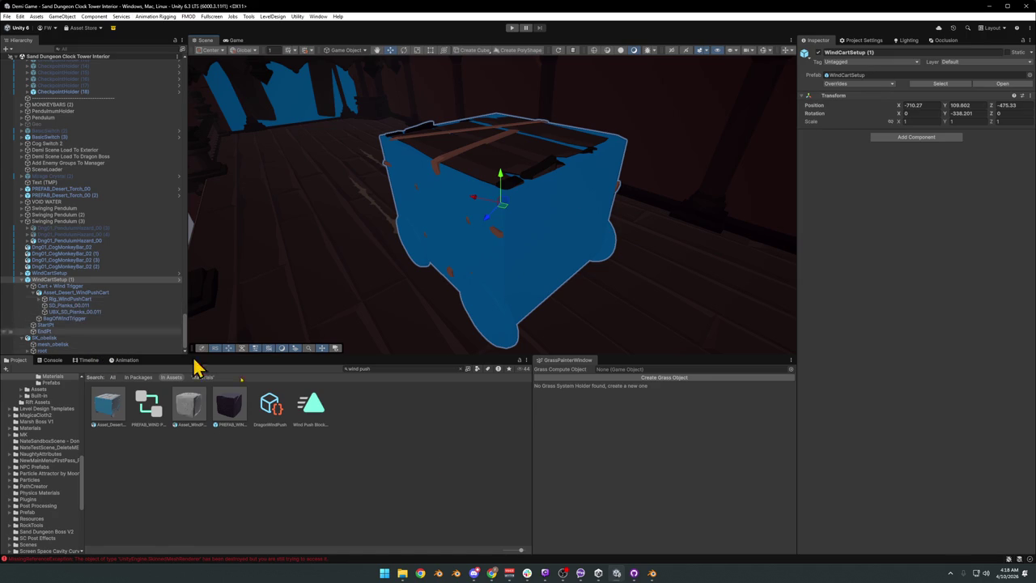
click(502, 267)
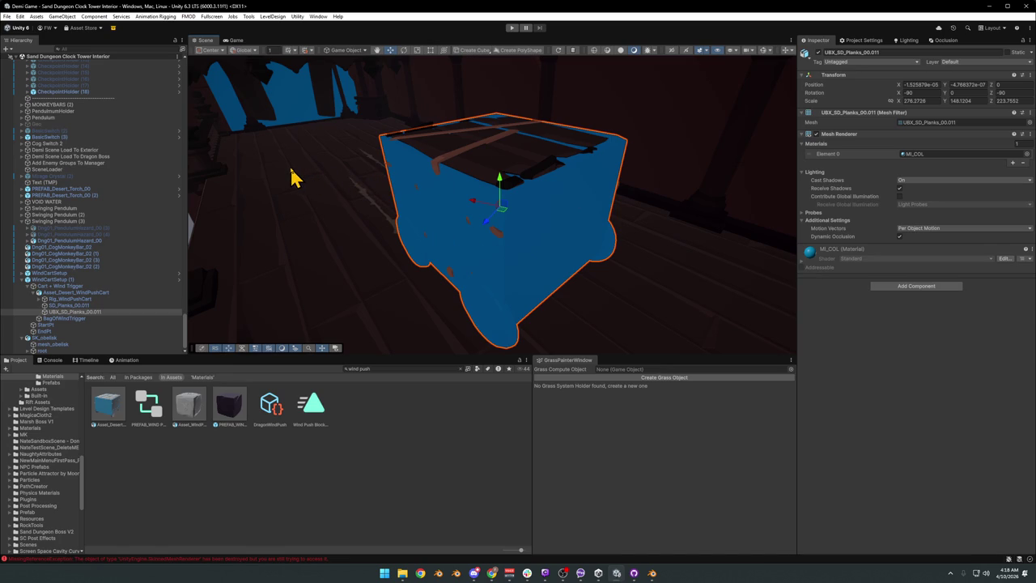
click(819, 52)
click(818, 53)
click(818, 52)
mouse_move(631, 162)
mouse_down()
mouse_move(652, 134)
mouse_move(677, 122)
mouse_move(594, 151)
mouse_up()
In GitHub Desktop, discard the changes to Asset_Desert_WindPushCart.fbx and its .meta file
click(634, 574)
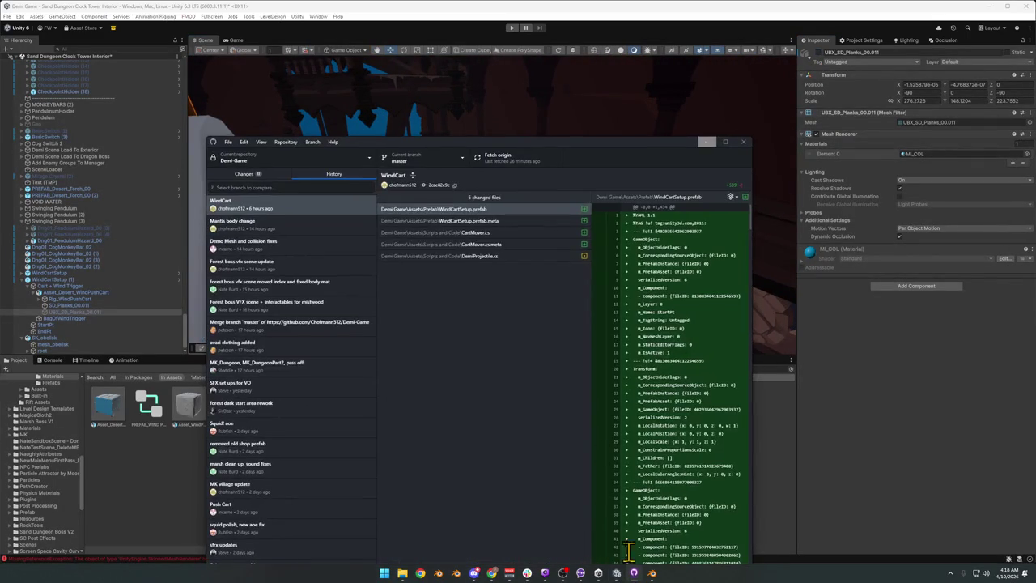
click(250, 177)
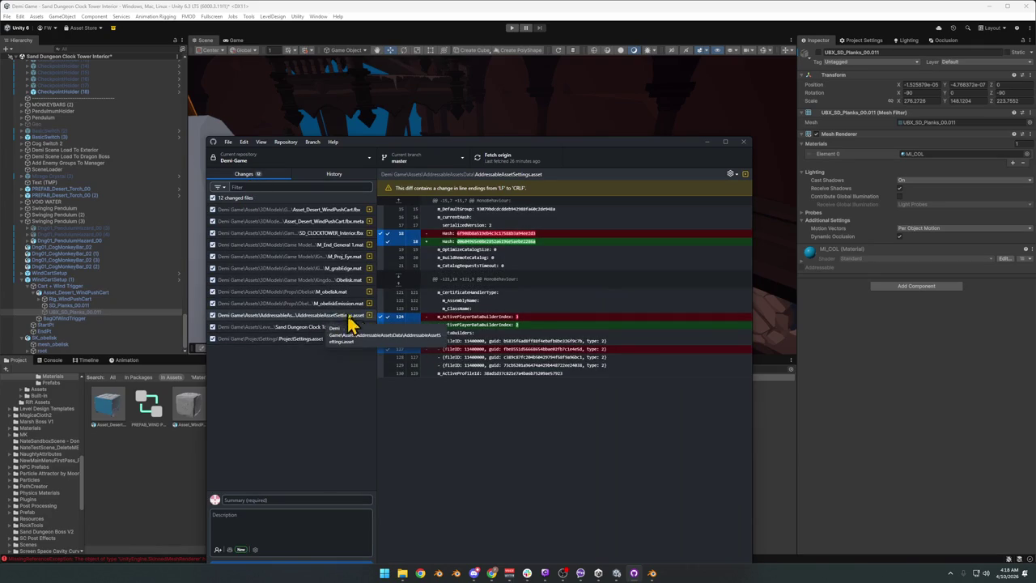
drag(374, 310, 433, 307)
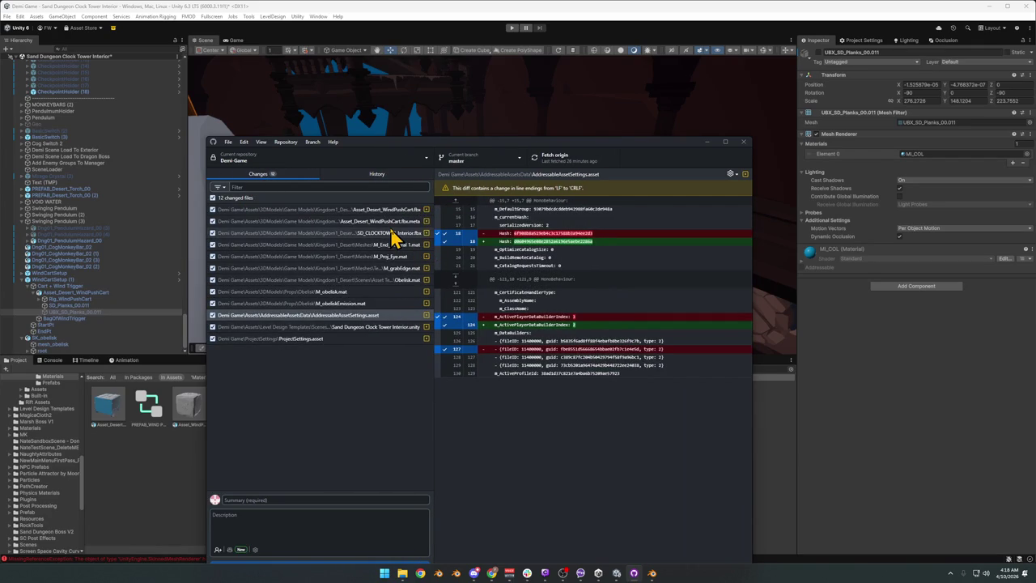
right_click(404, 212)
click(435, 231)
right_click(368, 213)
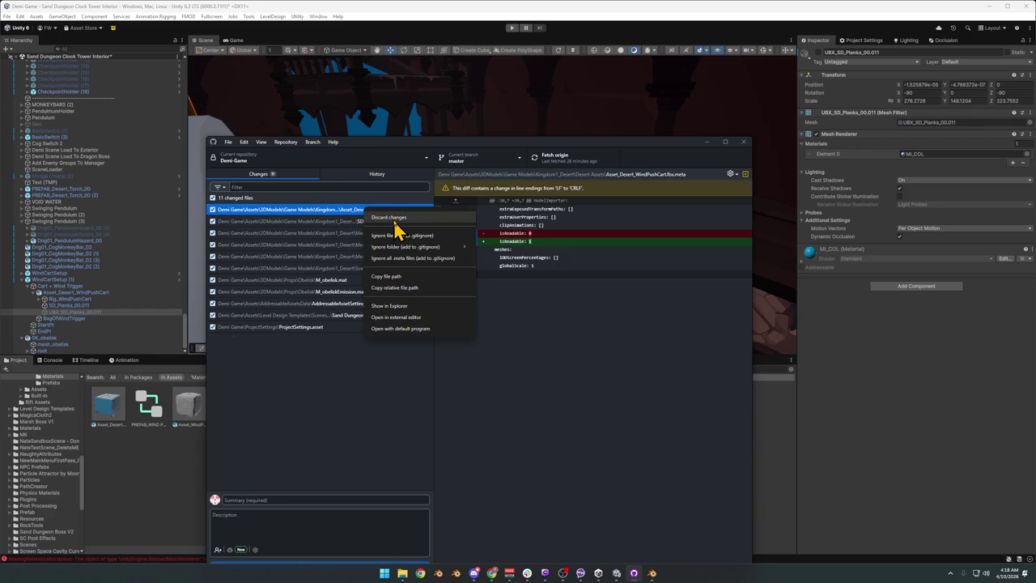
click(394, 220)
Back in Unity, frame the reverted cart and select the Asset_Desert_WindPushCart model asset
click(855, 365)
mouse_move(490, 254)
mouse_down()
mouse_move(567, 268)
mouse_move(556, 267)
mouse_up()
click(116, 419)
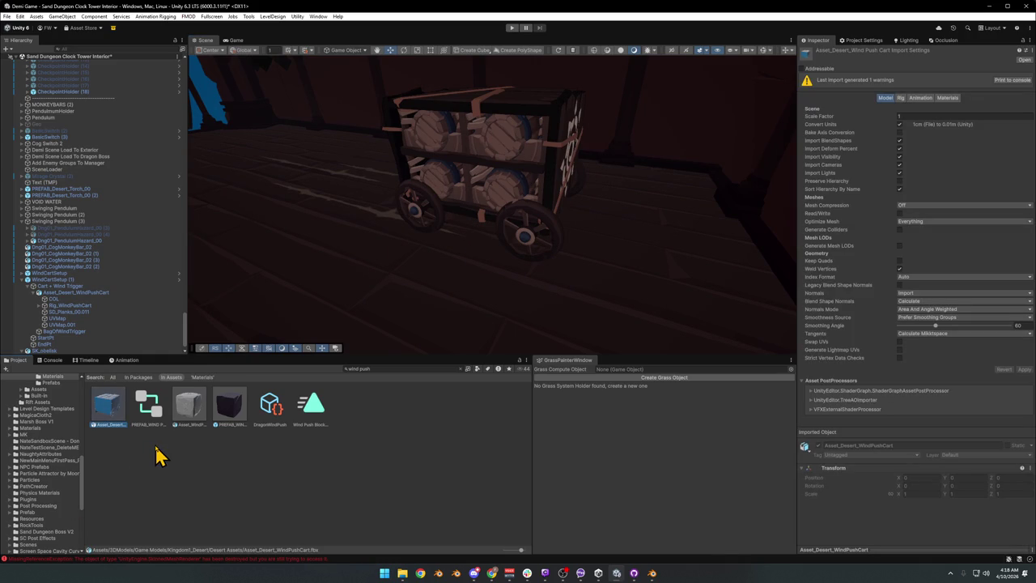
Drop an Asset_Desert_WindPushCart instance into the scene, frame it, and minimize Unity
mouse_move(108, 412)
mouse_down()
mouse_move(310, 293)
mouse_move(285, 246)
mouse_up()
key(f)
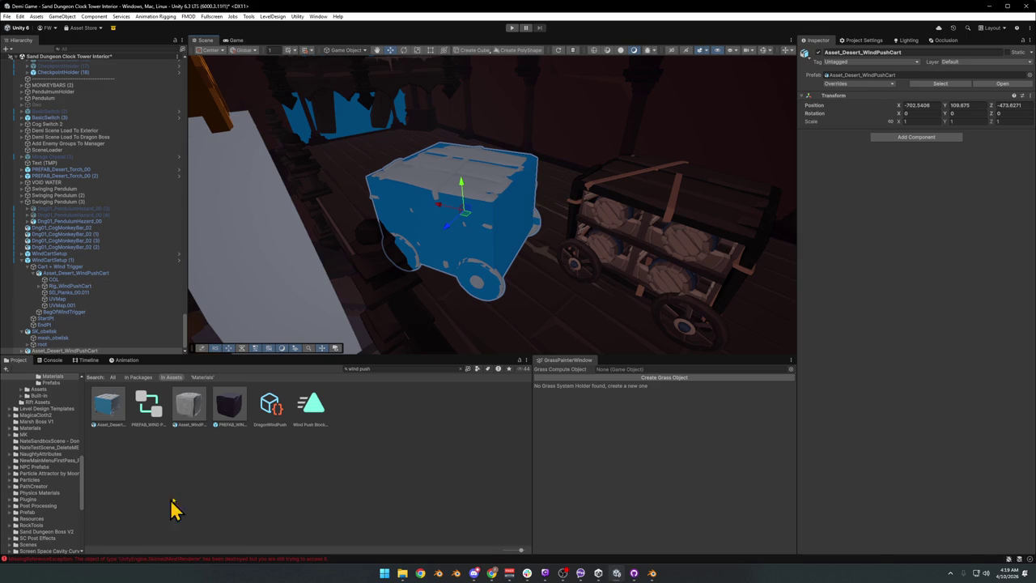
click(991, 7)
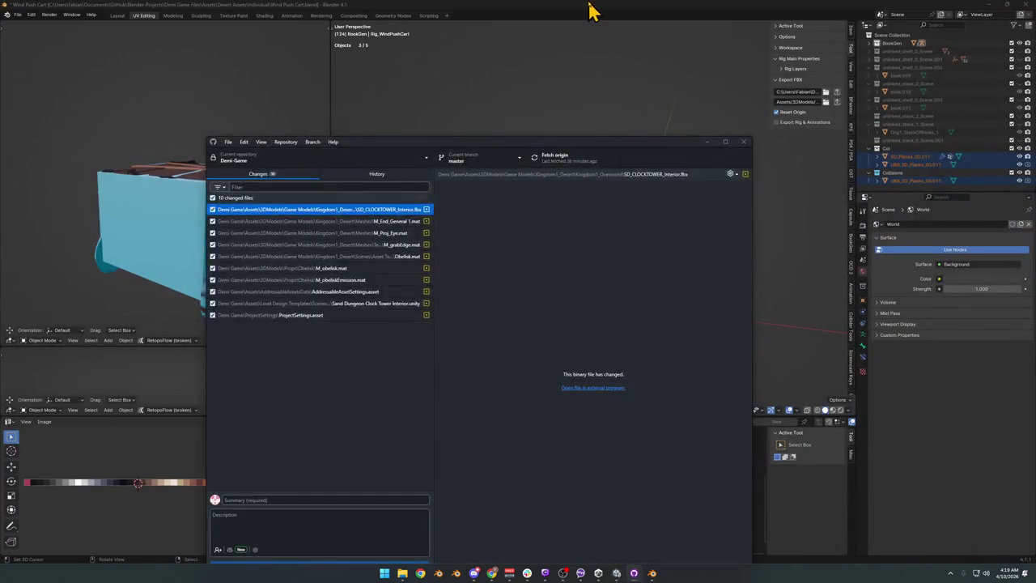
Isolate the cart rig in local view, clear the selection, and orbit to a frontal view
click(589, 9)
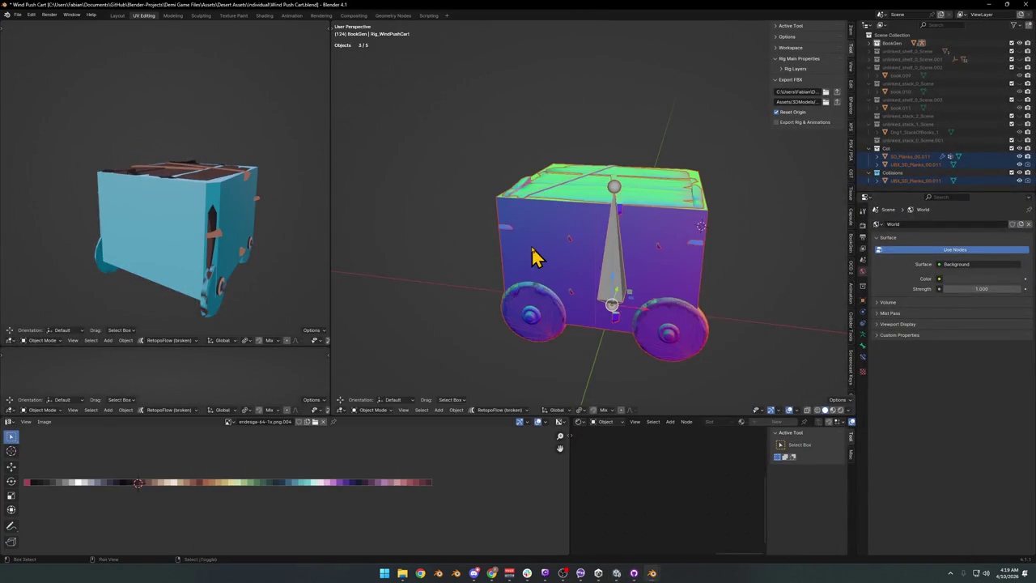
click(609, 251)
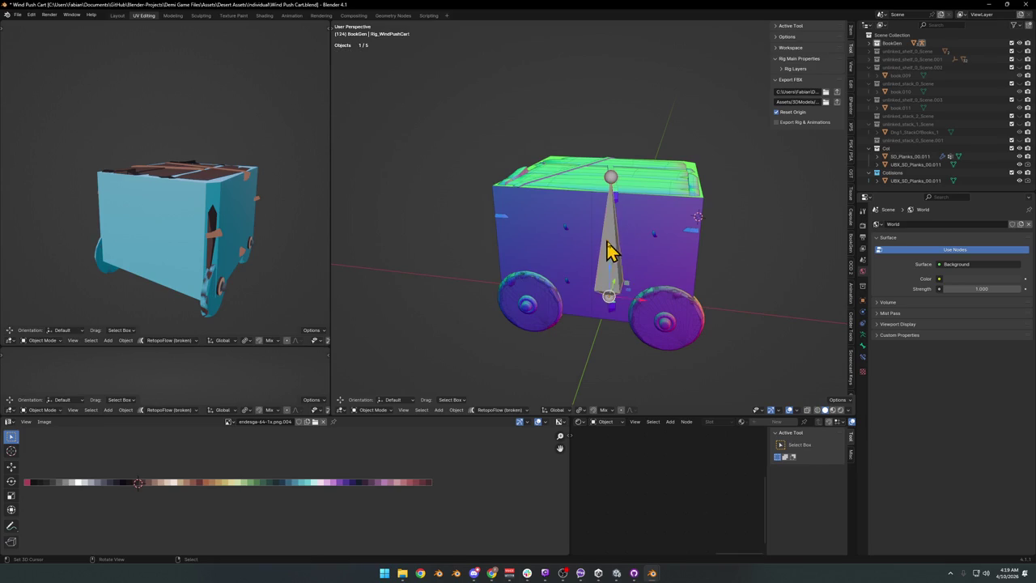
scroll(664, 254, down, 2)
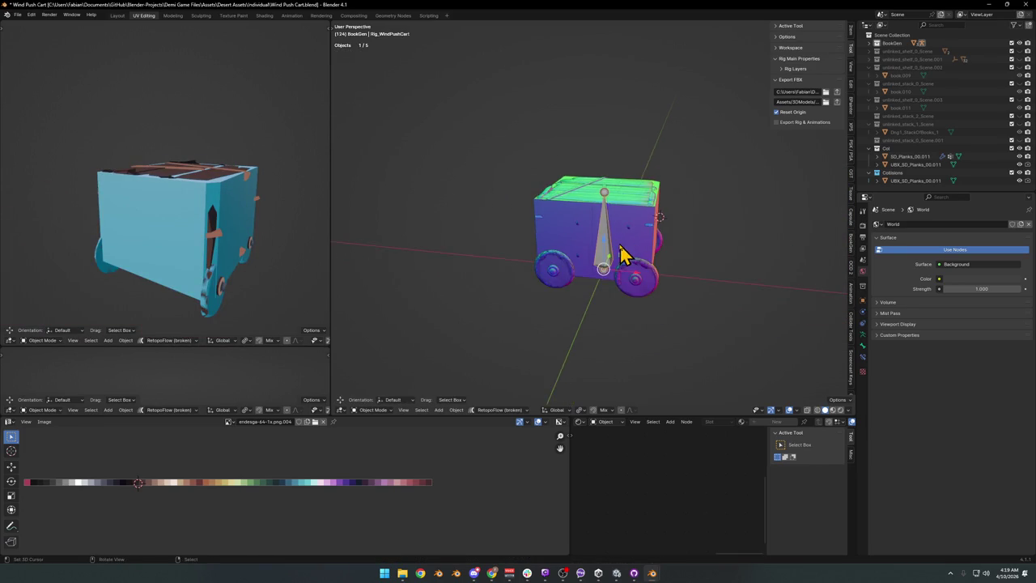
key(KP_Divide)
key(KP_Divide)
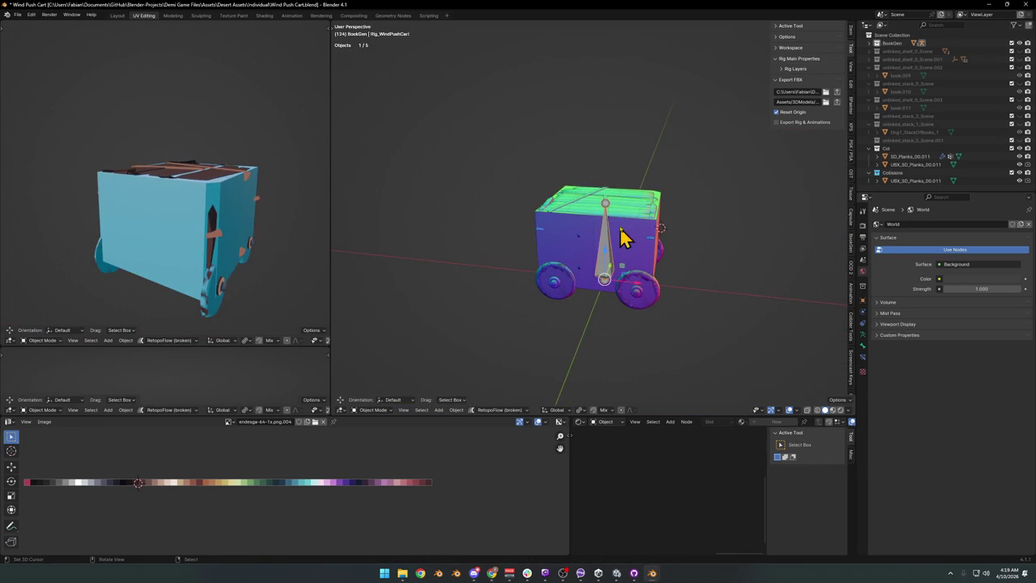
click(611, 149)
drag(615, 220, 597, 209)
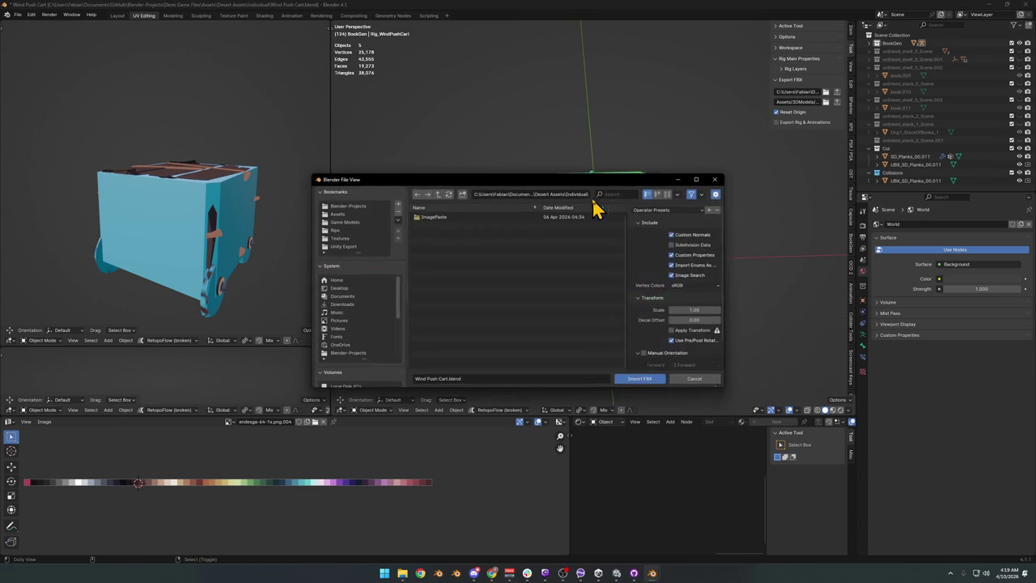
Import Asset_Desert_WindPushCart.fbx from the asset folder and place it beside the original cart
click(520, 195)
key(Return)
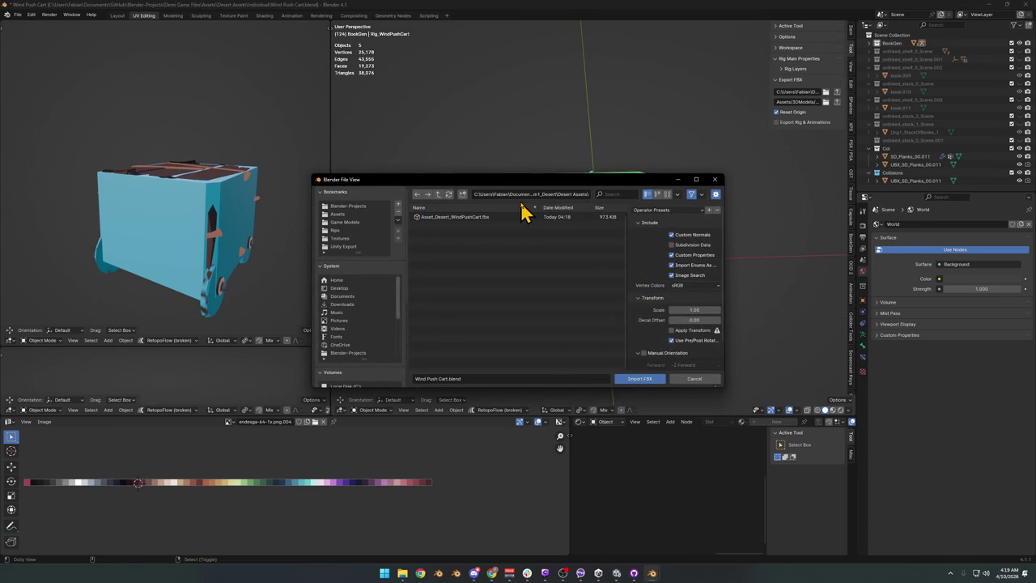
double_click(484, 219)
scroll(532, 231, down, 2)
key(g)
click(506, 243)
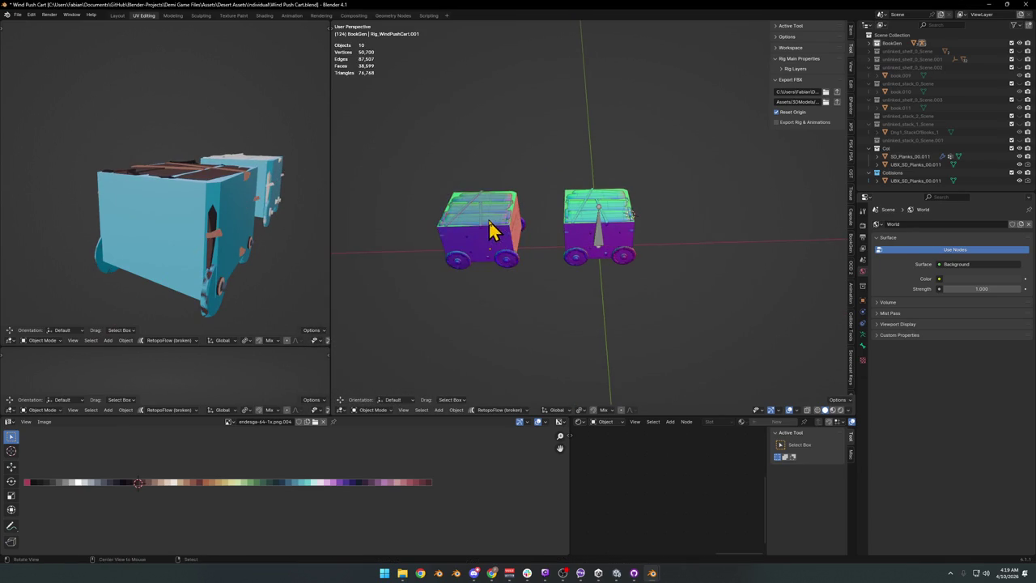
scroll(566, 240, up, 3)
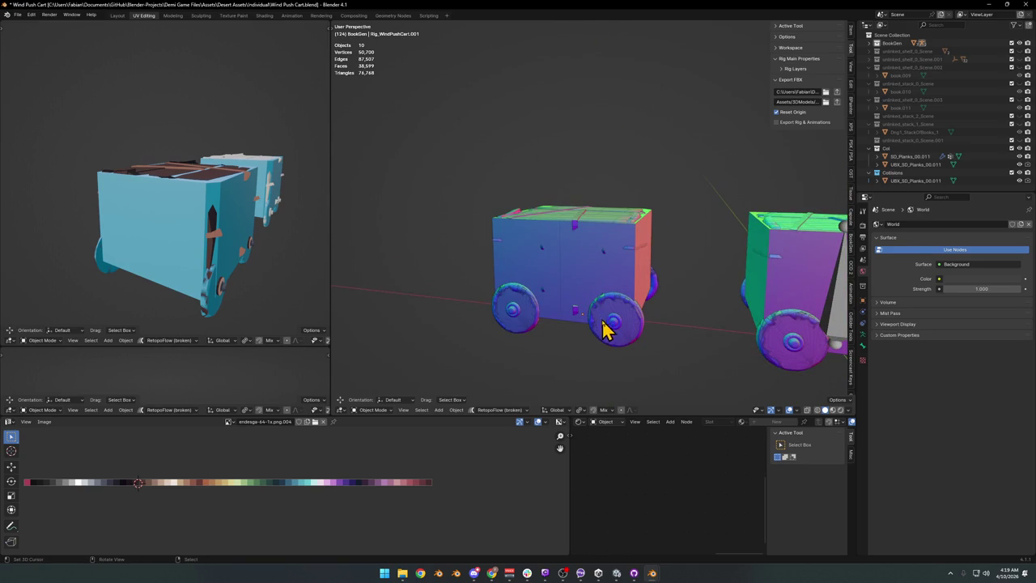
Inspect the imported cart's COL, SD_Planks_00.001 and Rig_WindPushCart.001 objects from several angles
click(531, 291)
click(530, 291)
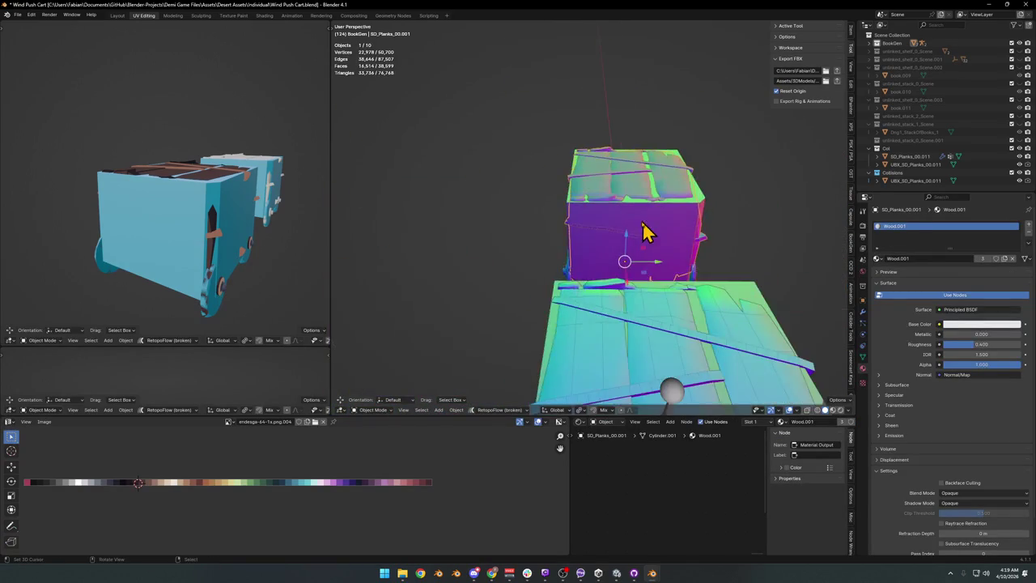
key(KP_1)
mouse_move(645, 213)
mouse_down()
mouse_move(636, 242)
mouse_move(652, 231)
mouse_move(657, 173)
mouse_move(612, 242)
mouse_up()
click(608, 226)
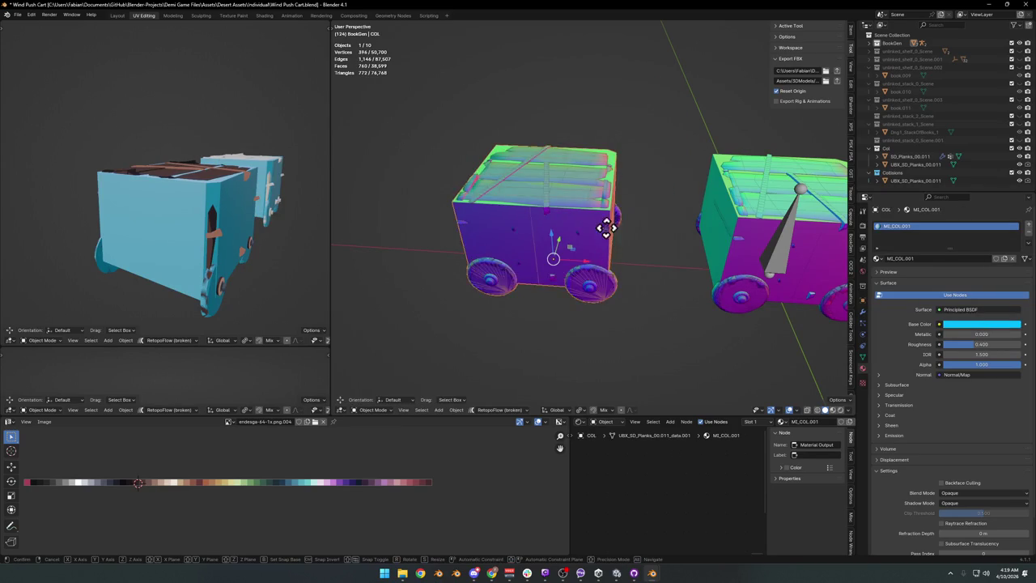
mouse_move(566, 261)
mouse_down()
mouse_move(555, 259)
mouse_move(565, 234)
mouse_move(634, 223)
mouse_move(601, 183)
mouse_move(571, 238)
mouse_up()
click(515, 301)
key(g)
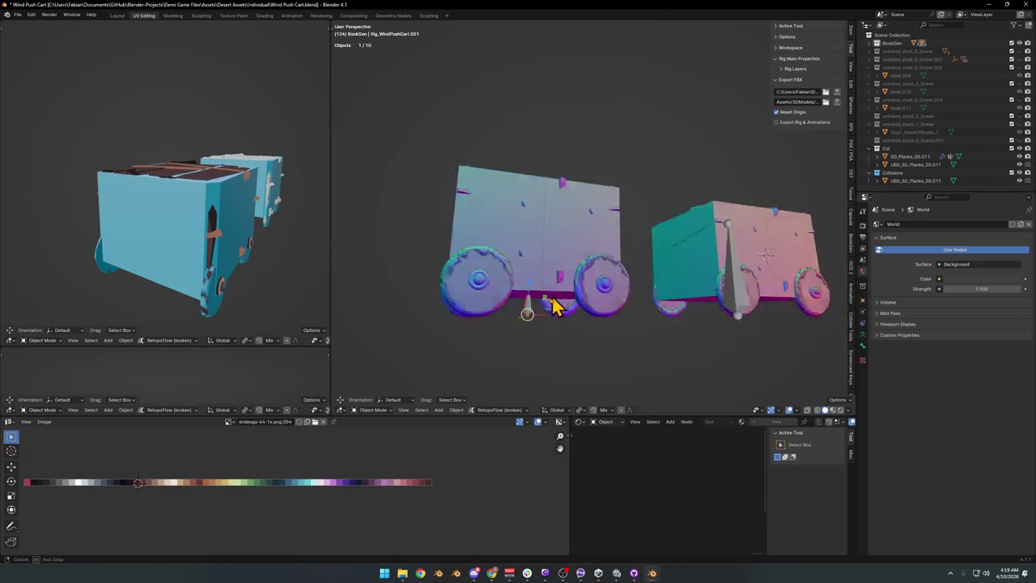
mouse_move(455, 351)
mouse_down()
mouse_move(540, 308)
mouse_move(615, 231)
mouse_up()
key(Escape)
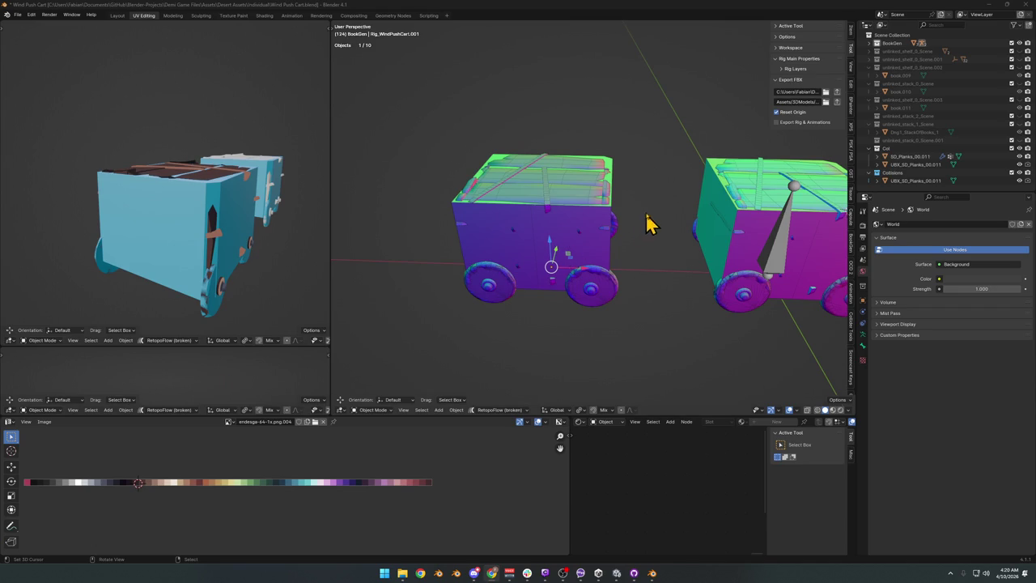
Select the original cart's rig, UBX_SD_Planks_00.011 and the SD_Planks mesh
drag(641, 226, 562, 282)
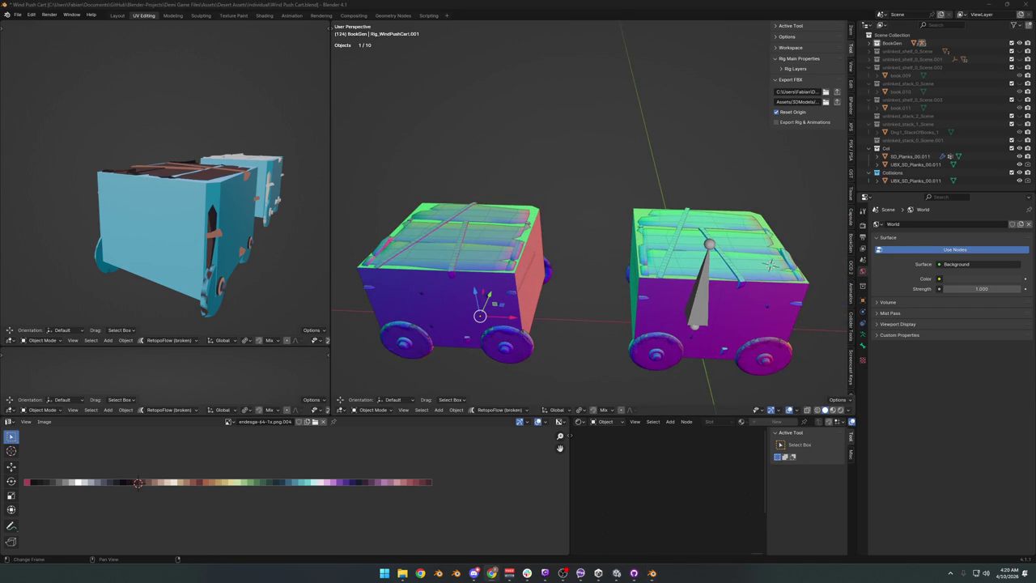
scroll(615, 330, up, 4)
click(647, 338)
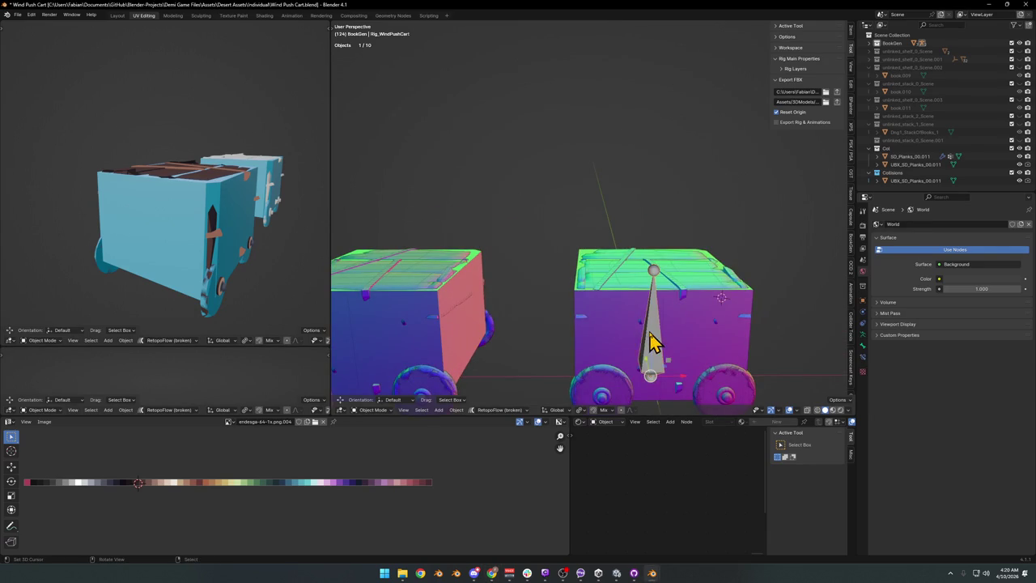
shift+click(580, 310)
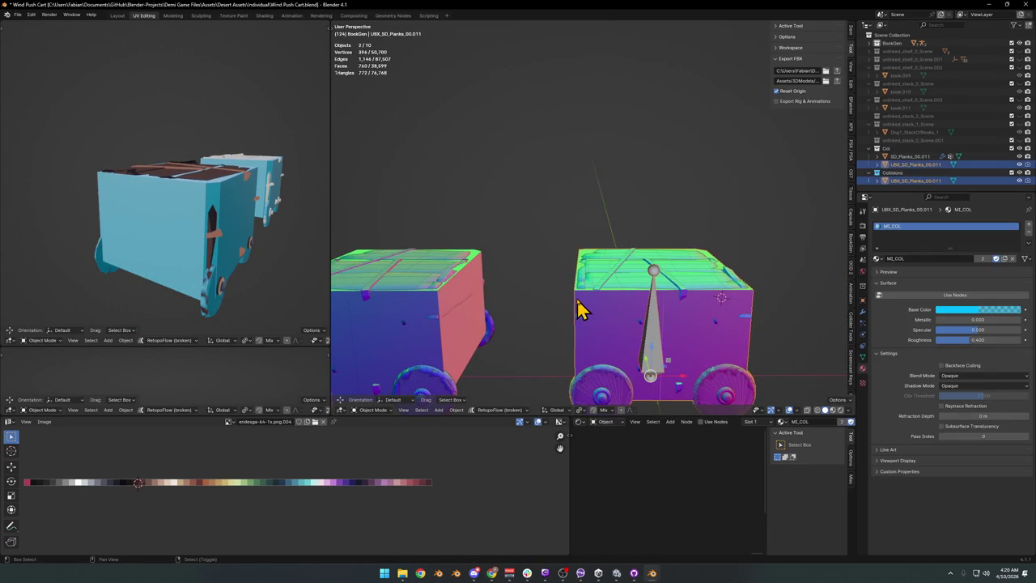
mouse_move(635, 283)
mouse_down()
mouse_move(611, 319)
mouse_move(630, 311)
mouse_up()
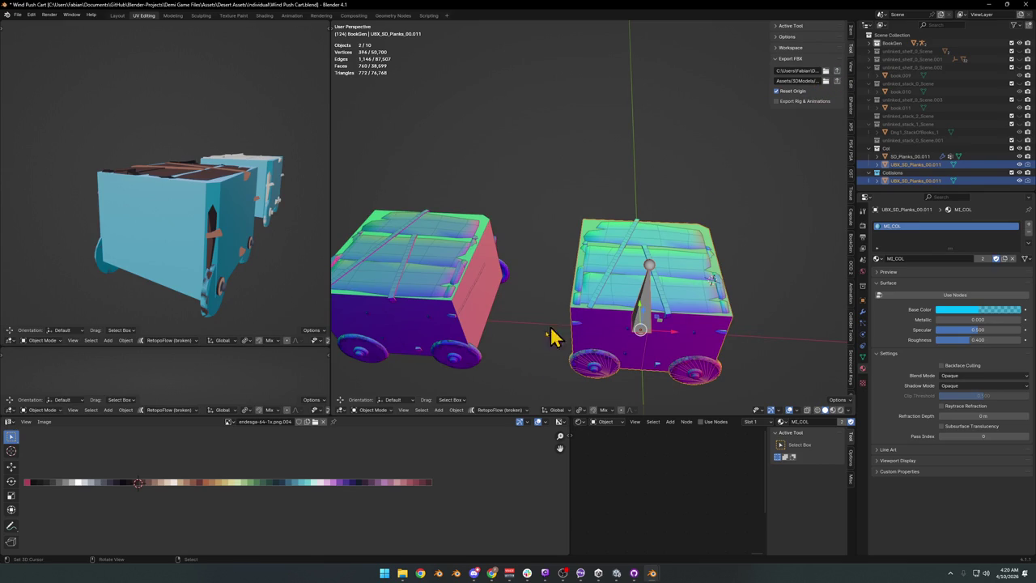
key(c)
click(635, 316)
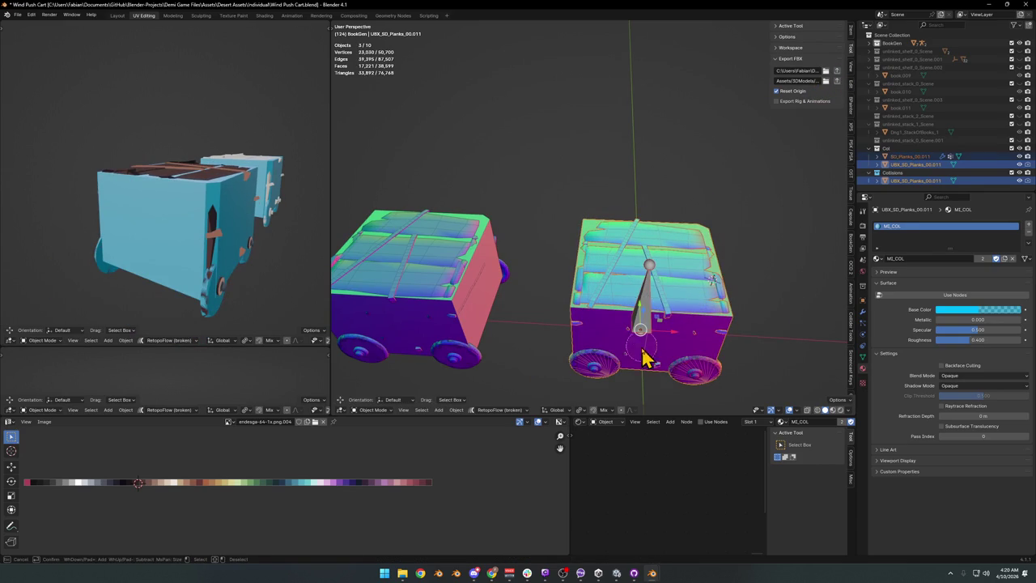
right_click(641, 285)
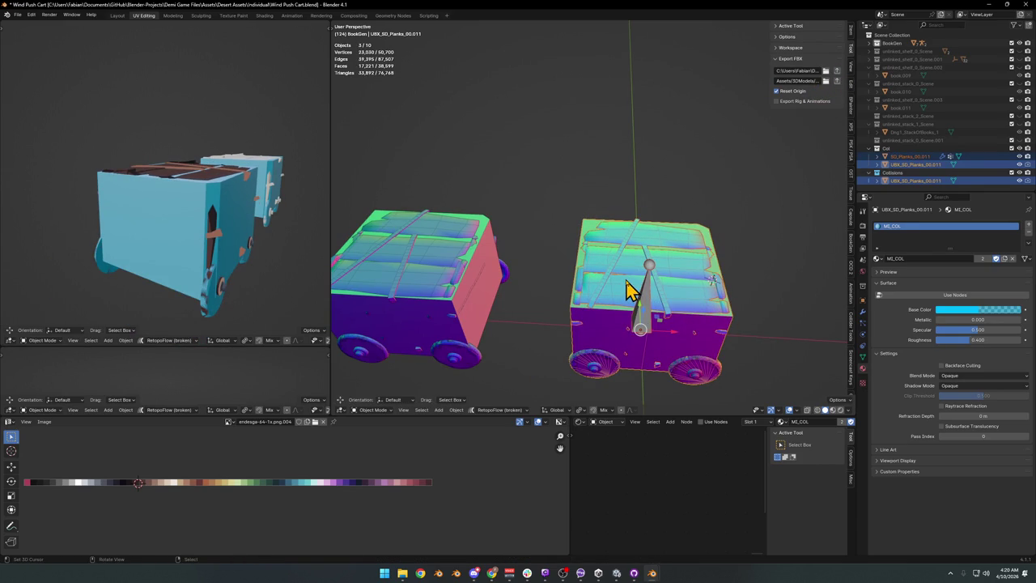
Export the selection over the existing Asset_Desert_WindPushCart.fbx
key(ctrl+shift+e)
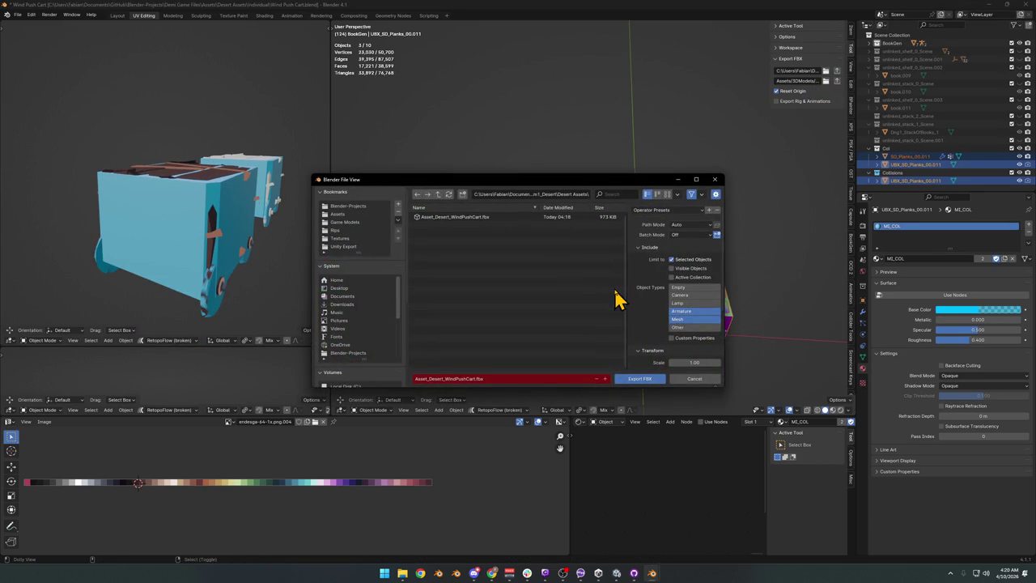
click(485, 227)
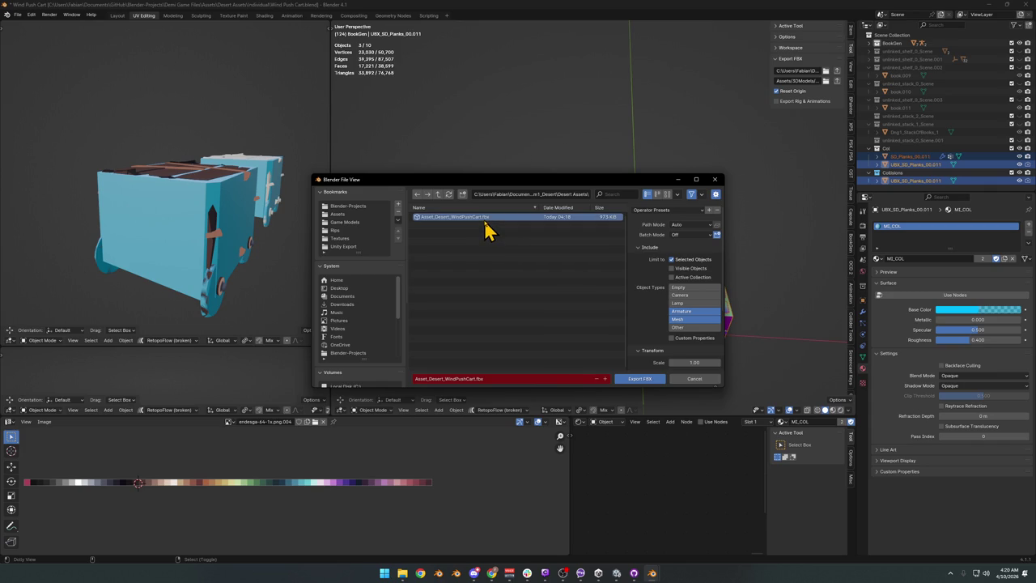
click(625, 383)
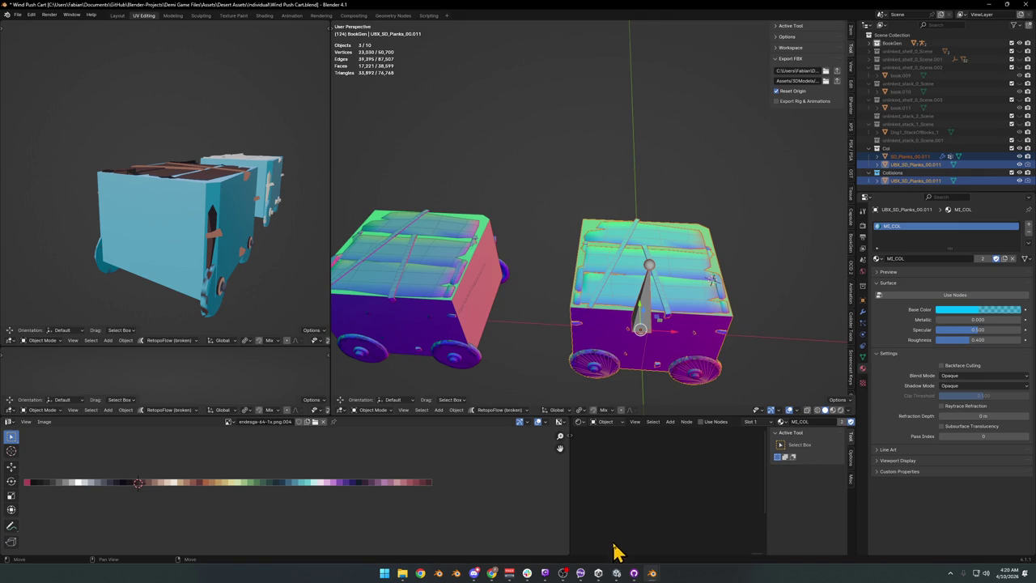
Check the cart in Unity and discard the Asset_Desert_WindPushCart.fbx change in GitHub Desktop
click(616, 572)
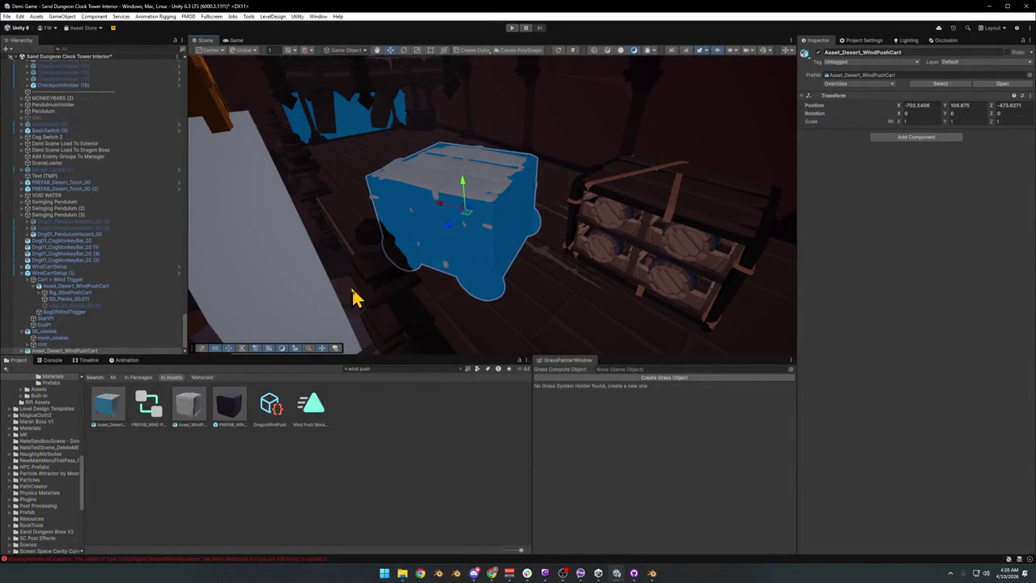
click(634, 578)
click(427, 221)
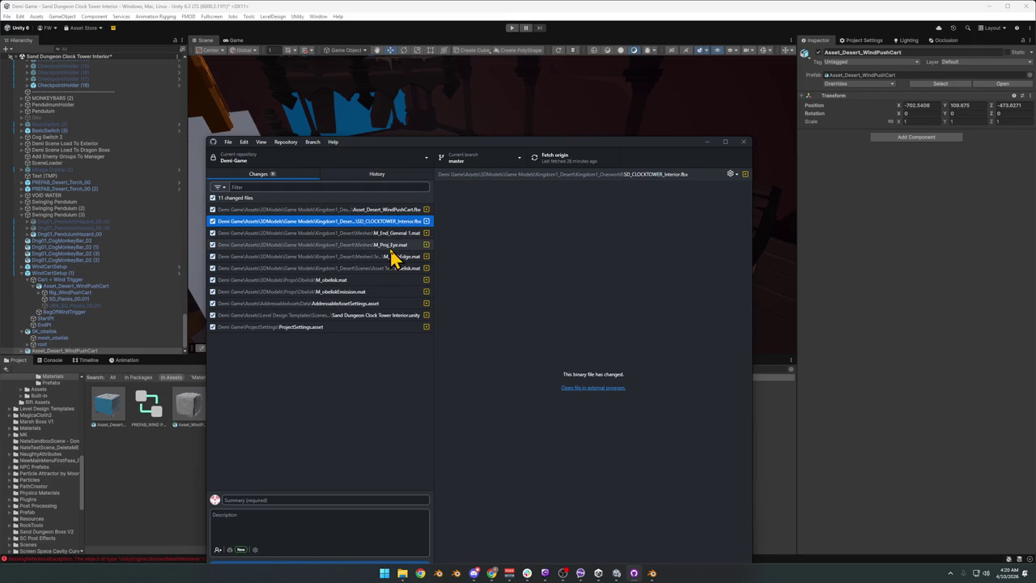
click(402, 211)
right_click(402, 215)
click(429, 220)
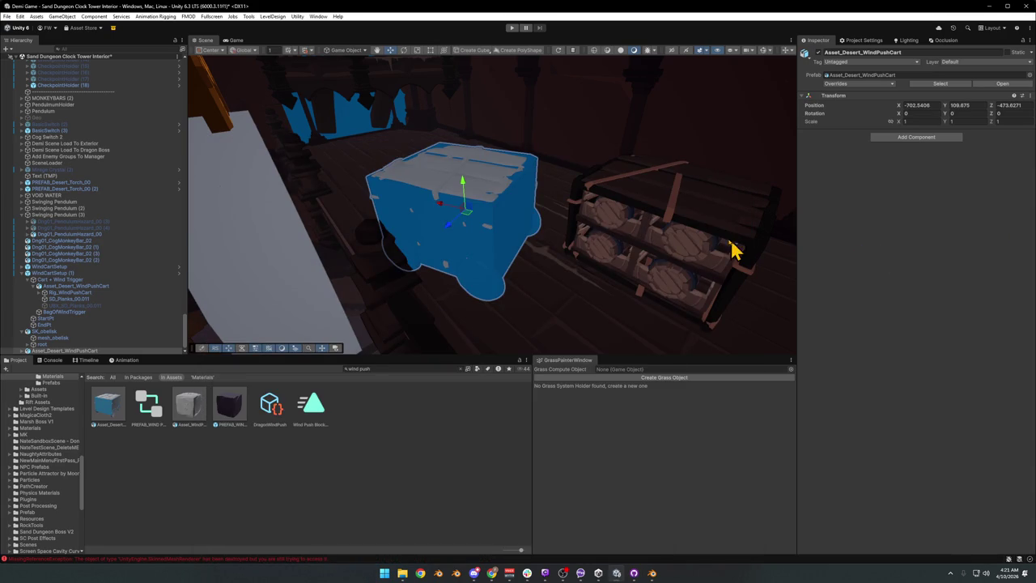
drag(599, 241, 603, 228)
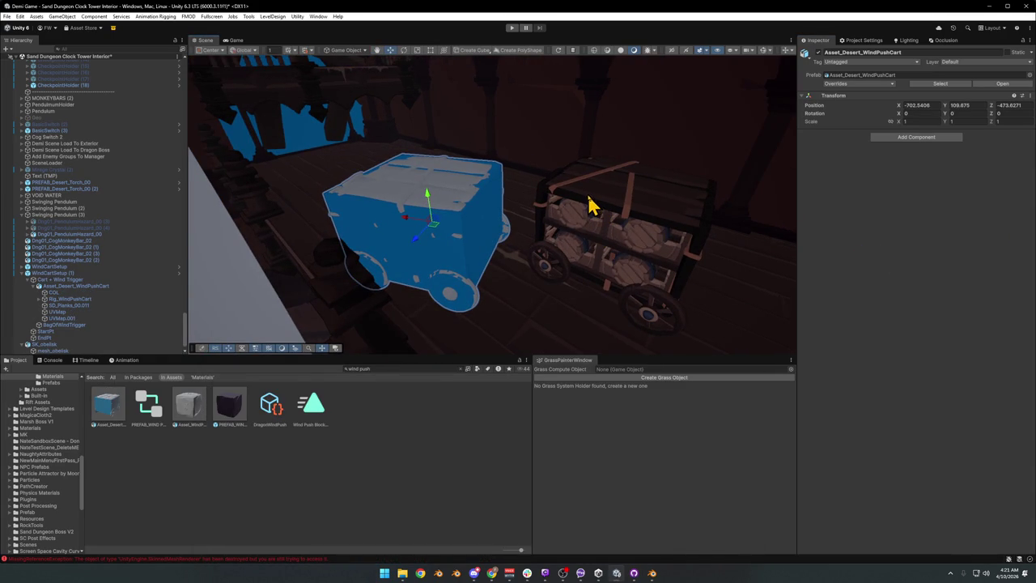
In Blender, hide UBX_SD_Planks_00.011 and the blue collision cart, then save the blend file
click(988, 6)
click(624, 7)
mouse_move(635, 267)
mouse_down()
mouse_move(555, 280)
mouse_move(629, 254)
mouse_move(555, 273)
mouse_move(594, 289)
mouse_move(606, 273)
mouse_move(629, 284)
mouse_move(635, 275)
mouse_move(458, 262)
mouse_move(655, 259)
mouse_move(527, 293)
mouse_move(610, 235)
mouse_move(580, 265)
mouse_move(575, 254)
mouse_move(633, 254)
mouse_move(592, 268)
mouse_up()
click(555, 273)
key(h)
click(451, 270)
key(h)
key(ctrl+s)
mouse_move(666, 273)
mouse_down()
mouse_move(682, 267)
mouse_move(745, 282)
mouse_move(639, 245)
mouse_move(518, 254)
mouse_move(518, 227)
mouse_move(682, 251)
mouse_move(659, 263)
mouse_up()
click(684, 271)
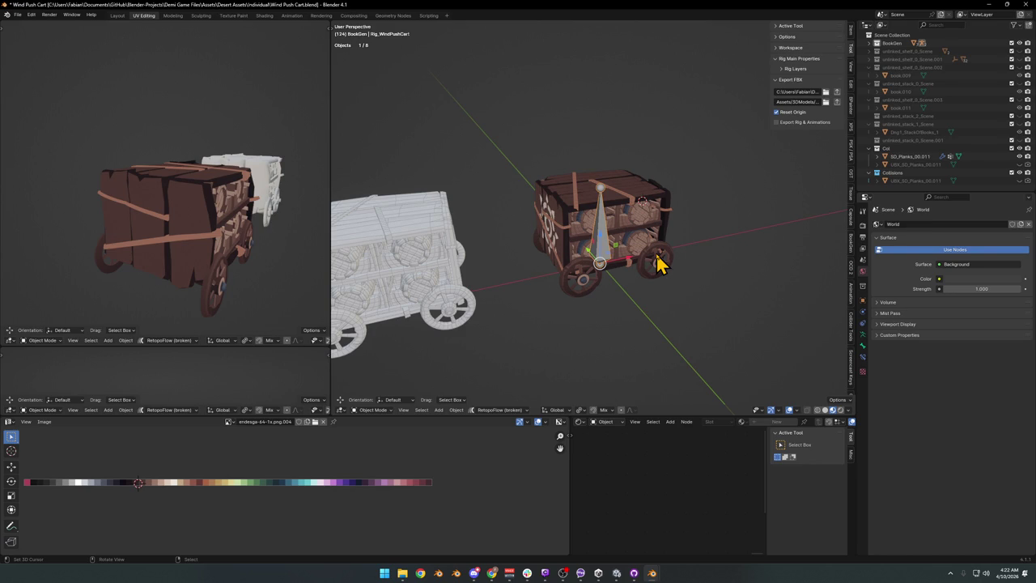
scroll(639, 222, up, 5)
scroll(564, 253, down, 6)
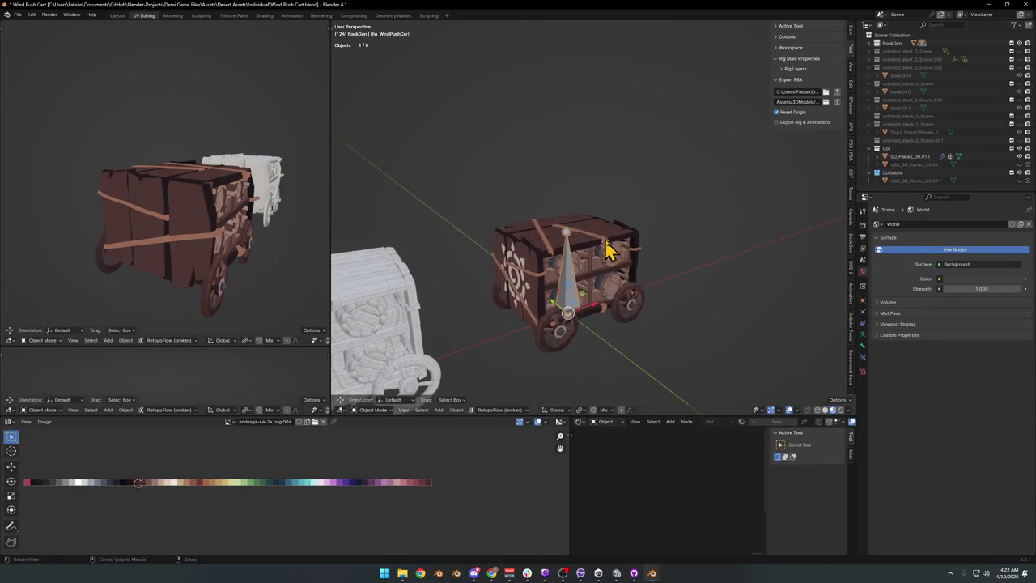
key(KP_6)
key(KP_6)
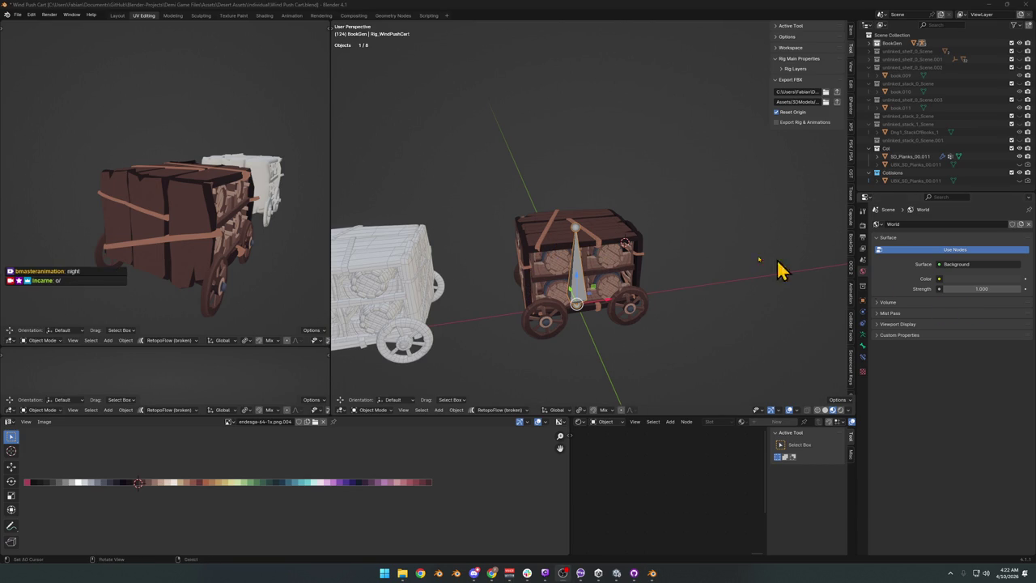
Reveal the hidden collision objects, then hide only the blue UBX_SD_Planks_00.011 box
mouse_move(535, 247)
mouse_down()
mouse_move(634, 268)
mouse_move(504, 264)
mouse_move(613, 270)
mouse_up()
key(ctrl+v)
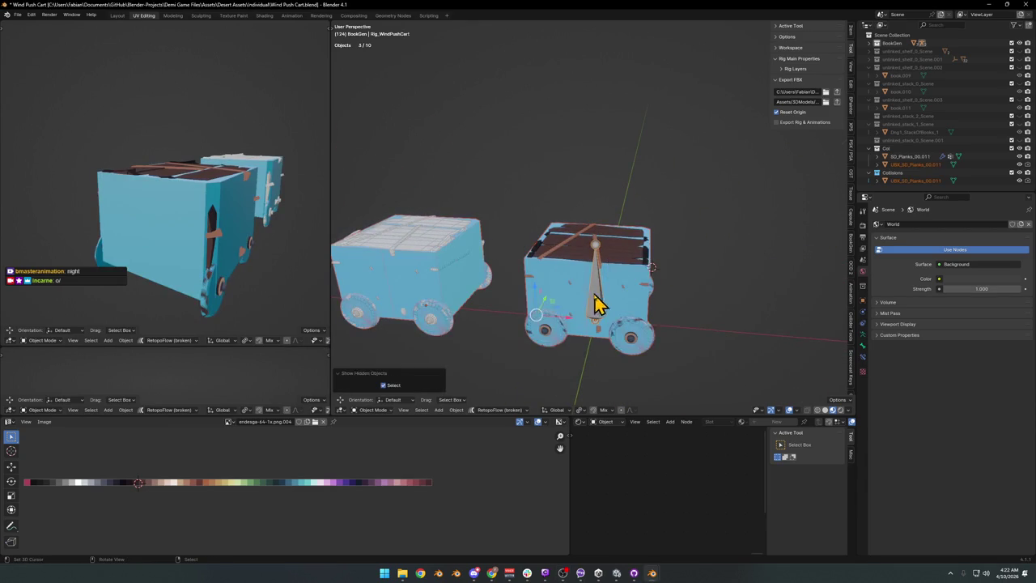
key(g)
right_click(539, 323)
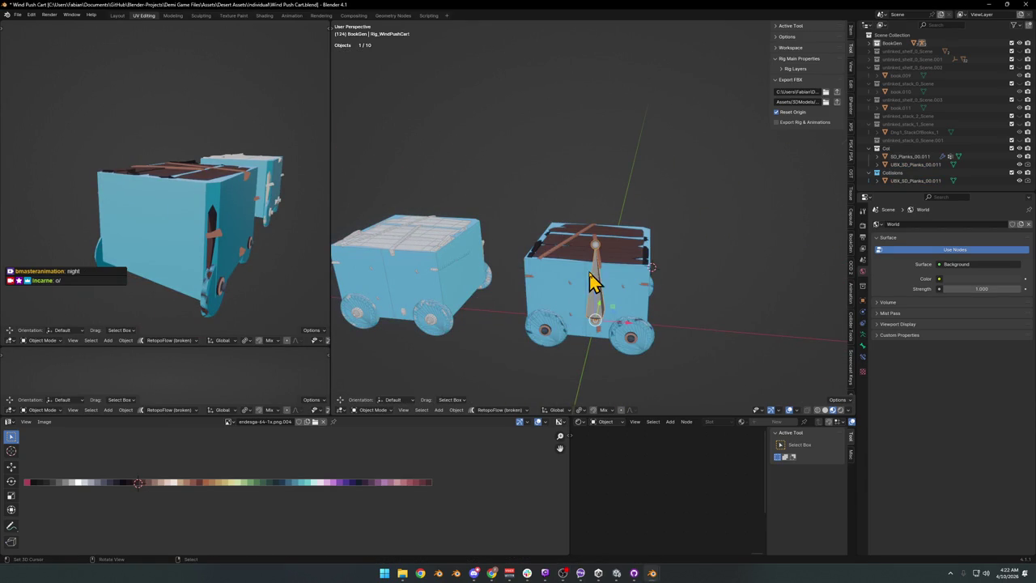
key(c)
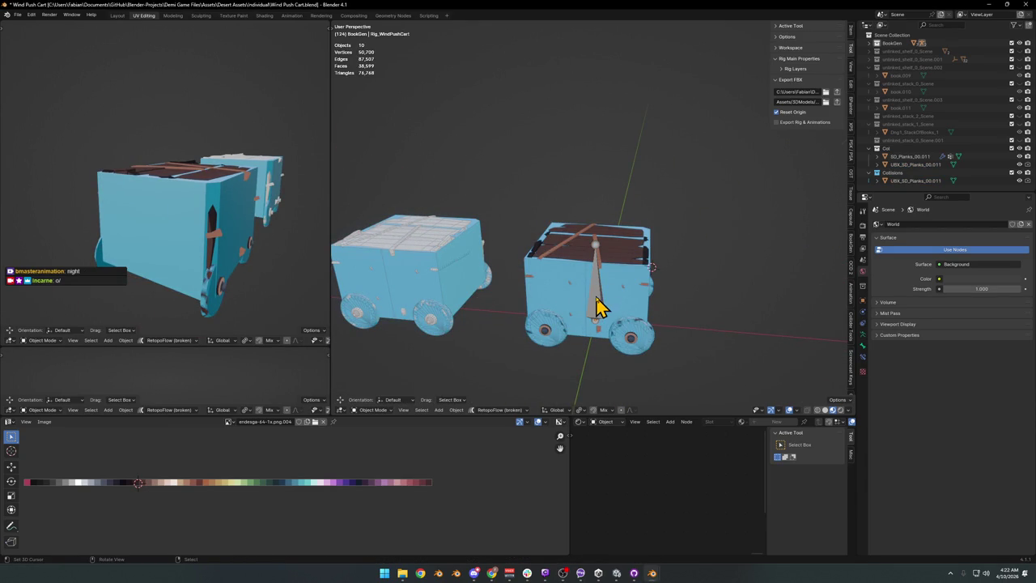
click(601, 240)
key(g)
right_click(640, 207)
key(h)
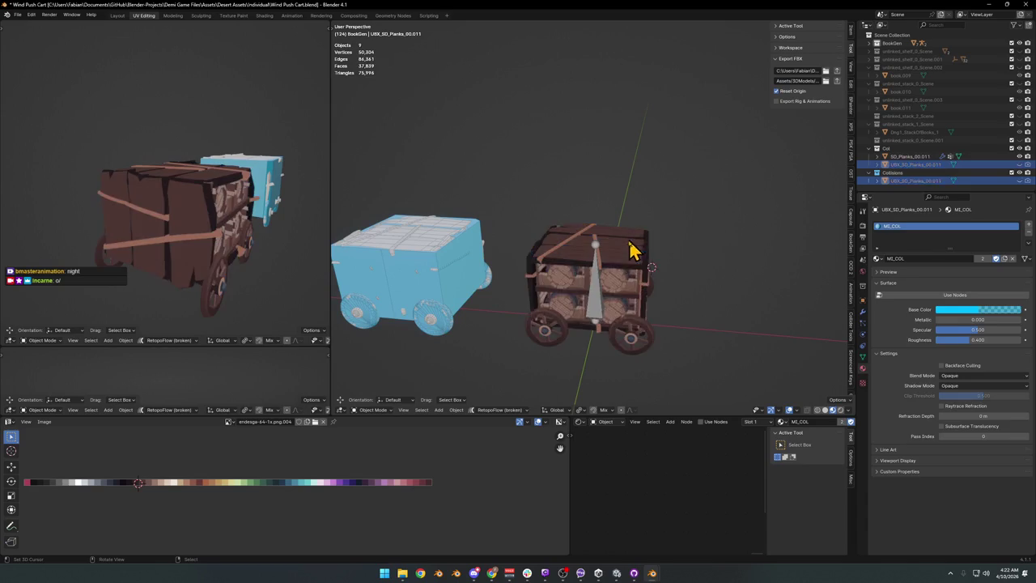
Select the SD_Planks mesh and the UVMap.001 wheel, then clear the selection
click(620, 248)
key(g)
right_click(655, 198)
click(636, 271)
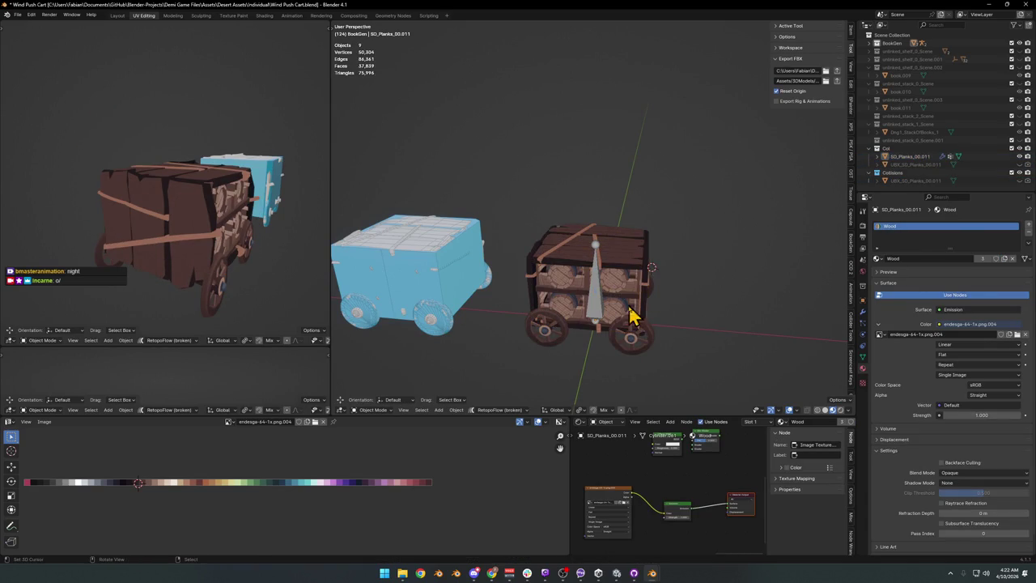
key(alt+a)
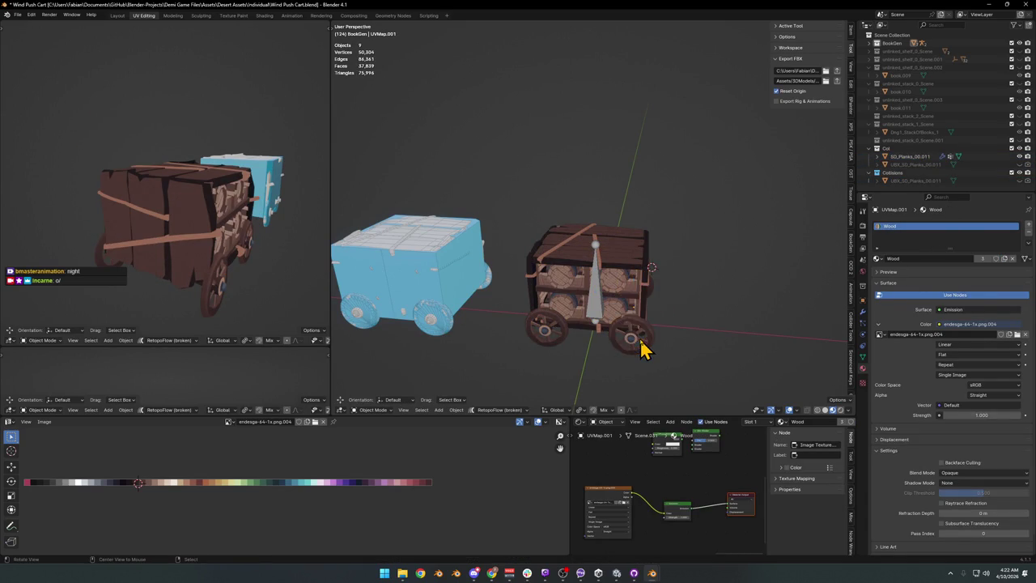
Unhide everything, circle-select the cart objects and export them to Asset_Desert_WindPushCart.fbx
key(alt+h)
key(c)
mouse_move(588, 328)
mouse_down()
mouse_move(597, 308)
mouse_move(647, 273)
mouse_up()
key(Escape)
key(g)
right_click(727, 319)
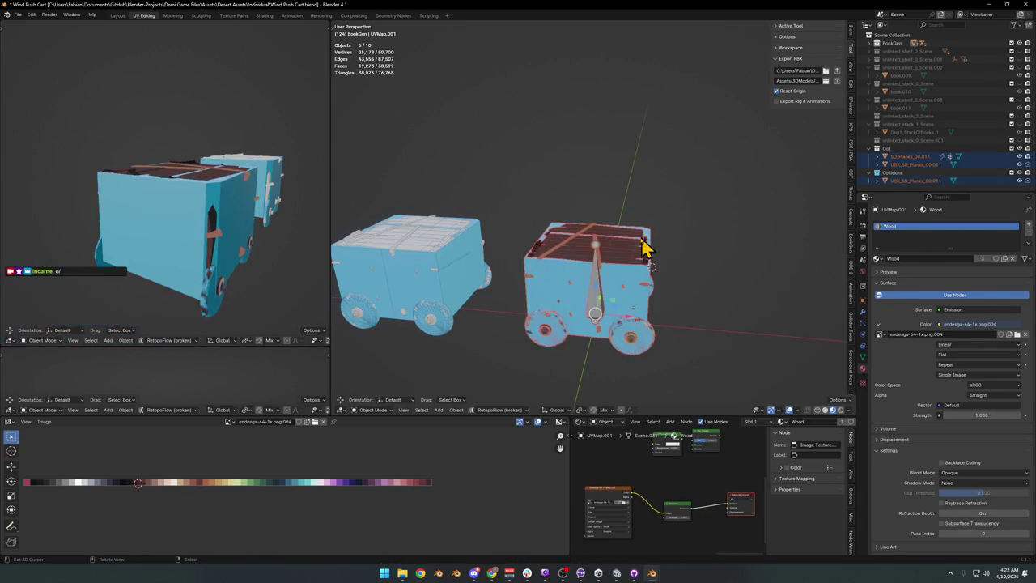
click(836, 82)
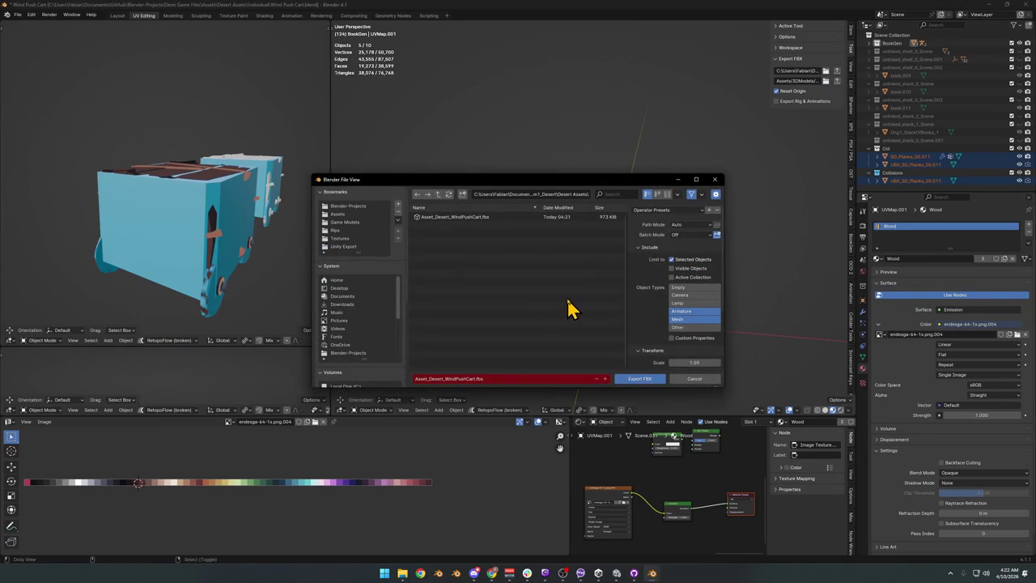
click(640, 378)
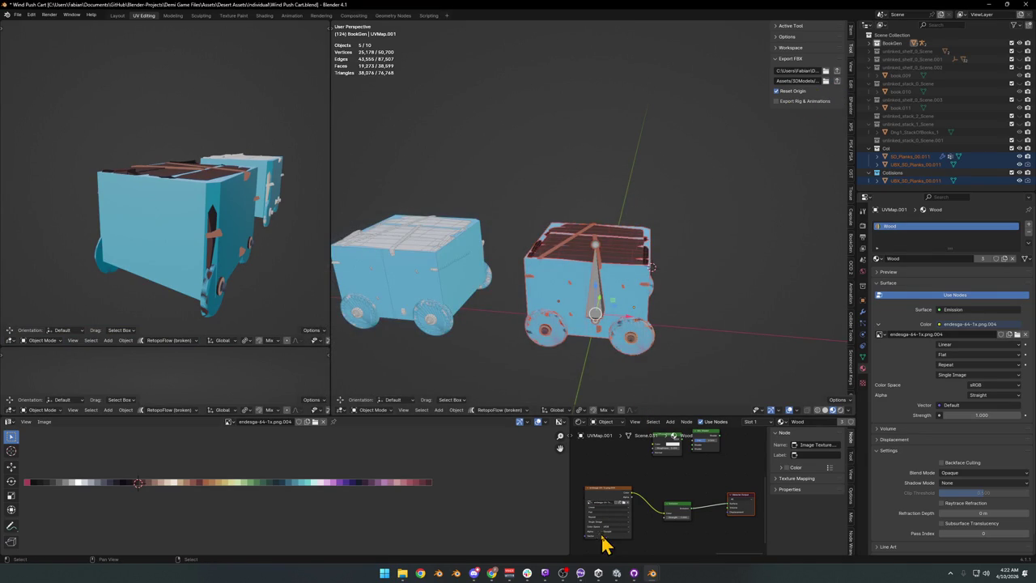
In Unity, orbit around and select the updated wooden cart
key(alt+Tab)
mouse_move(526, 197)
mouse_down()
mouse_move(437, 186)
mouse_move(520, 199)
mouse_move(574, 189)
mouse_move(485, 266)
mouse_up()
key(Delete)
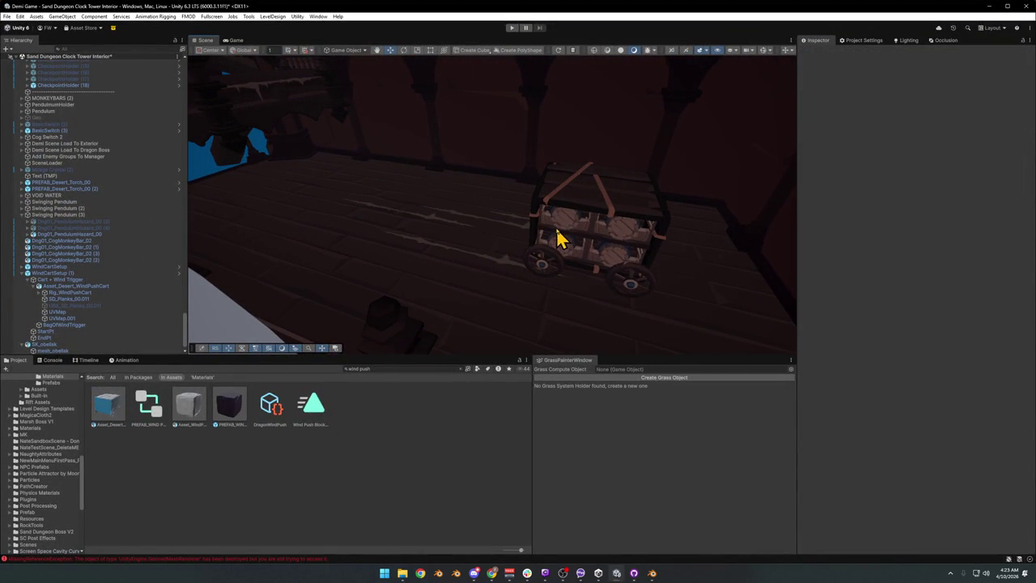
click(615, 222)
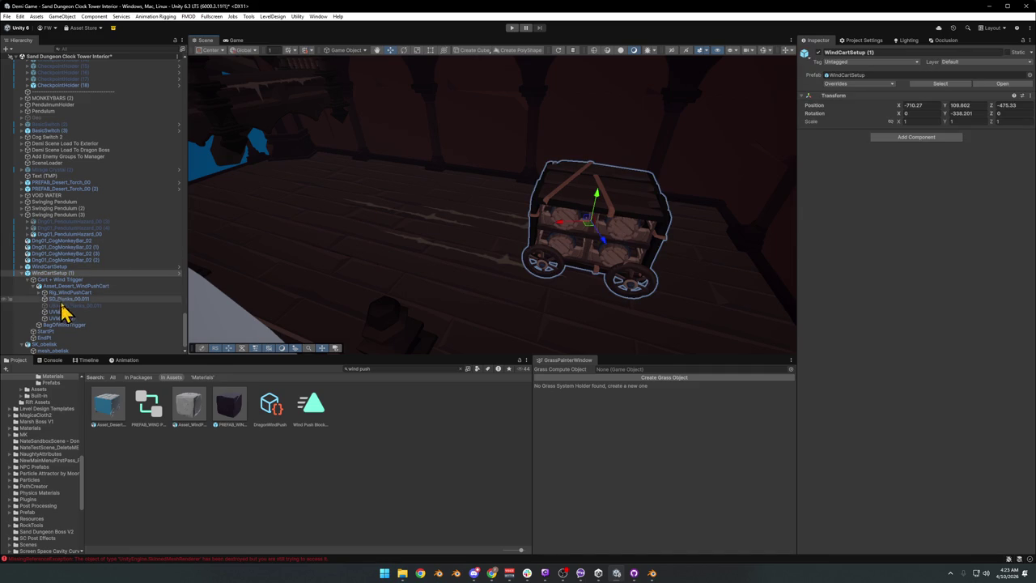
drag(489, 233, 453, 220)
Fetch and pull the new origin commits into Demi Game in GitHub Desktop, then switch back to Unity
click(635, 573)
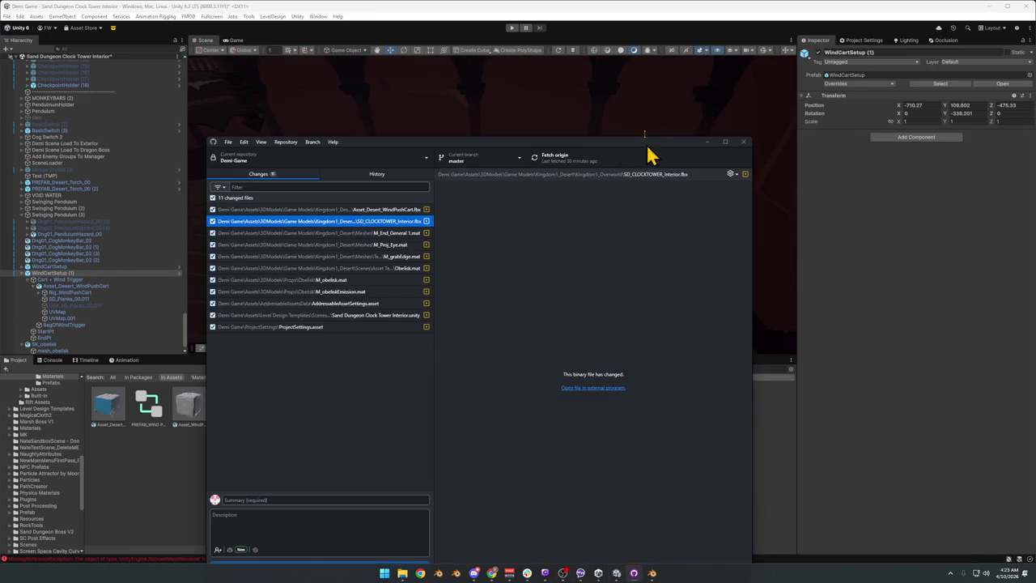
click(572, 166)
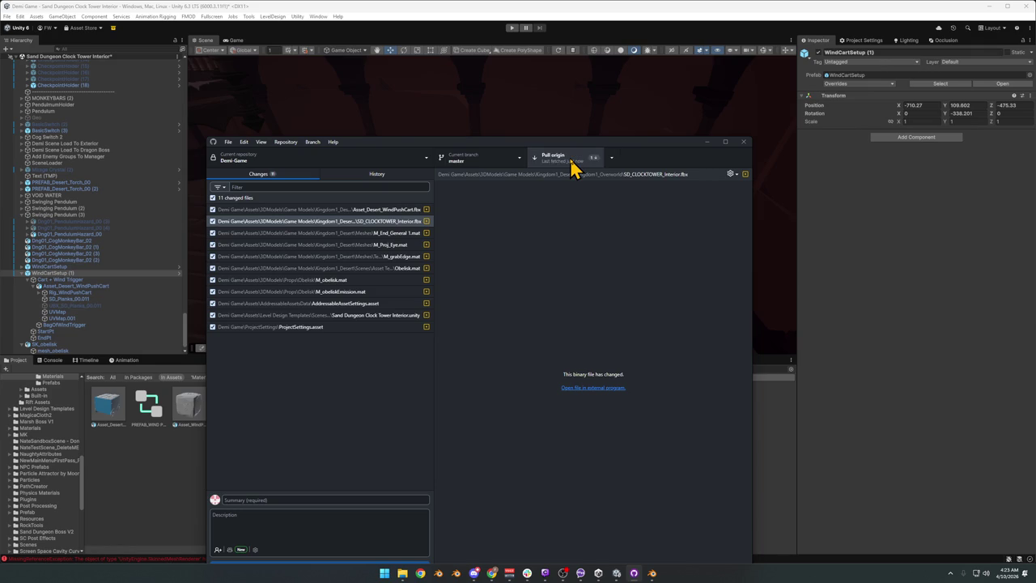
click(572, 166)
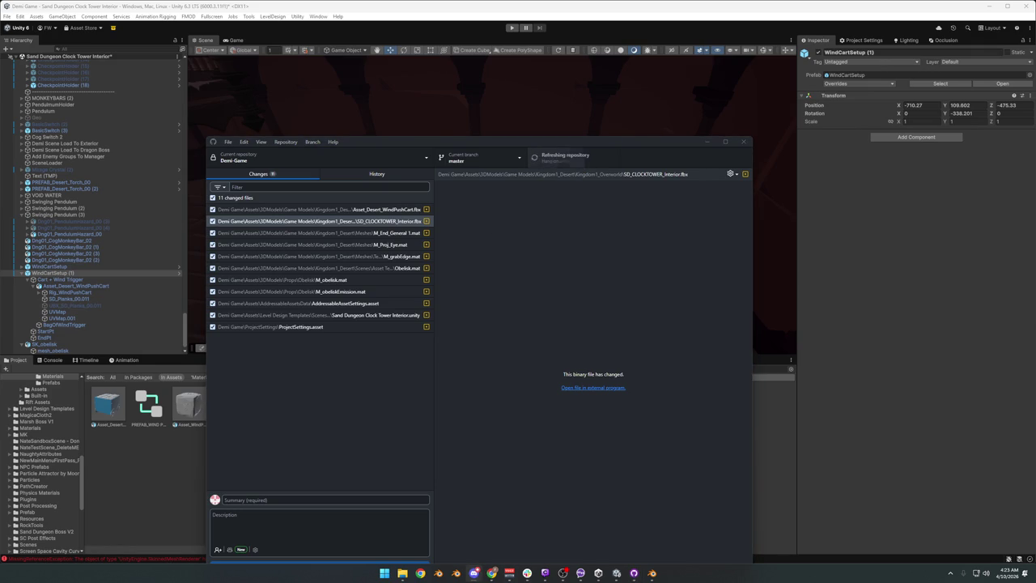
click(839, 241)
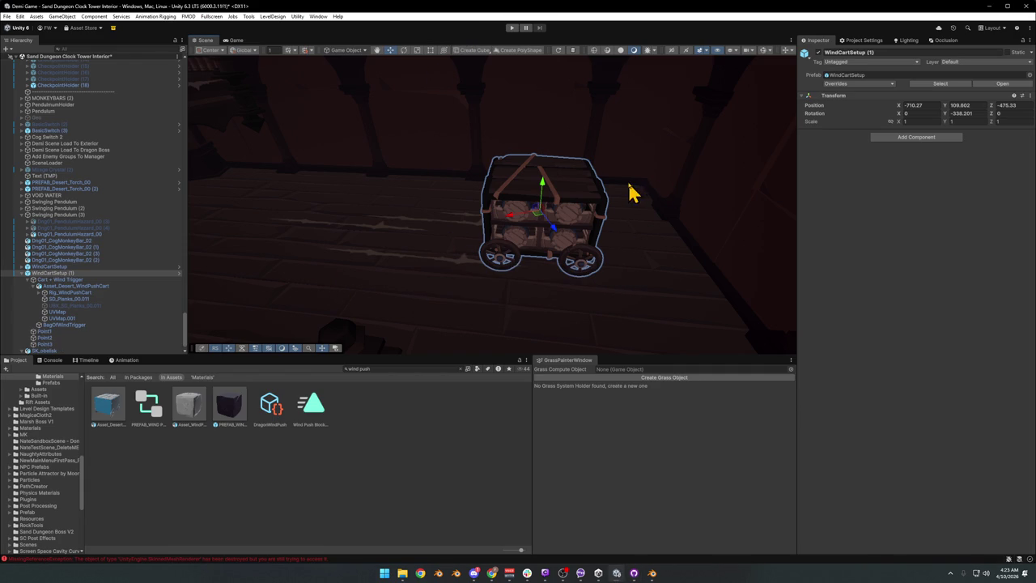
mouse_move(620, 203)
mouse_down()
mouse_move(592, 186)
mouse_move(624, 219)
mouse_move(386, 231)
mouse_move(414, 235)
mouse_move(405, 175)
mouse_move(488, 190)
mouse_move(599, 186)
mouse_move(494, 232)
mouse_move(536, 229)
mouse_move(581, 199)
mouse_move(519, 247)
mouse_move(493, 229)
mouse_move(592, 233)
mouse_move(488, 234)
mouse_move(569, 240)
mouse_move(451, 115)
mouse_move(411, 135)
mouse_move(472, 182)
mouse_move(685, 289)
mouse_move(537, 235)
mouse_up()
click(519, 247)
Add a Mesh Collider component to the UBX_SD_Planks_00.011 mesh
click(446, 239)
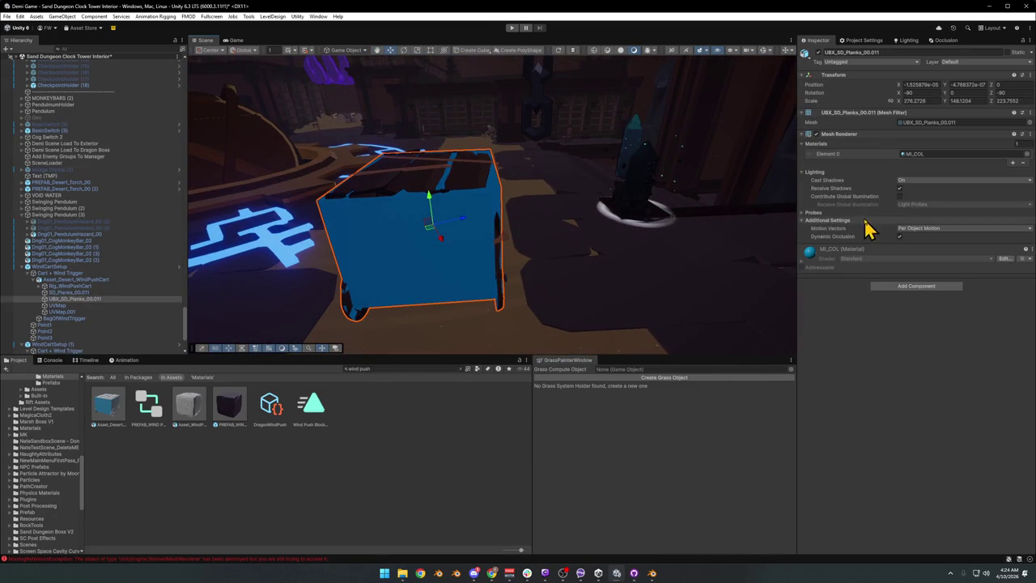
drag(472, 218, 874, 330)
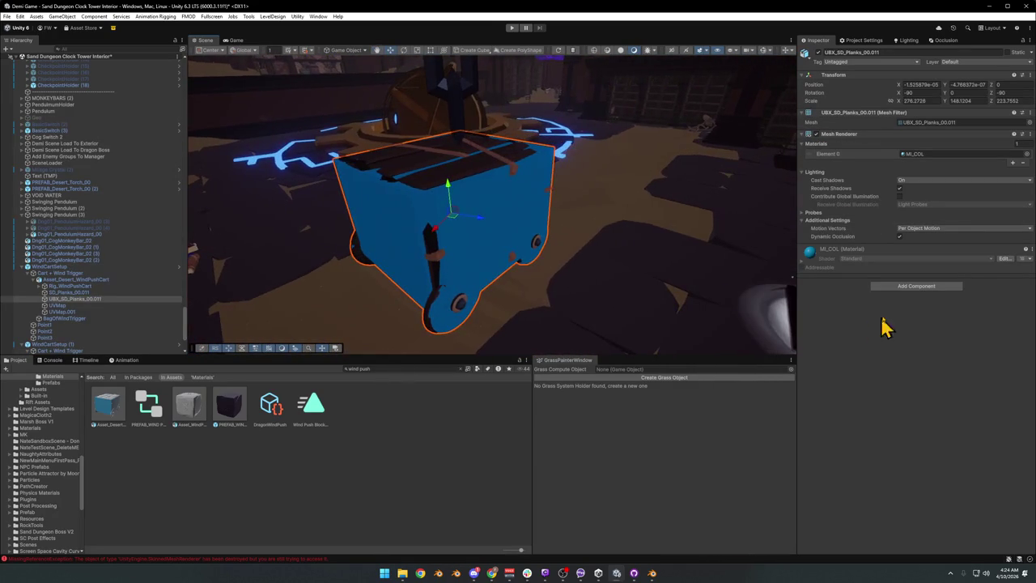
click(915, 287)
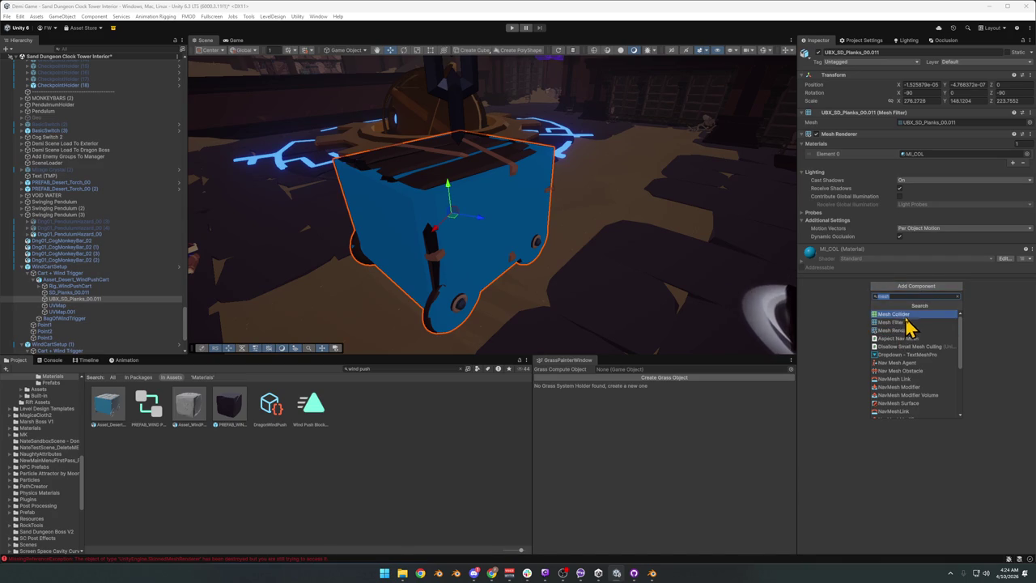
click(907, 326)
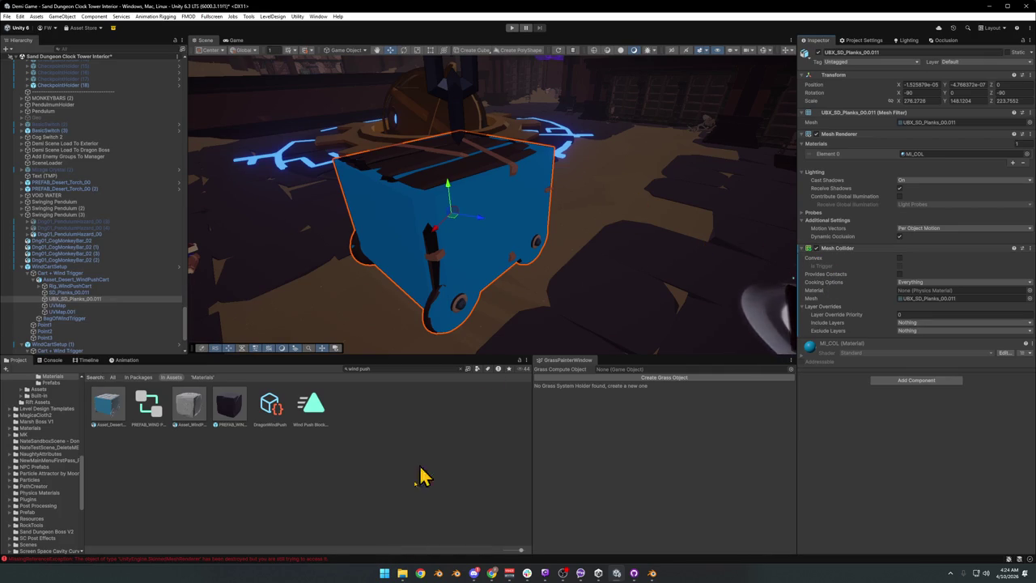
Turn off the planks mesh's Mesh Renderer so the wooden cart shows
click(474, 573)
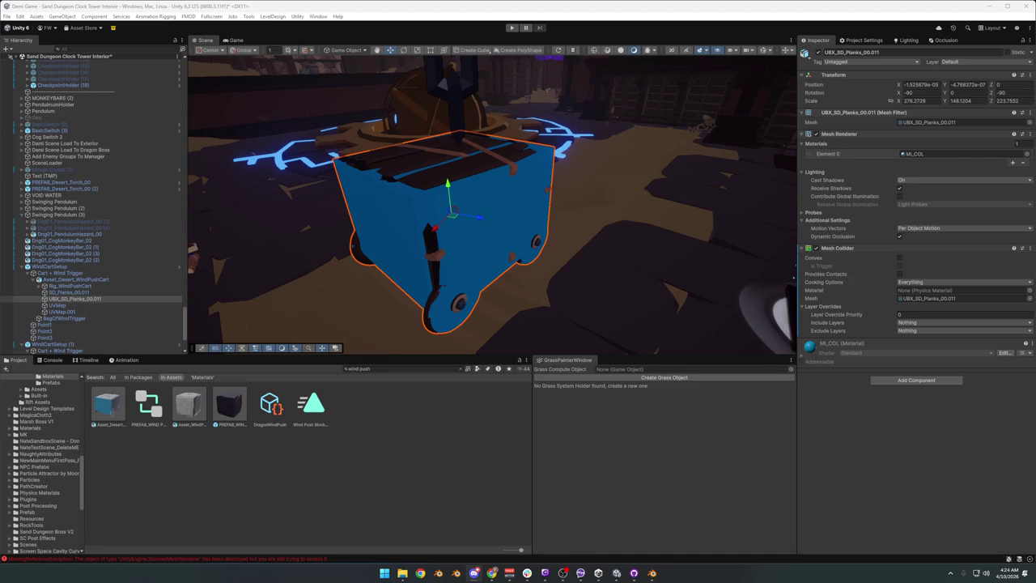
mouse_move(652, 271)
mouse_down()
mouse_move(620, 224)
mouse_move(606, 243)
mouse_move(717, 284)
mouse_move(664, 284)
mouse_move(695, 272)
mouse_up()
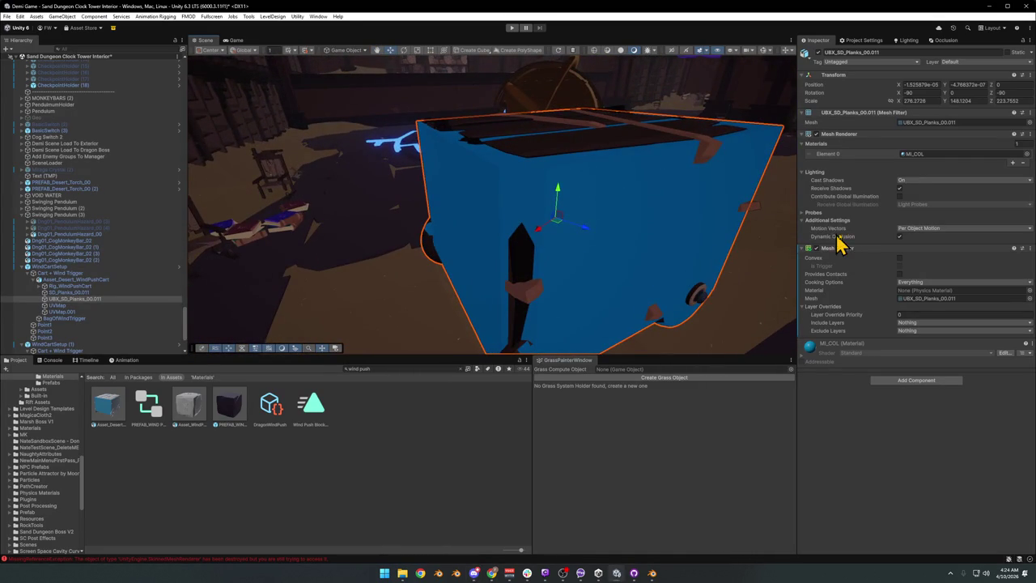
click(815, 134)
mouse_move(647, 243)
mouse_down()
mouse_move(592, 250)
mouse_move(613, 254)
mouse_move(550, 243)
mouse_move(551, 259)
mouse_move(611, 279)
mouse_move(523, 264)
mouse_move(726, 271)
mouse_move(608, 257)
mouse_move(491, 273)
mouse_move(691, 270)
mouse_move(608, 260)
mouse_move(596, 277)
mouse_move(583, 259)
mouse_move(504, 240)
mouse_move(569, 281)
mouse_up()
Select WindCartSetup with the pivot set to Local and the rotate tool active
click(64, 268)
key(x)
key(e)
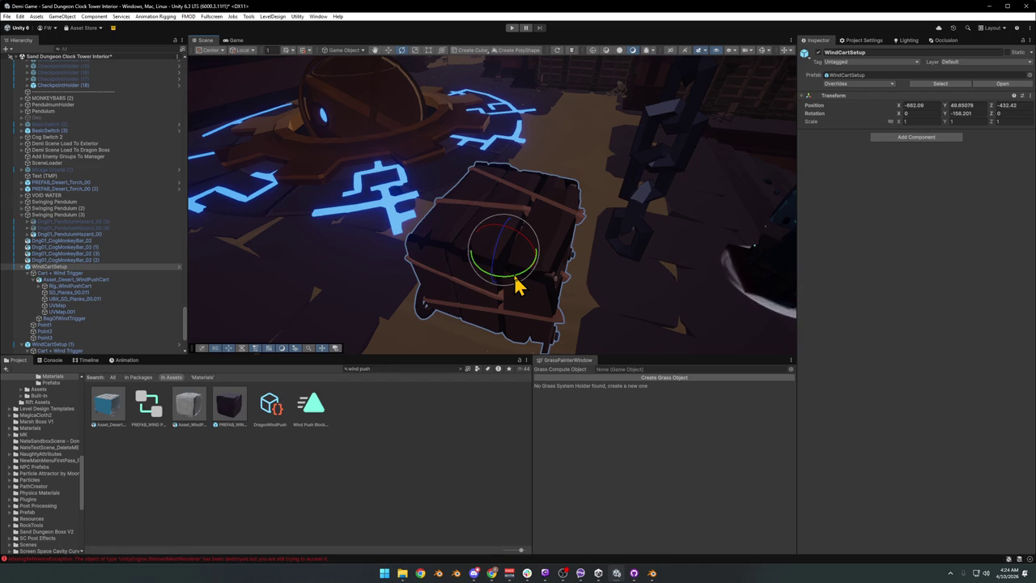
Turn the cart around to Y rotation -338.201, then frame the Point2 waypoint
drag(514, 283, 727, 293)
drag(610, 261, 613, 262)
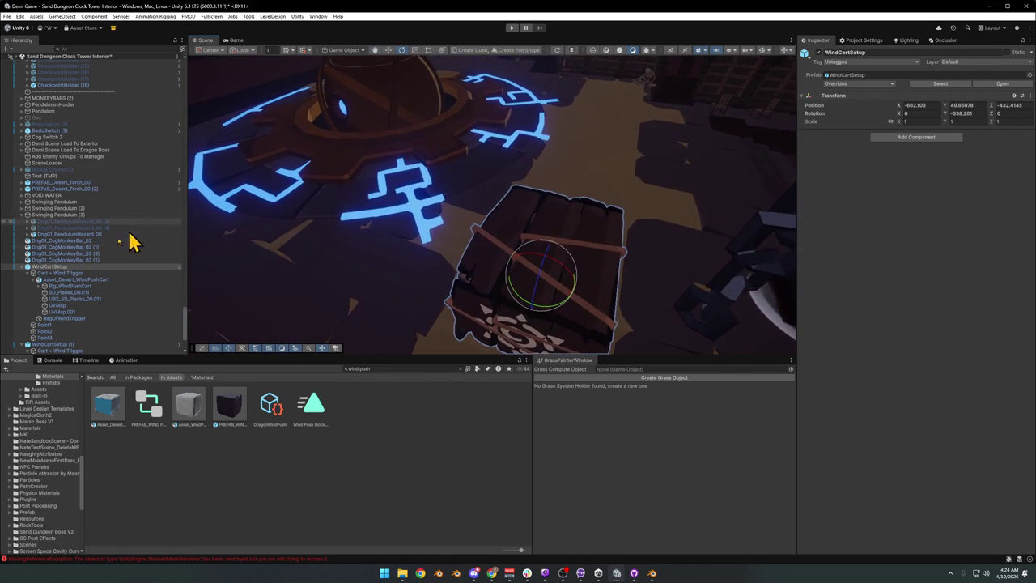
click(59, 324)
alt+drag(554, 306, 550, 301)
click(45, 331)
mouse_move(259, 296)
alt+mouse_down()
mouse_move(591, 262)
mouse_move(701, 277)
mouse_move(572, 268)
mouse_move(708, 224)
mouse_move(636, 220)
mouse_move(363, 267)
mouse_move(393, 235)
mouse_move(393, 199)
mouse_move(398, 208)
alt+mouse_up()
key(f)
Nudge Point2 to X -14.83 and slide Point3 along X to -30.56
drag(543, 212, 562, 213)
click(45, 338)
key(f)
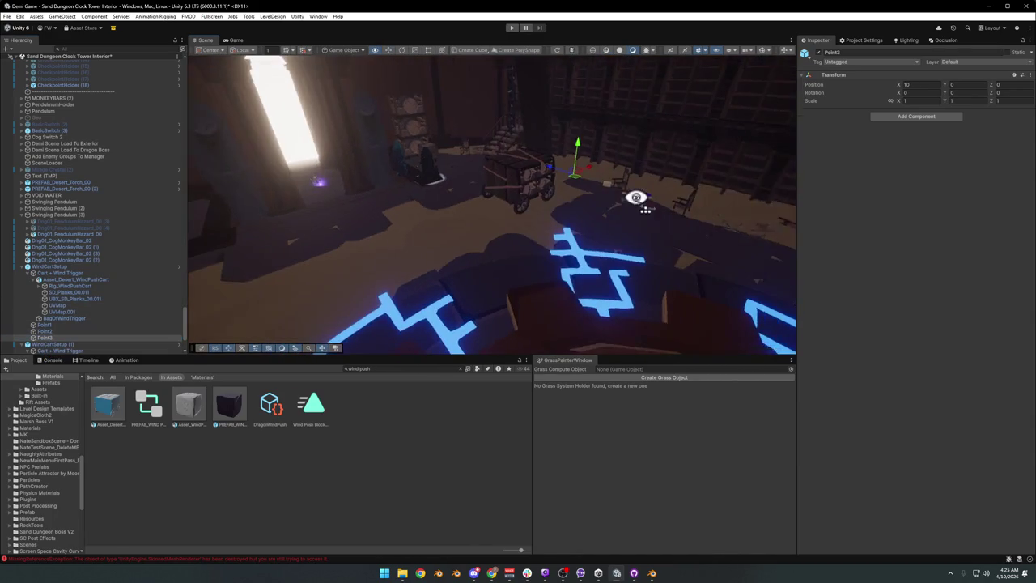
drag(567, 188, 227, 279)
key(f)
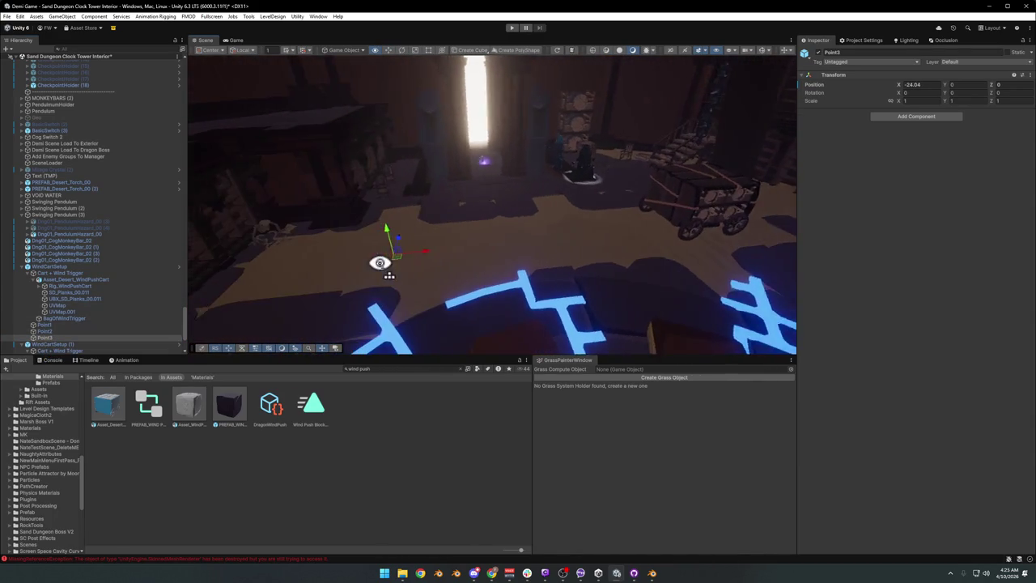
drag(481, 259, 389, 268)
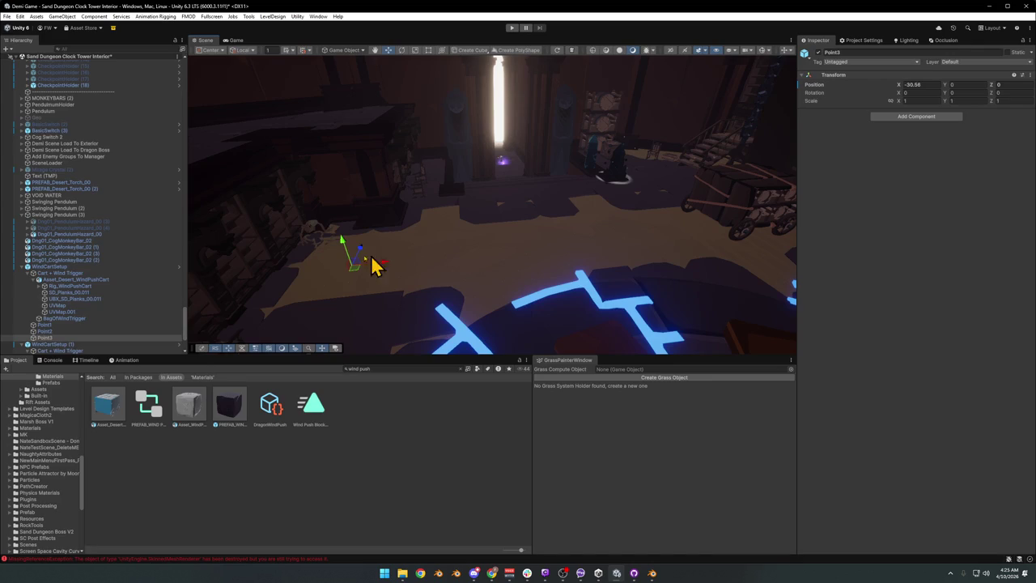
Move Point2 along X to -16.94, comparing it against the other waypoints
click(44, 331)
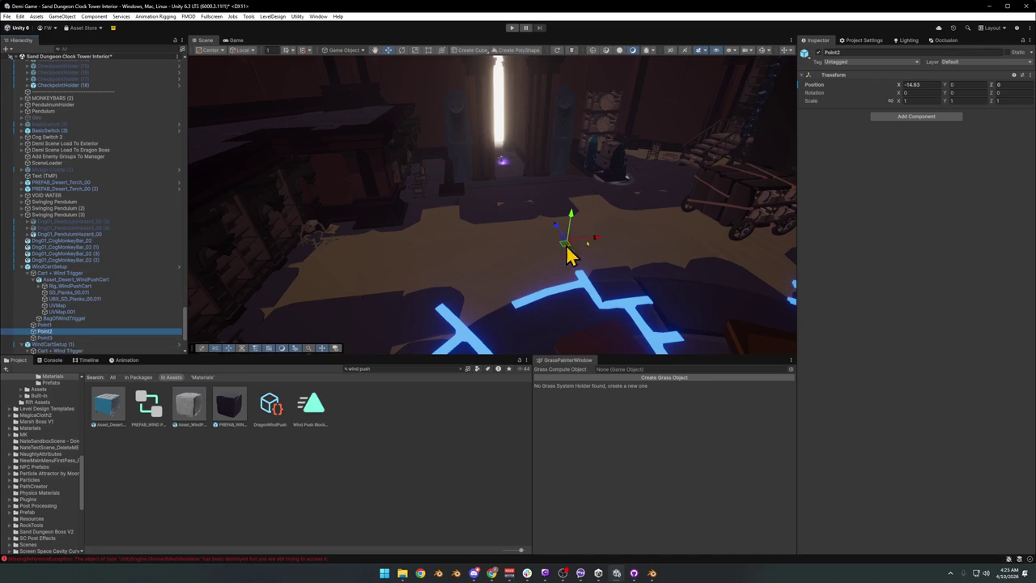
mouse_move(598, 243)
mouse_down()
mouse_move(620, 237)
mouse_move(601, 250)
mouse_move(551, 249)
mouse_up()
click(51, 326)
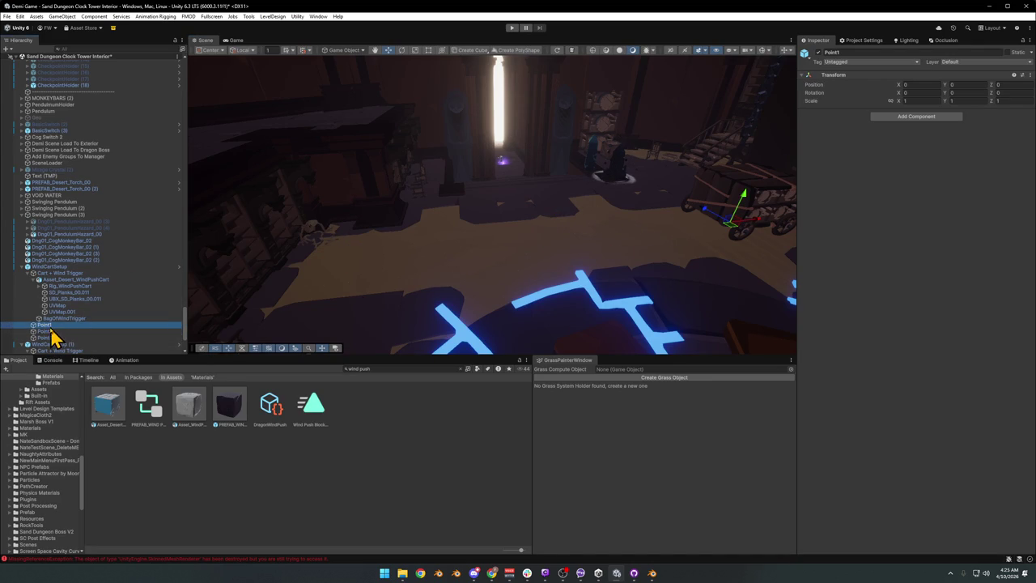
key(Down)
key(Down)
key(Up)
drag(585, 247, 564, 251)
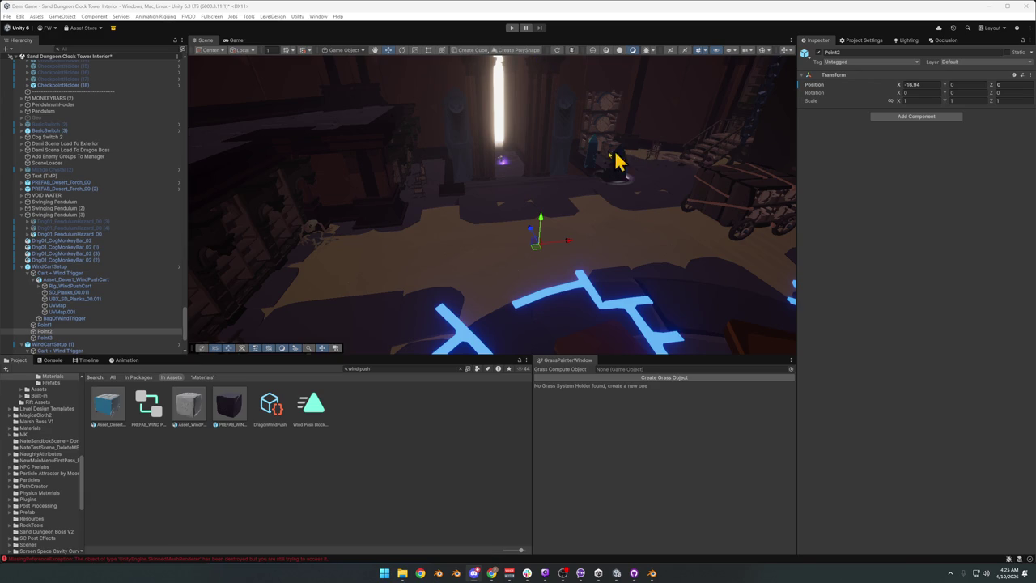
mouse_move(639, 251)
mouse_down()
mouse_move(671, 219)
mouse_move(639, 232)
mouse_up()
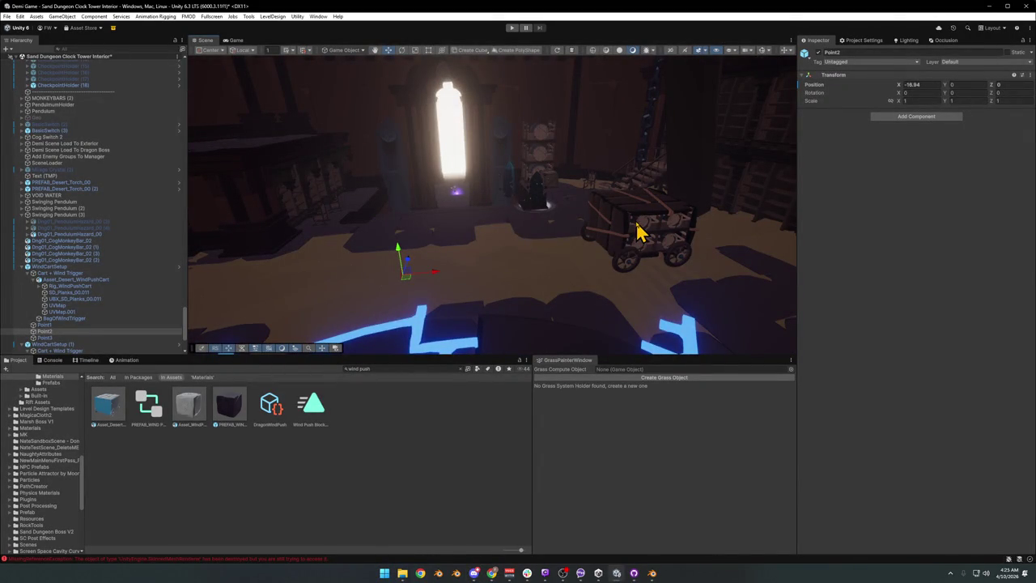
click(95, 320)
Move the BagOfWindTrigger box along X to 2.787 on the cart's other side, then deselect
key(f)
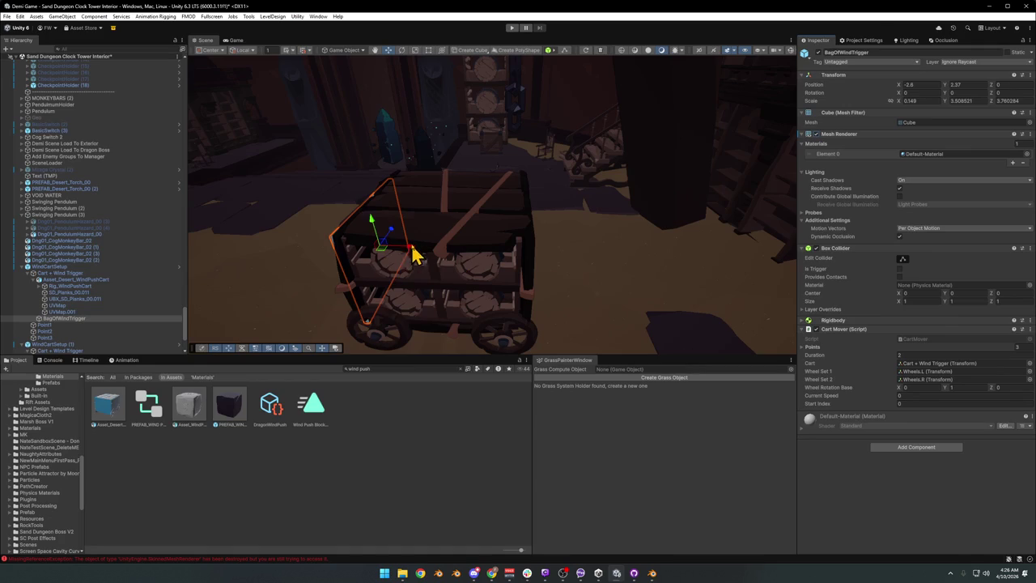
mouse_move(409, 252)
mouse_down()
mouse_move(564, 259)
mouse_move(446, 261)
mouse_move(472, 267)
mouse_move(443, 236)
mouse_move(546, 245)
mouse_move(512, 263)
mouse_move(636, 249)
mouse_move(728, 259)
mouse_move(712, 254)
mouse_up()
key(ctrl+z)
mouse_move(713, 254)
mouse_down()
mouse_move(518, 240)
mouse_move(504, 227)
mouse_move(608, 225)
mouse_move(472, 232)
mouse_move(648, 226)
mouse_up()
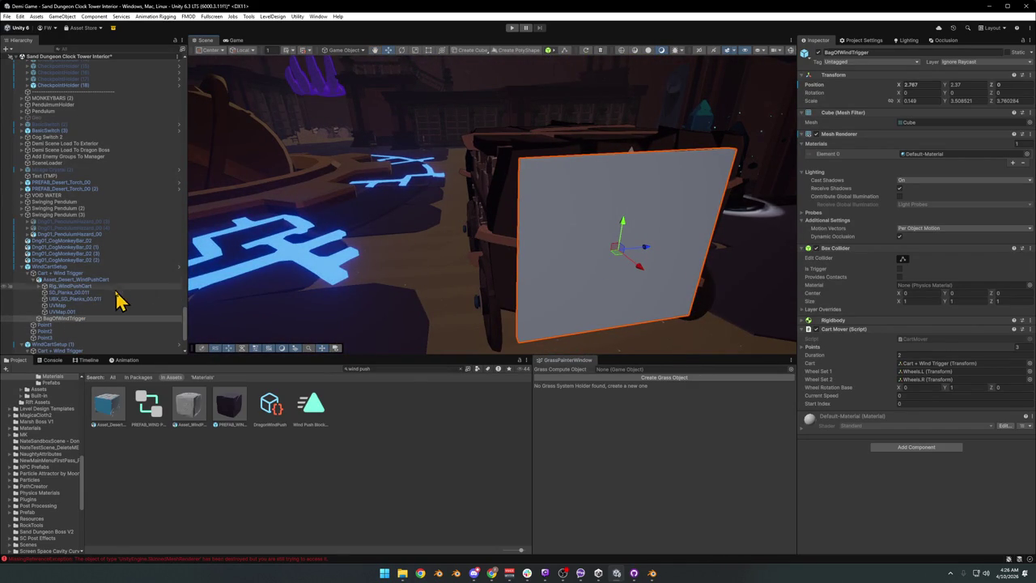
mouse_move(477, 254)
mouse_down()
mouse_move(474, 240)
mouse_move(789, 203)
mouse_up()
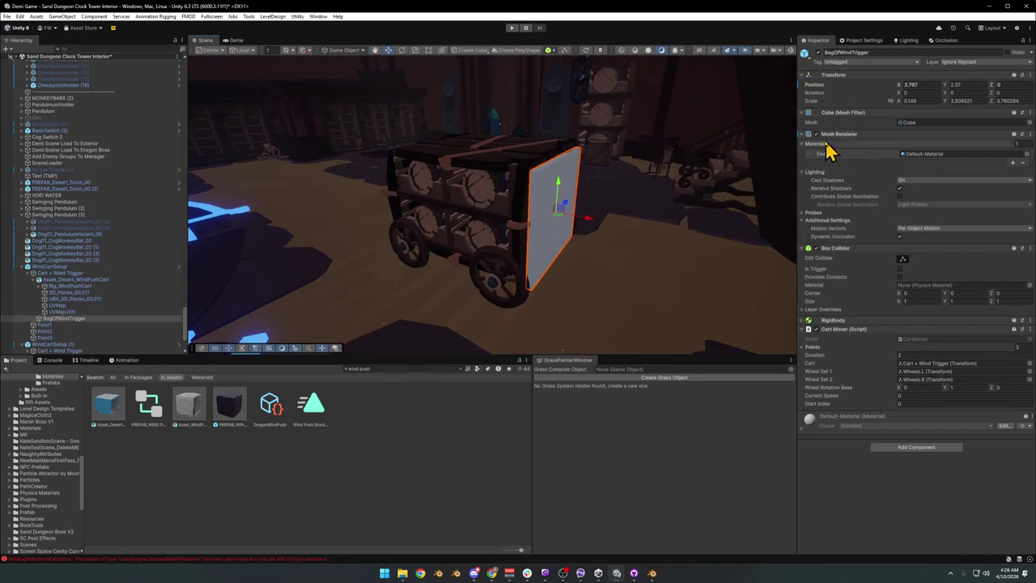
mouse_move(583, 219)
mouse_down()
mouse_move(531, 224)
mouse_move(546, 230)
mouse_move(488, 224)
mouse_up()
click(307, 505)
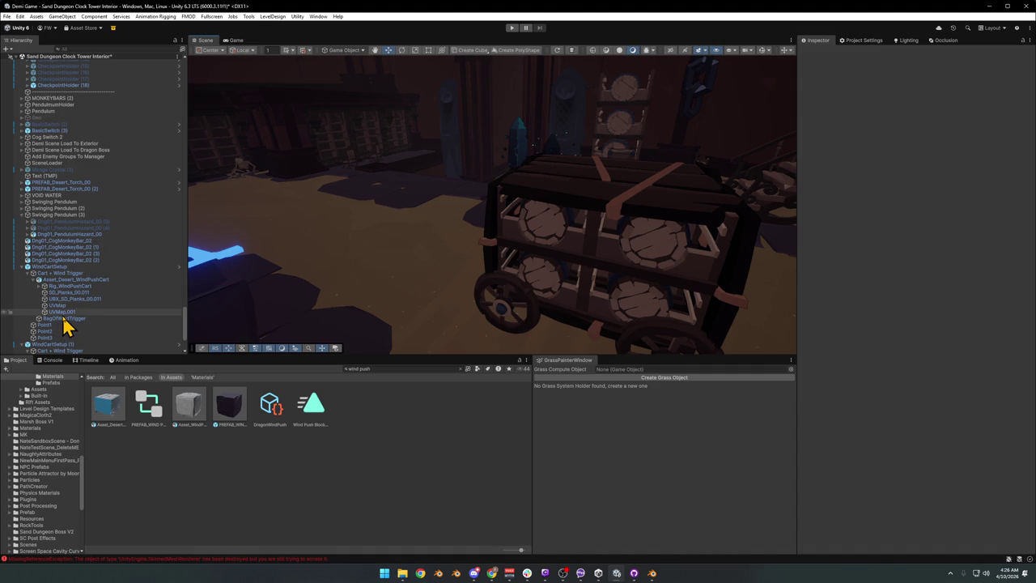
click(559, 208)
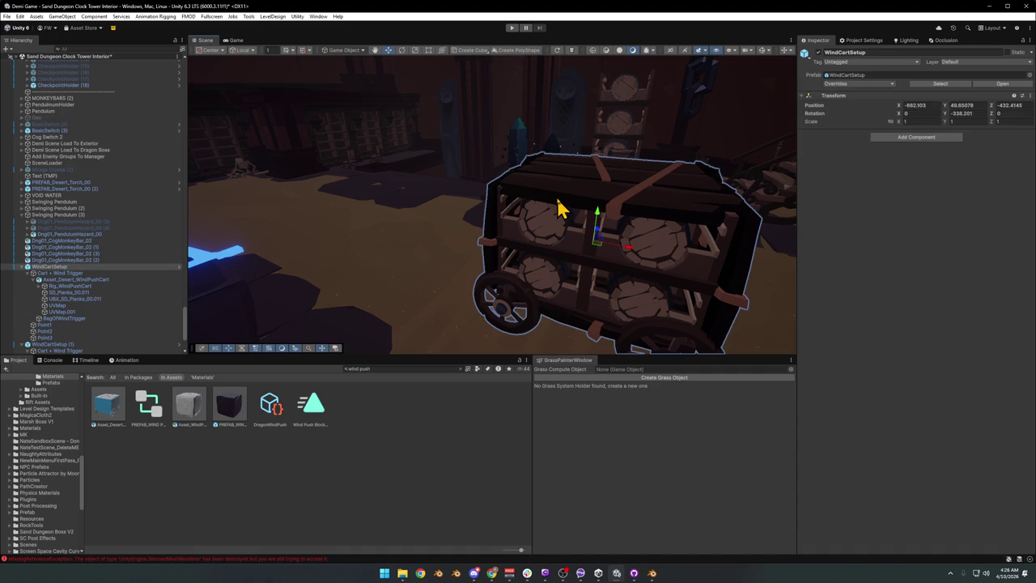
click(68, 281)
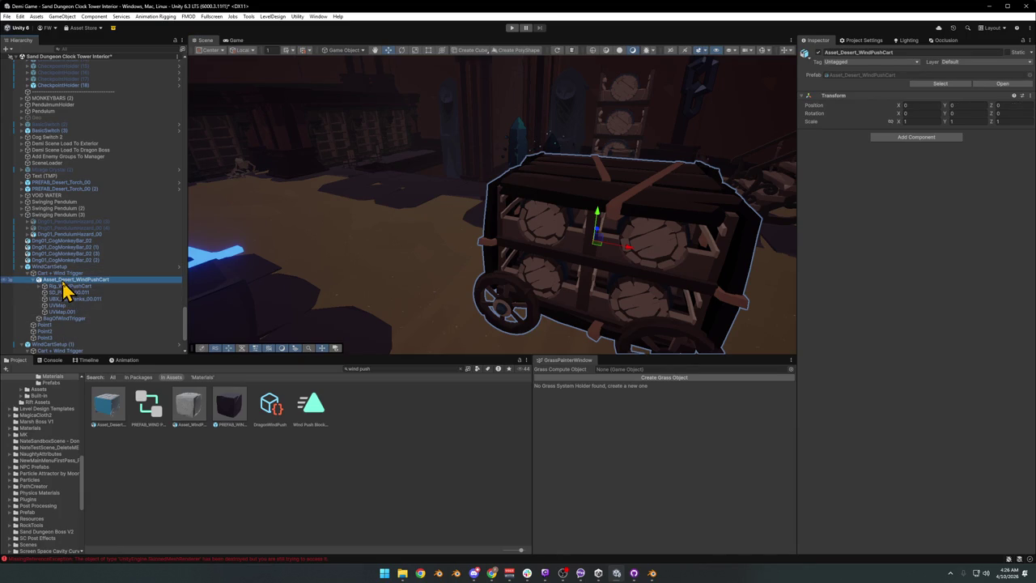
key(Up)
key(Up)
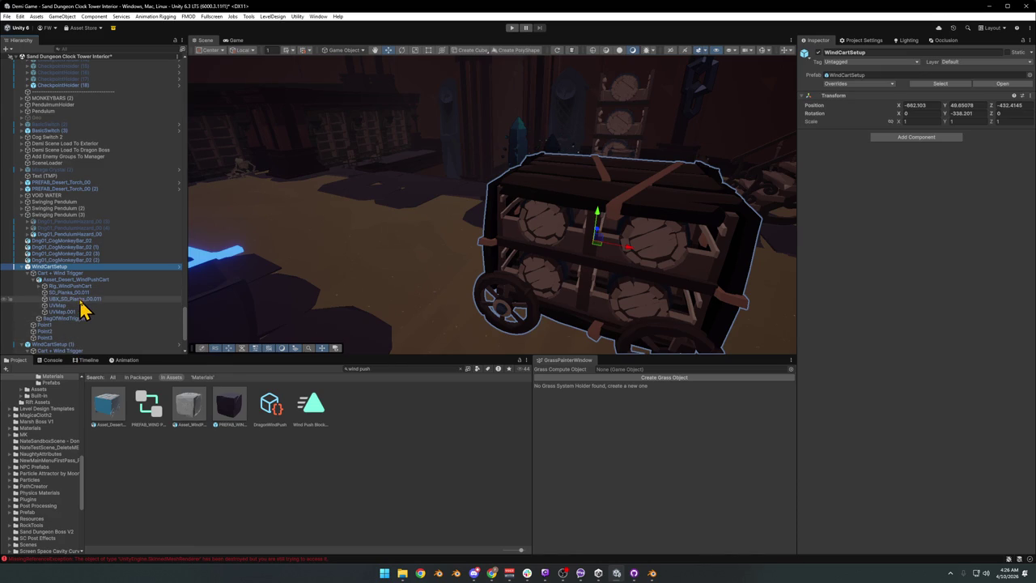
click(77, 306)
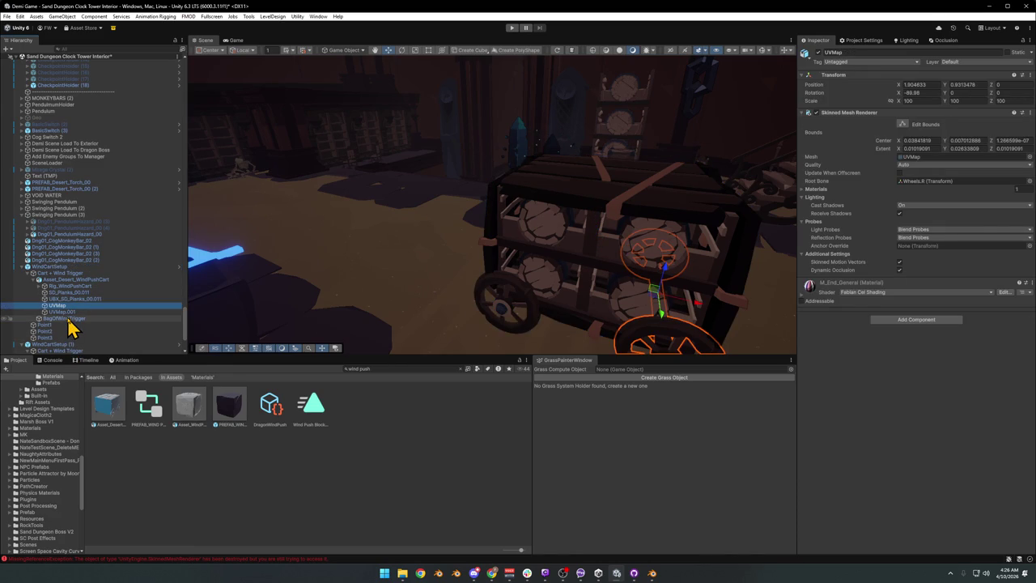
click(72, 312)
click(75, 298)
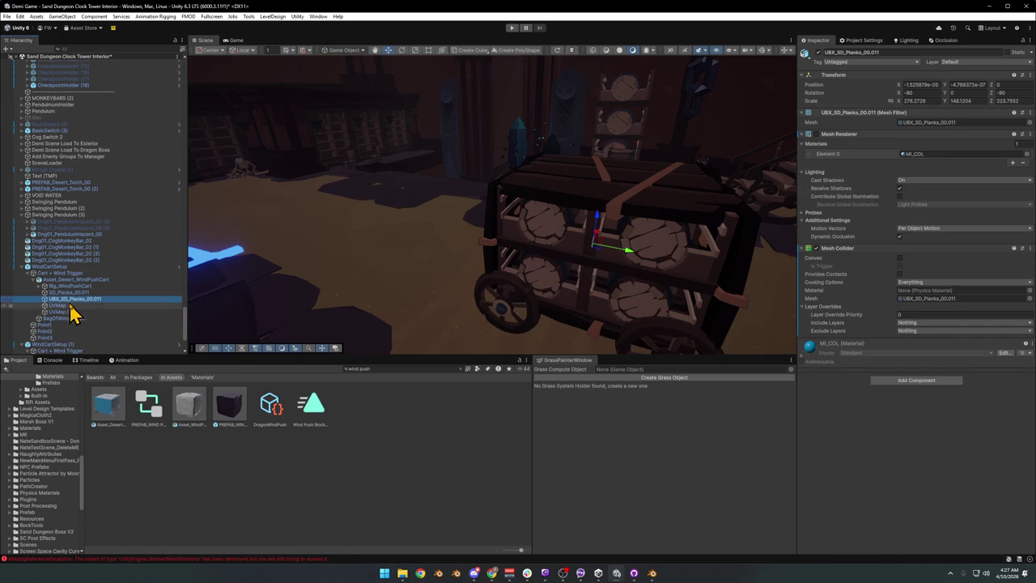
click(75, 293)
click(77, 286)
key(Up)
key(Up)
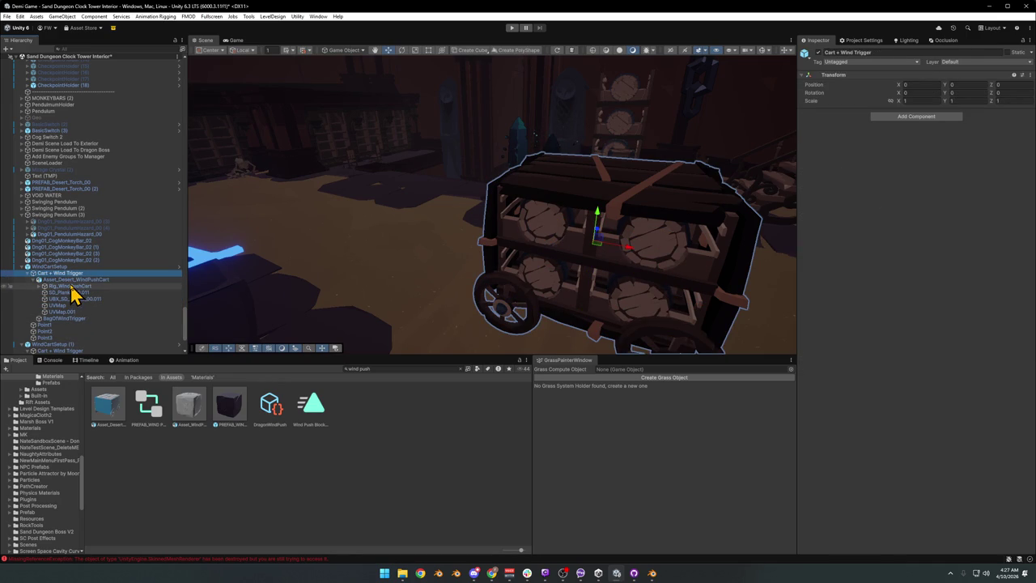
click(29, 274)
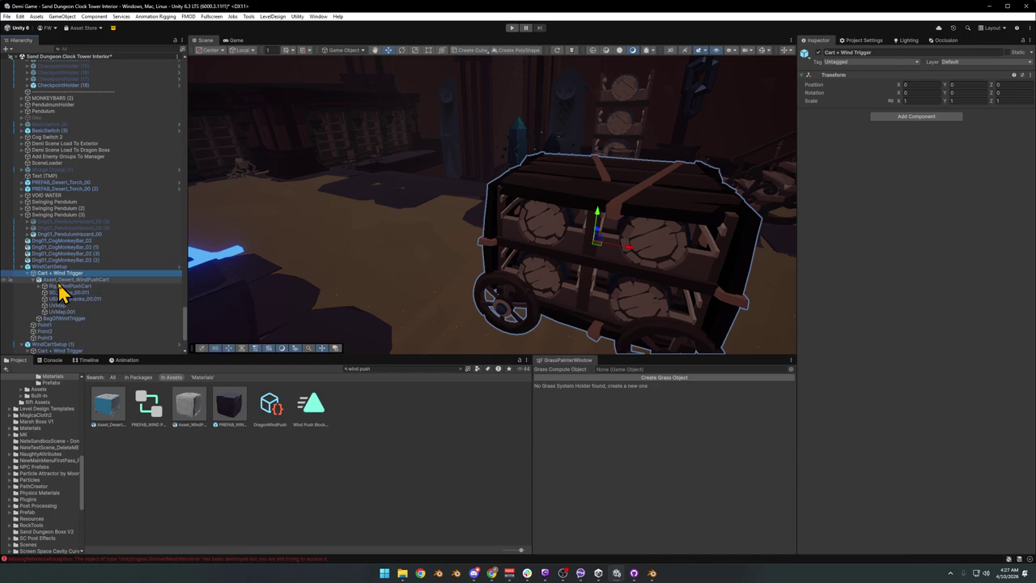
click(60, 282)
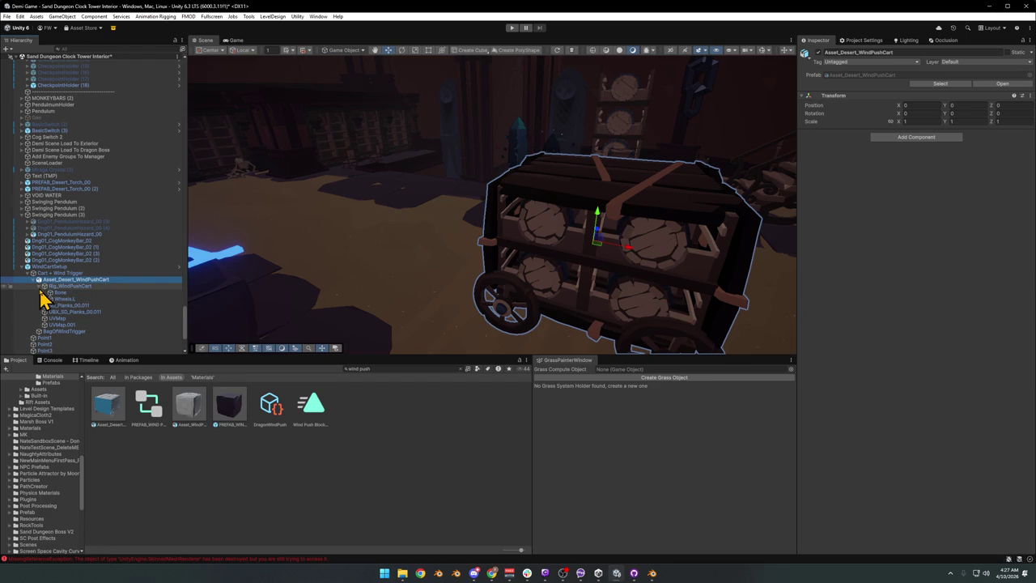
click(68, 299)
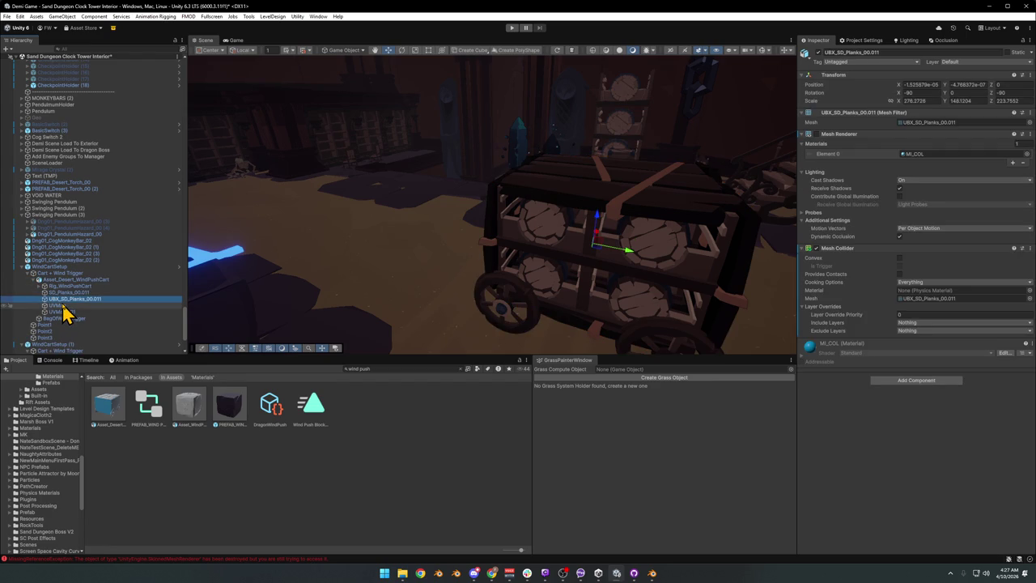
click(64, 306)
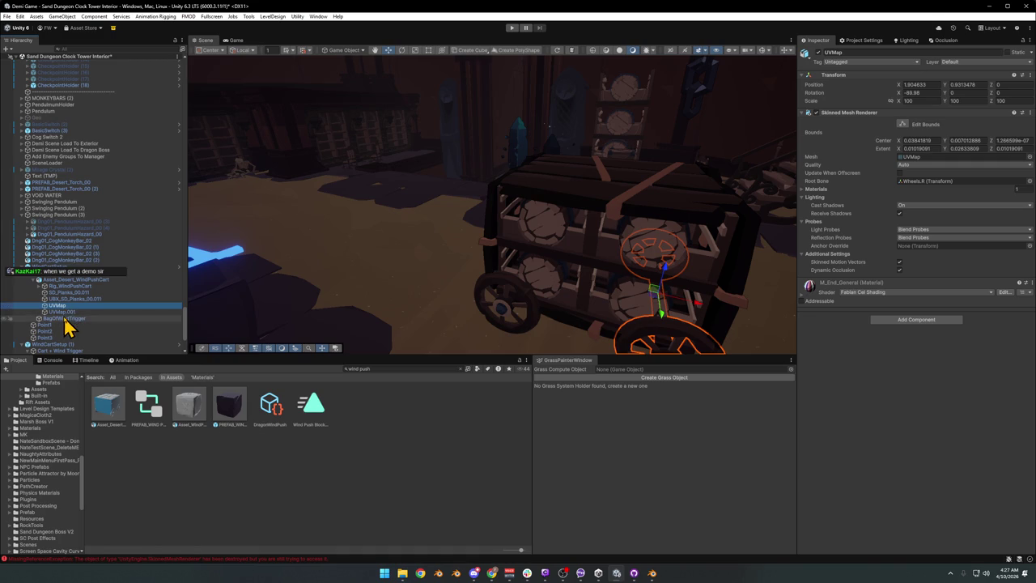
click(71, 320)
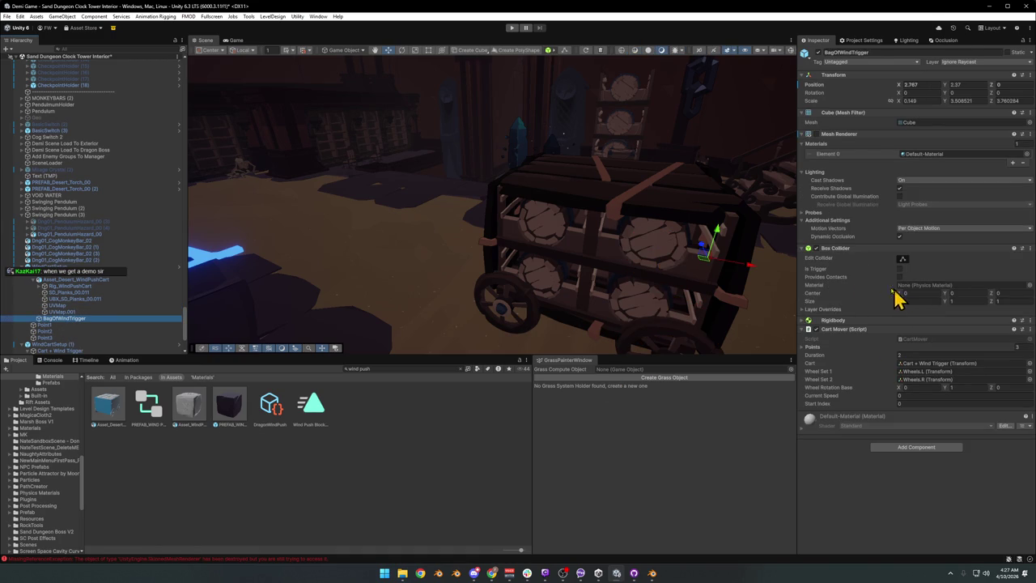
Set UBX_SD_Planks_00.011 to the Grabbable layer and keep its Mesh Renderer turned off
click(79, 313)
key(Up)
key(Up)
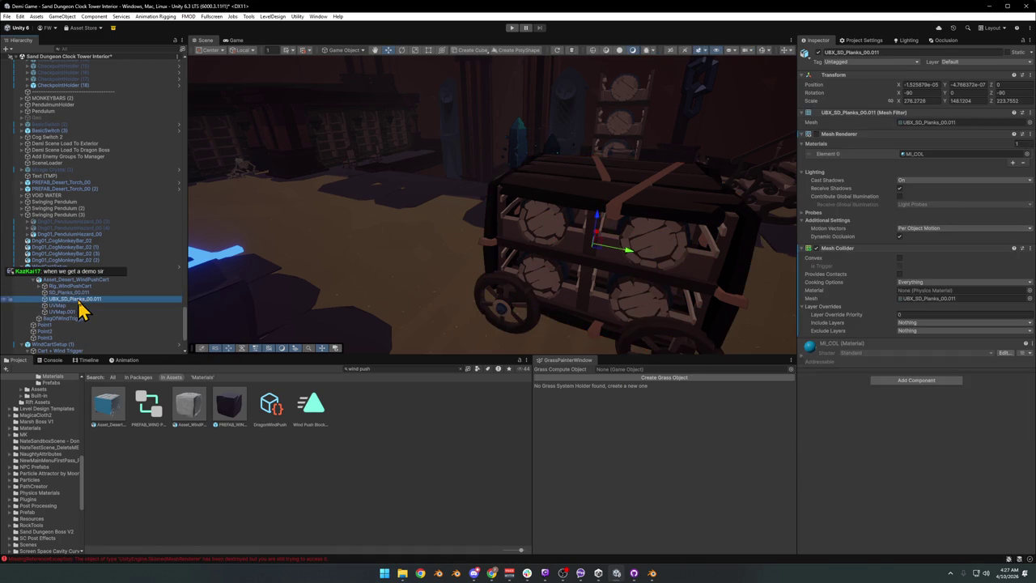
click(816, 134)
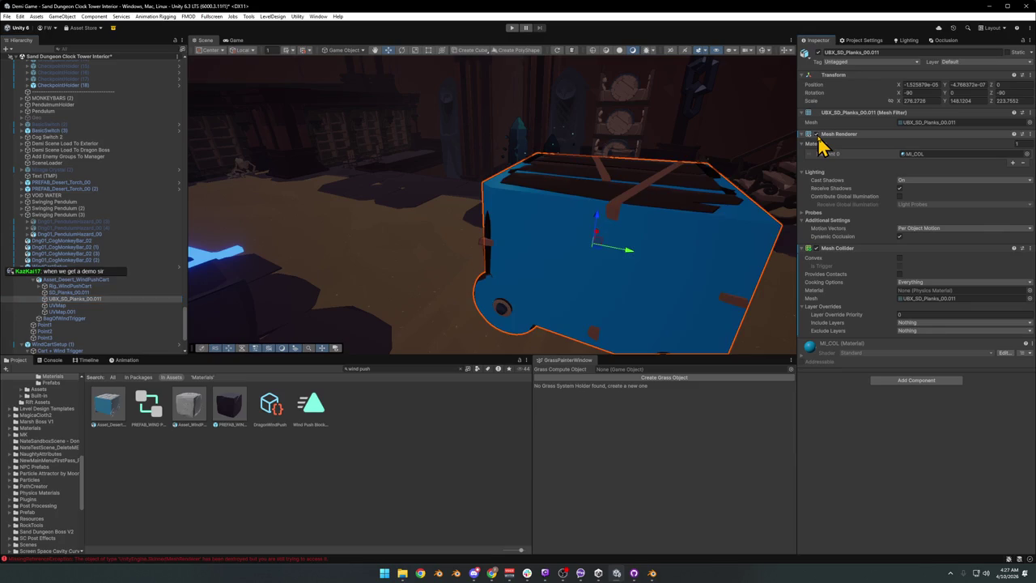
click(950, 62)
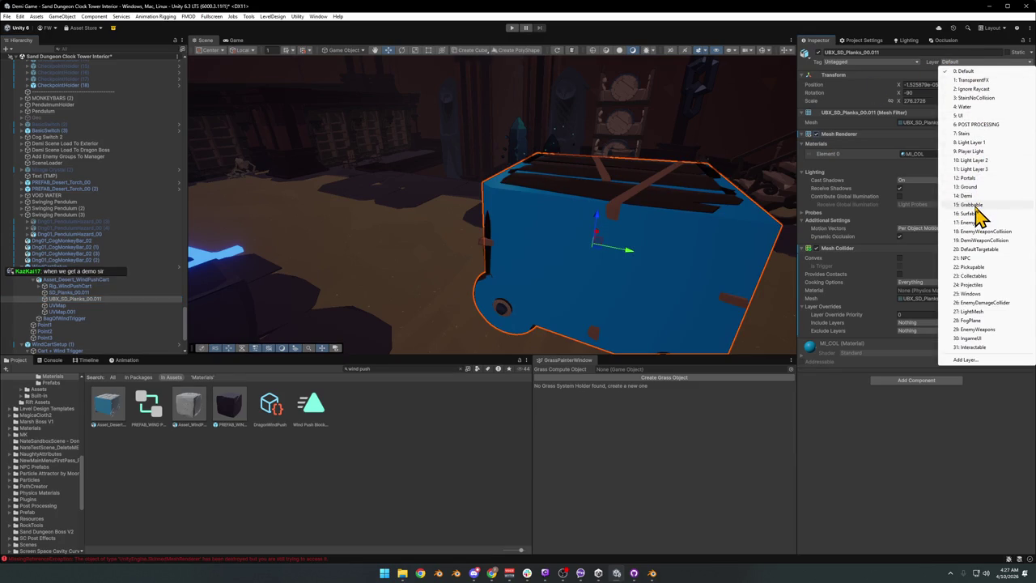
click(971, 207)
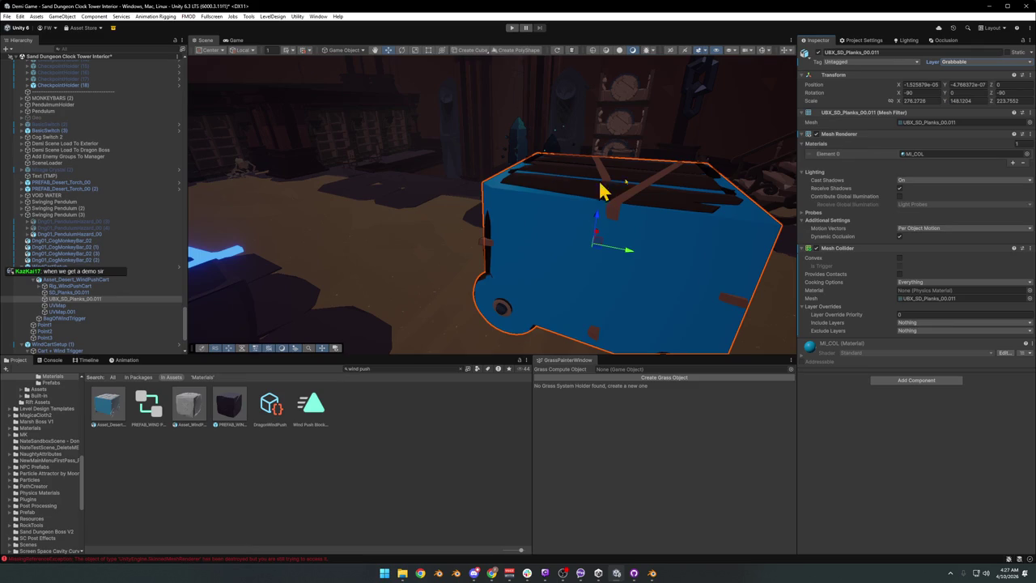
click(816, 135)
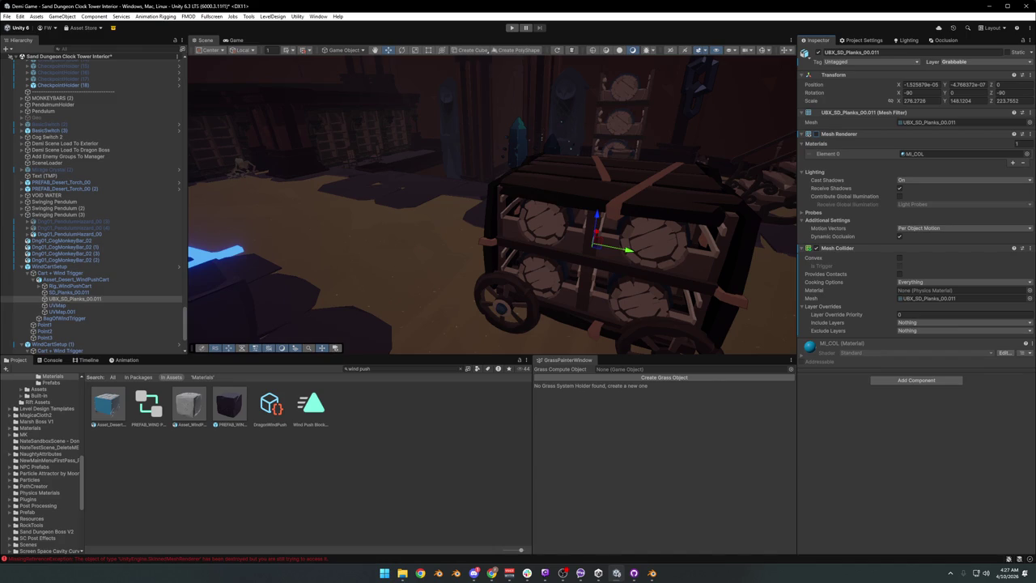
click(107, 319)
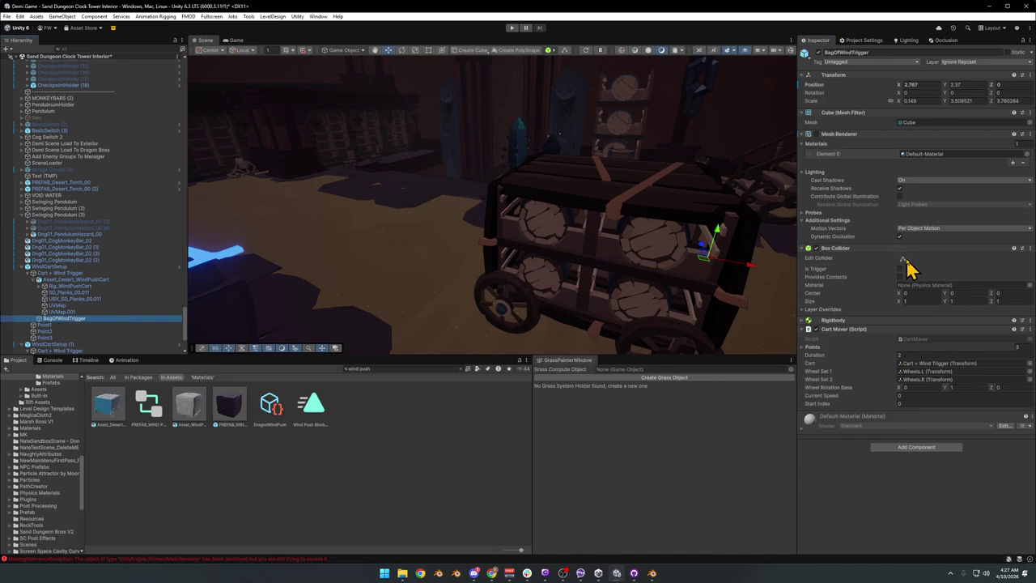
Expand the Cart Mover's Points list to show Point1–Point3 and orbit closer to the cart
click(815, 134)
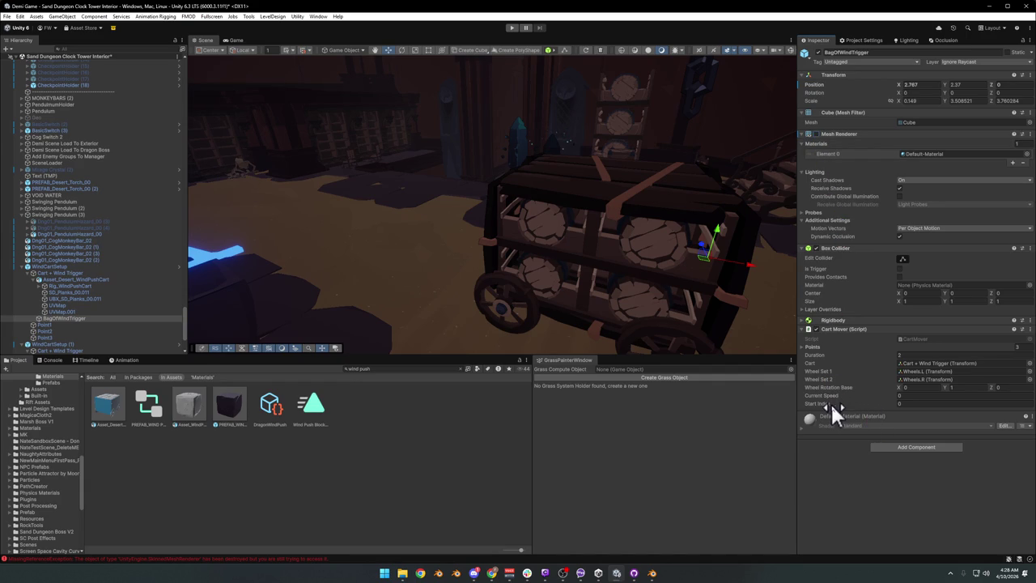
click(803, 348)
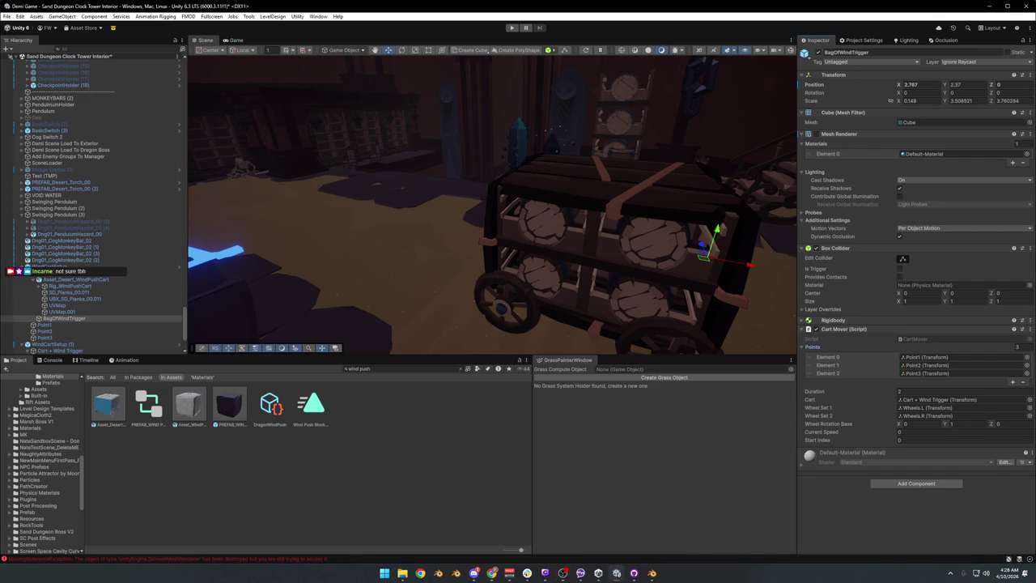
mouse_move(624, 232)
mouse_down()
mouse_move(701, 225)
mouse_move(615, 235)
mouse_up()
mouse_move(558, 263)
mouse_down()
mouse_move(522, 269)
mouse_move(423, 224)
mouse_move(453, 162)
mouse_up()
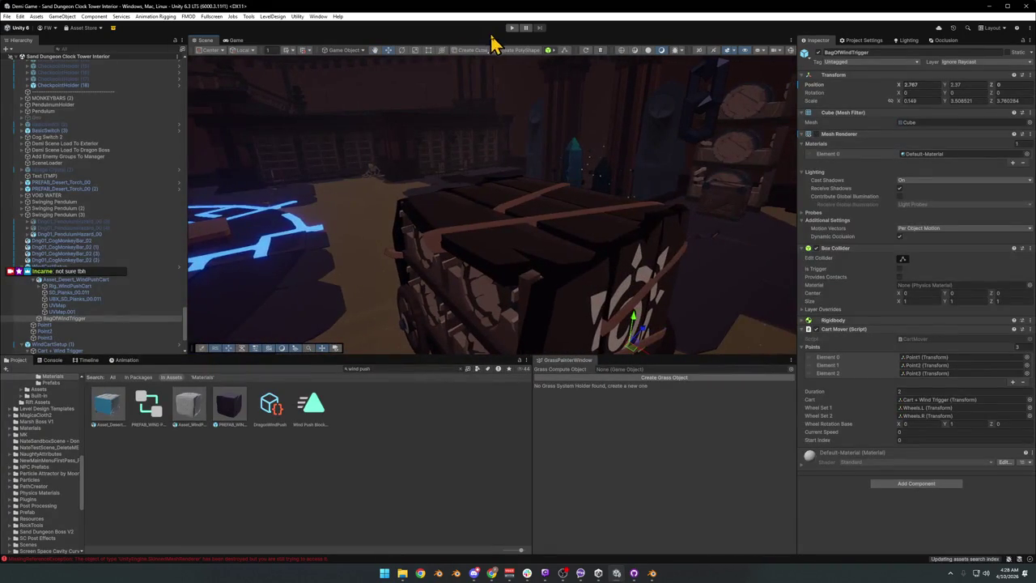
click(511, 28)
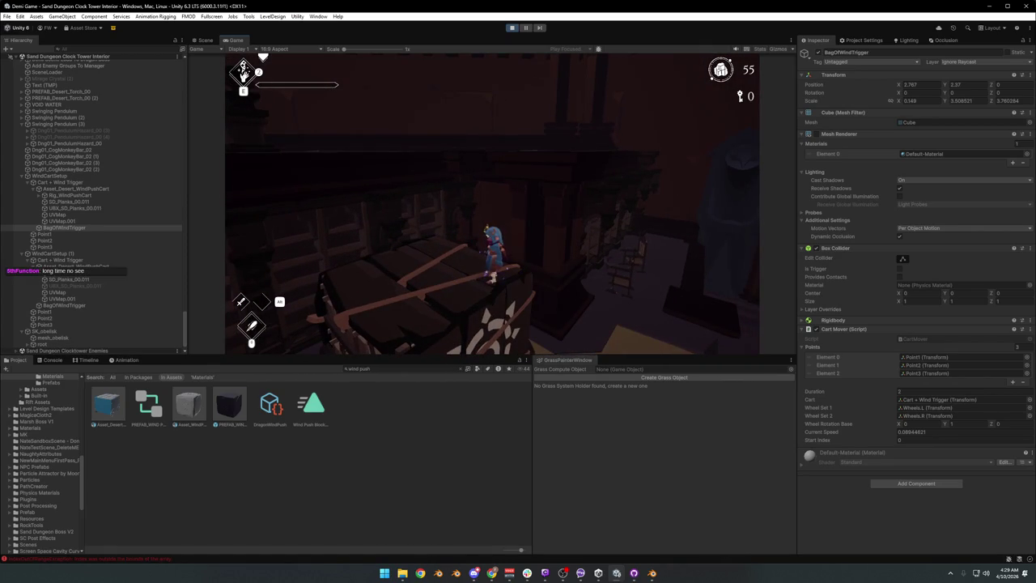
Pause the running game with Escape to bring up its pause menu
key(Escape)
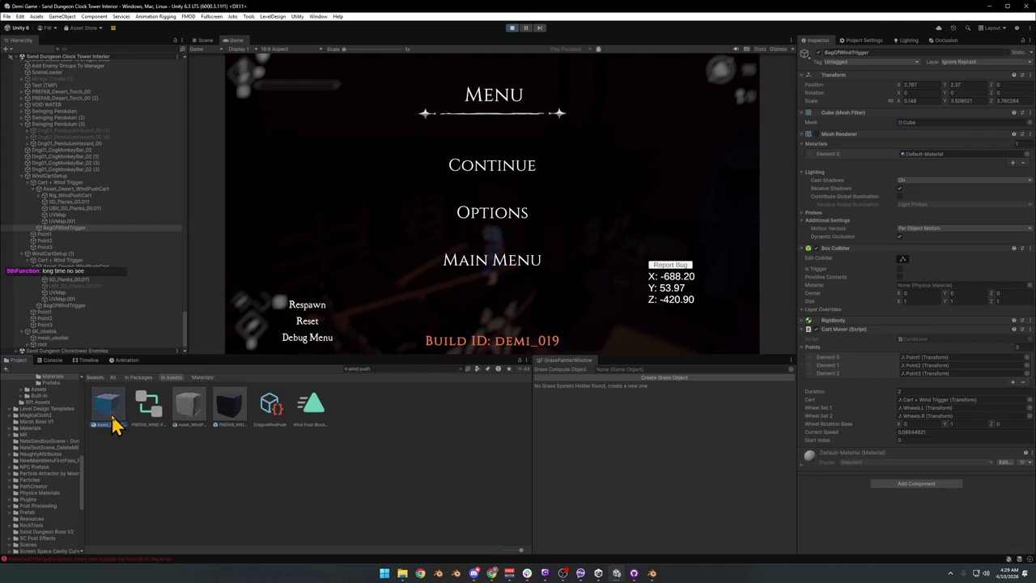
Show the Asset_Desert_WindPushCart model's import settings and exit play mode
click(113, 417)
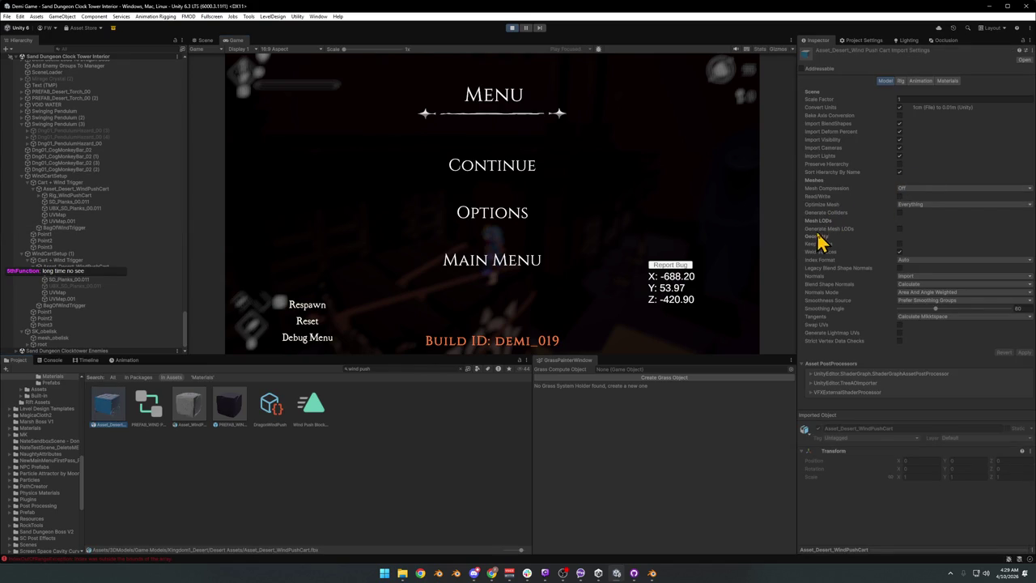
click(511, 28)
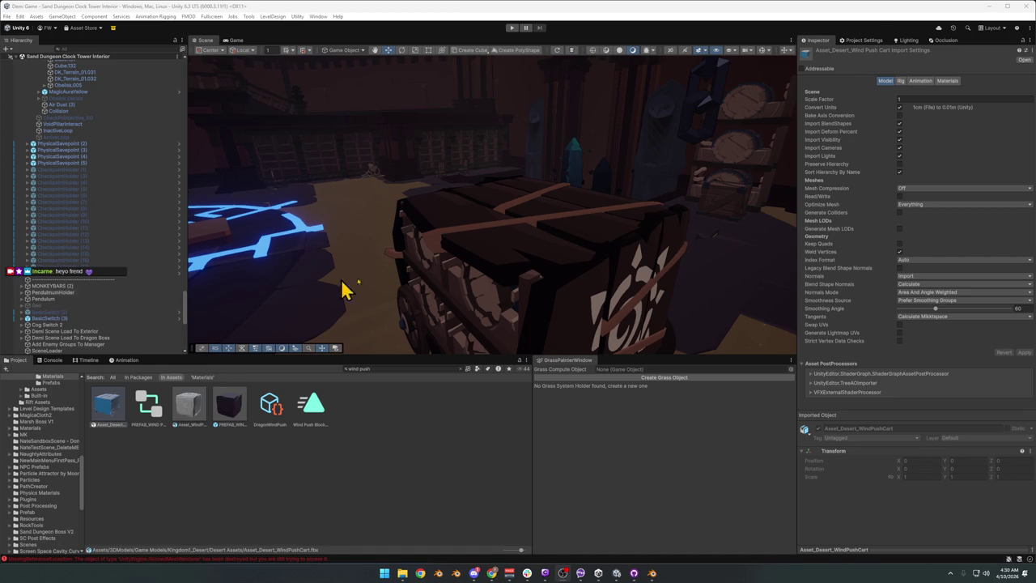
Enable and apply Read/Write in Asset_Desert_WindPushCart's import settings, then start Play again
click(900, 196)
click(1024, 354)
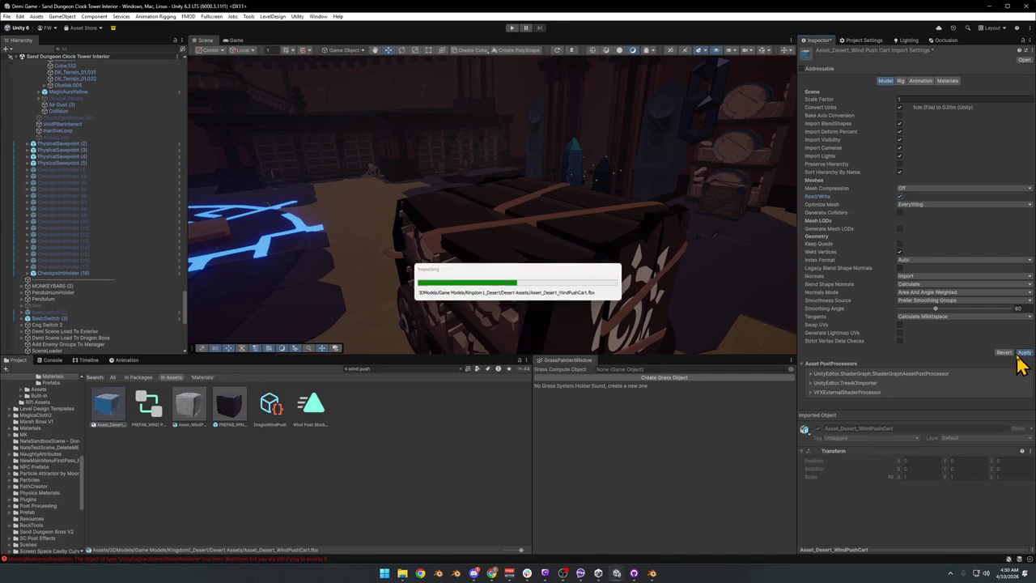
click(312, 478)
click(512, 28)
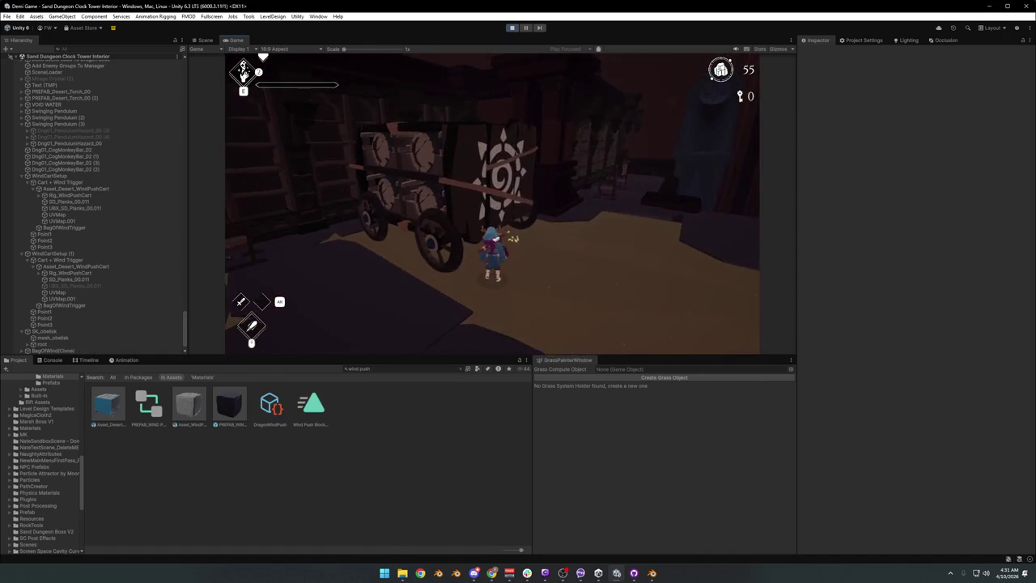
Pause and resume the wind cart play test, then pause again and stop play mode
key(Escape)
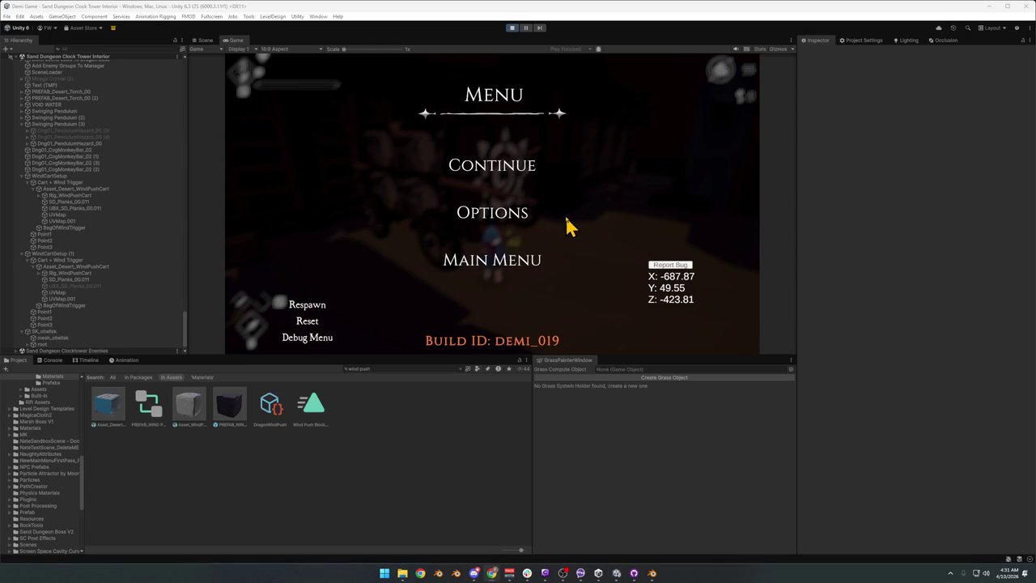
click(530, 168)
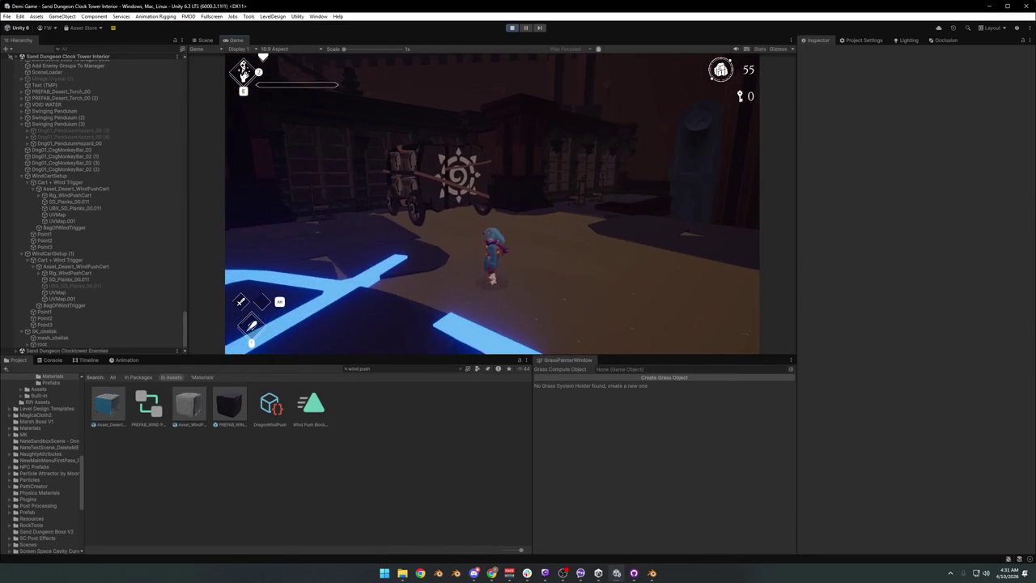
key(Escape)
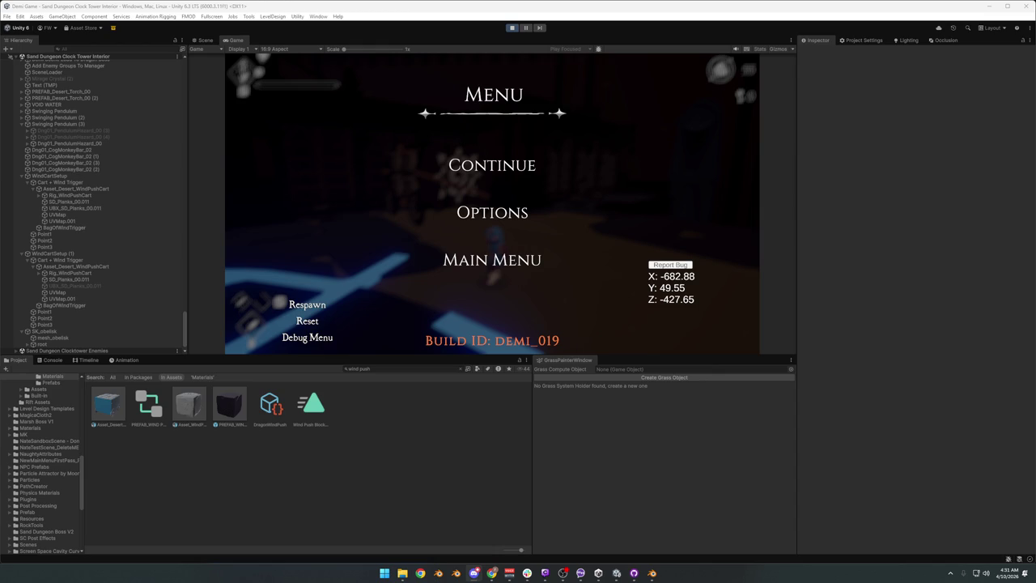
click(508, 32)
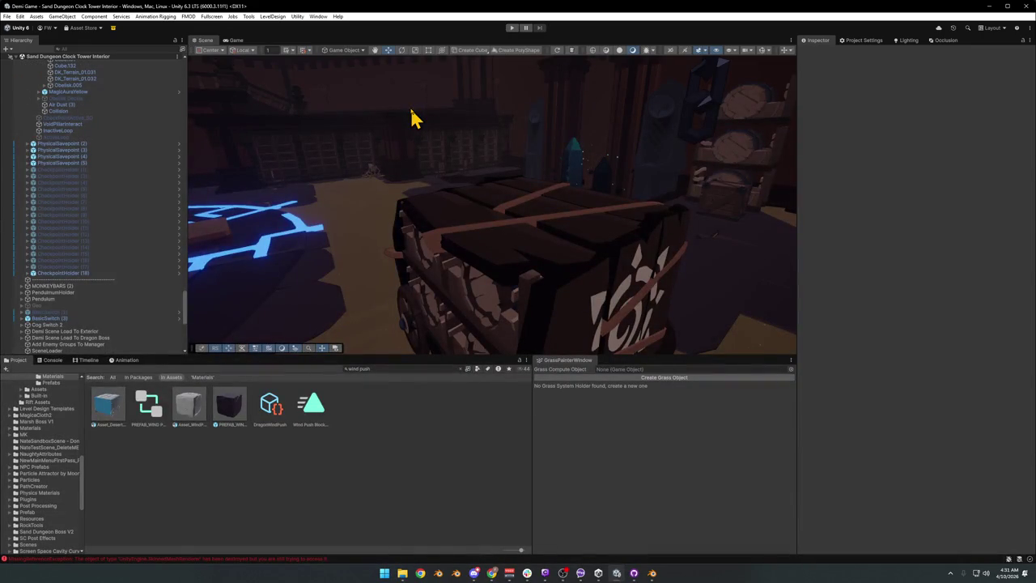
Filter the Project 'dust' search to prefabs and drop PostShardDustExplosionLarge beside the cart
click(399, 370)
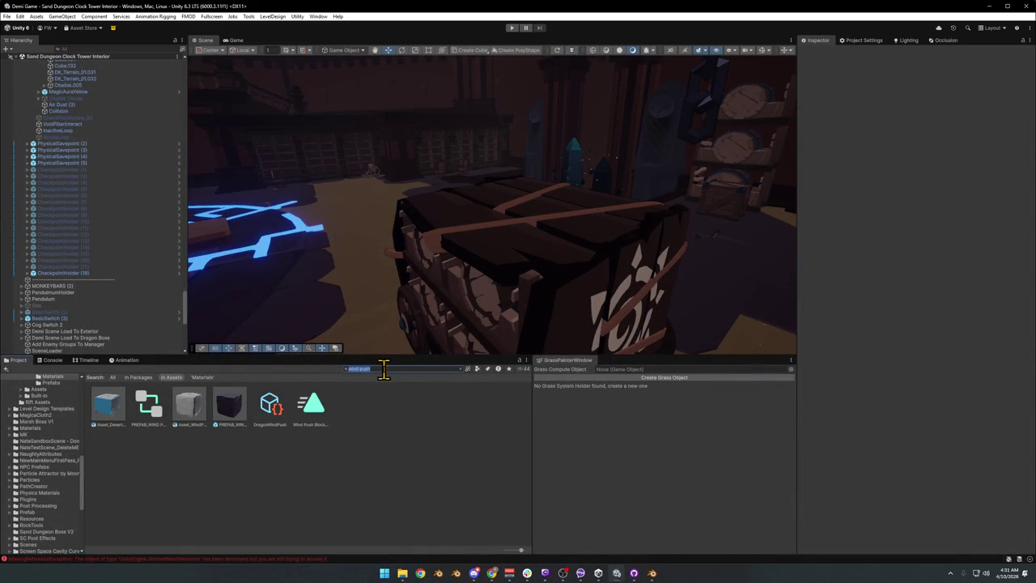
text(dust)
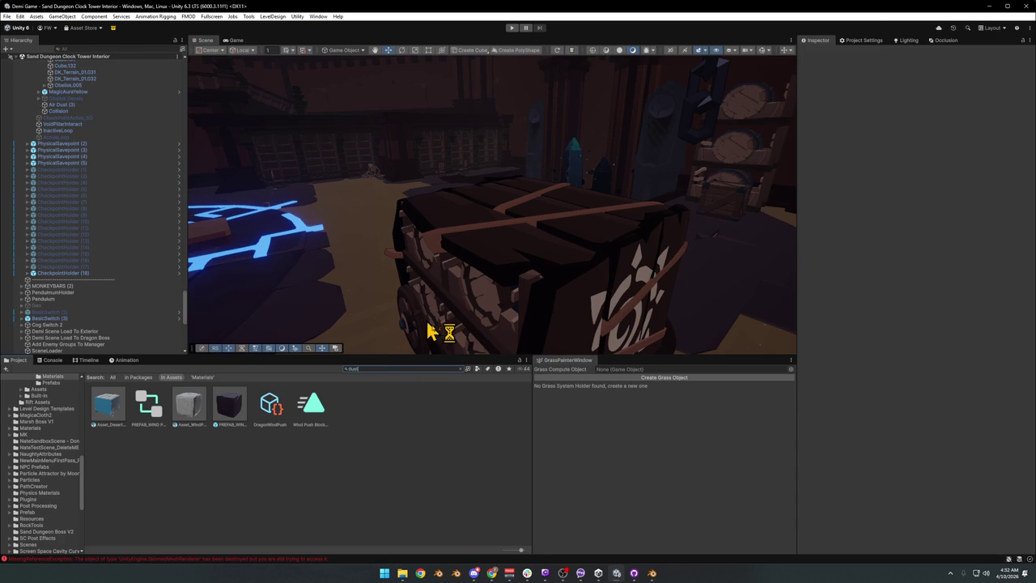
click(477, 368)
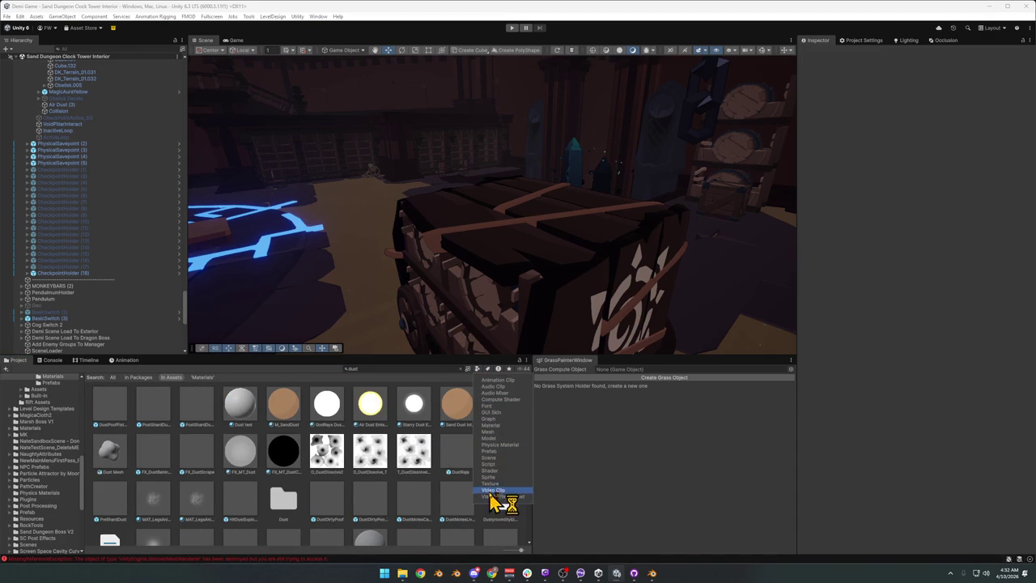
click(498, 452)
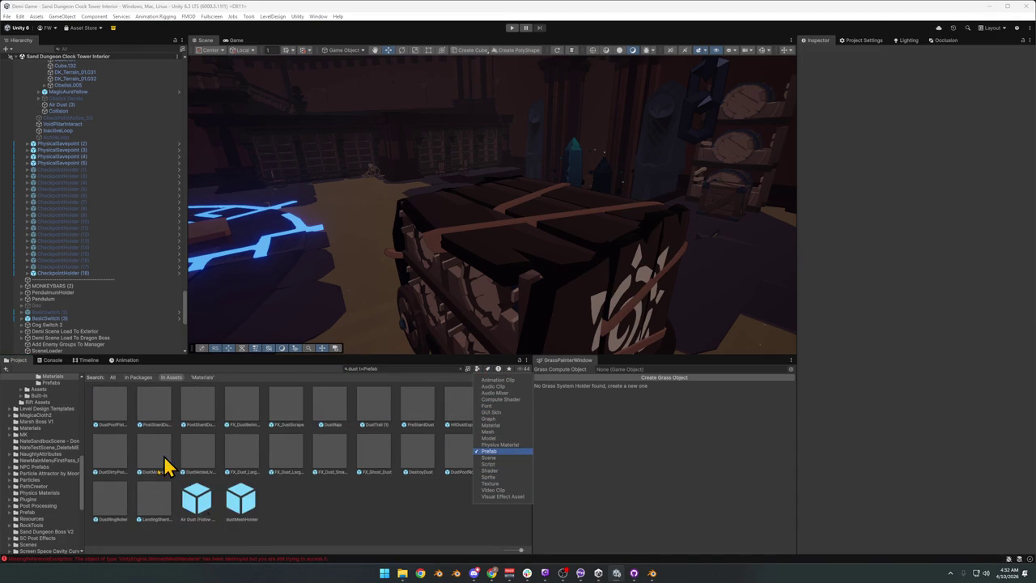
click(127, 423)
scroll(405, 264, up, 3)
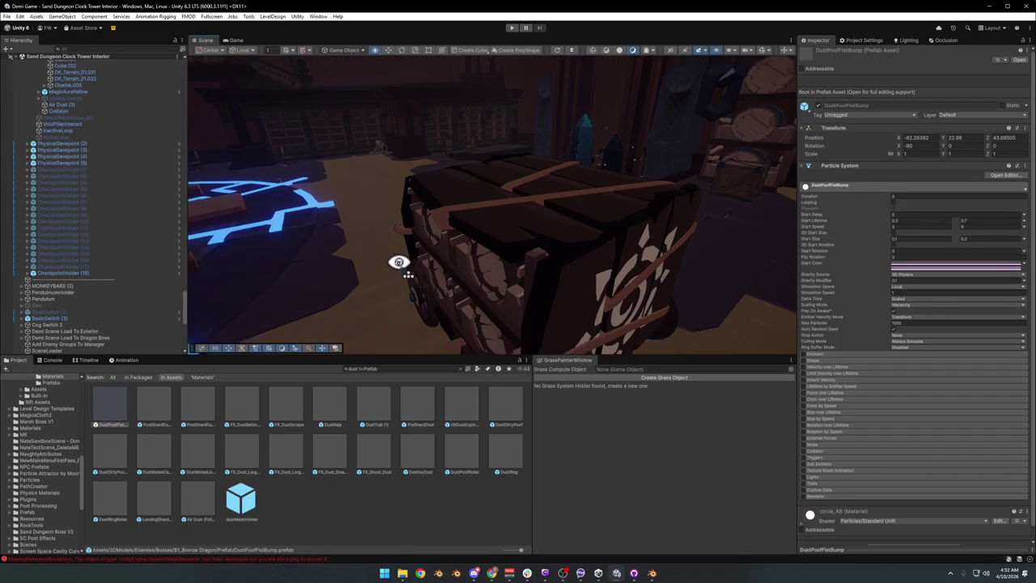
mouse_move(128, 421)
mouse_down()
mouse_move(316, 326)
mouse_move(354, 344)
mouse_move(405, 317)
mouse_move(331, 352)
mouse_up()
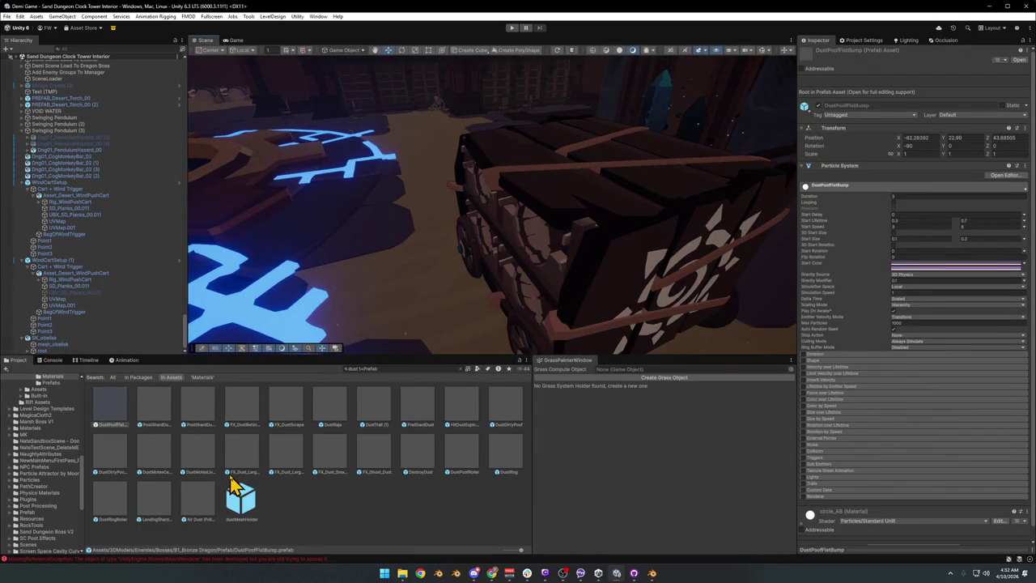
mouse_move(206, 415)
mouse_down()
mouse_move(227, 373)
mouse_move(356, 281)
mouse_up()
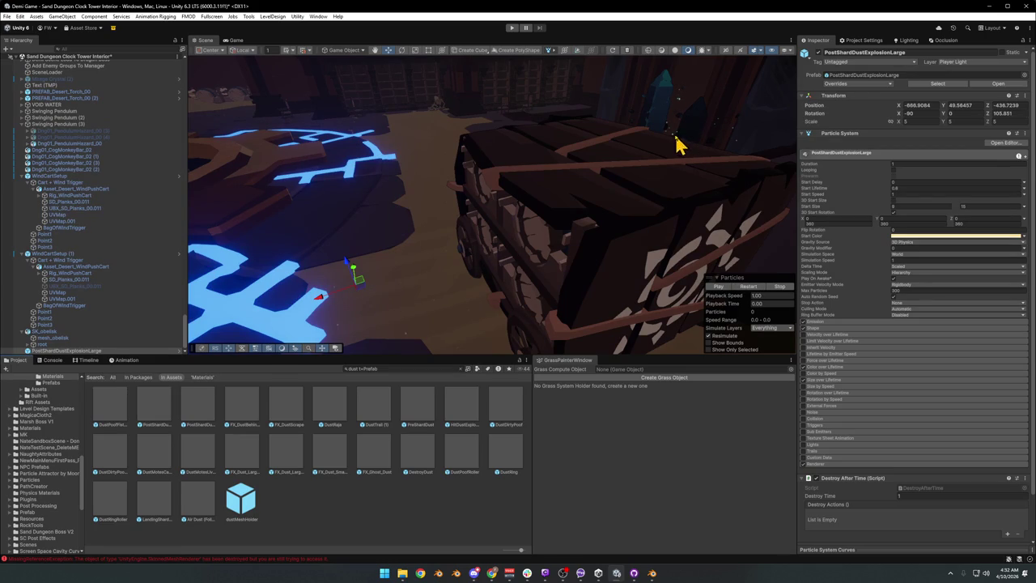
Nudge the dust explosion effect slightly right and preview its burst
drag(462, 229, 451, 222)
drag(411, 287, 445, 301)
click(720, 288)
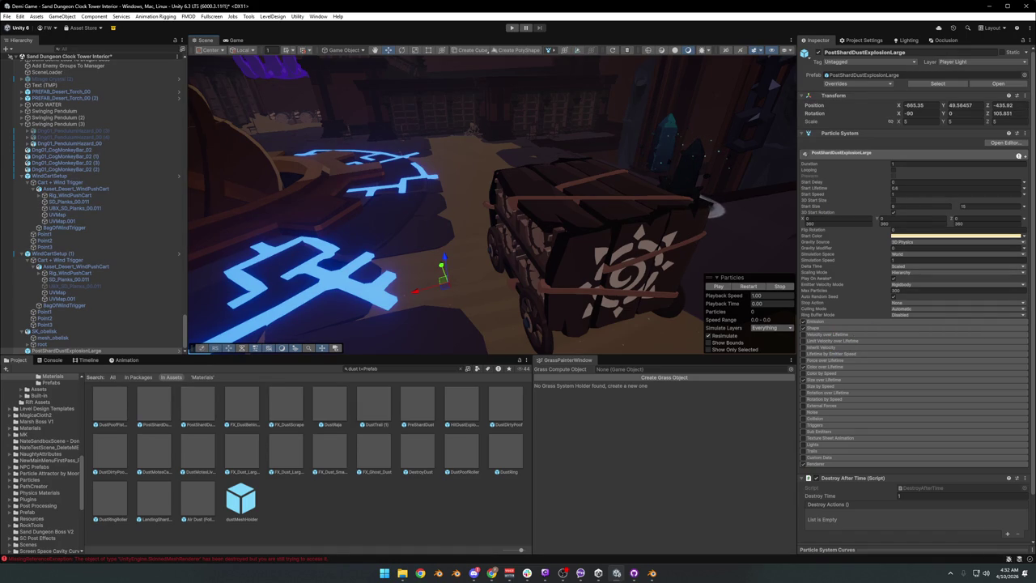
click(720, 288)
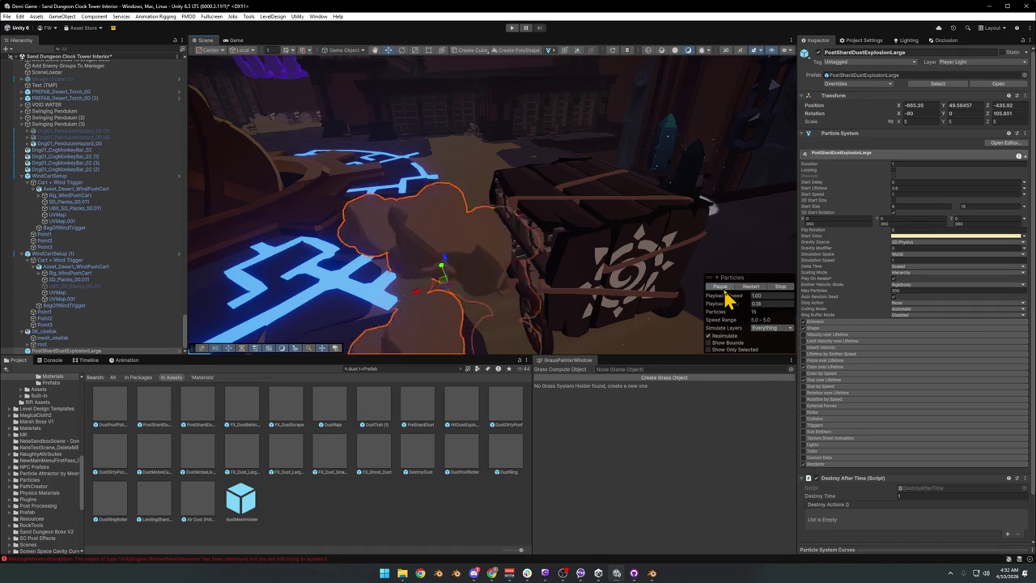
click(719, 289)
Raise the dust effect to about Position Y 52.13 beside the cart
mouse_move(689, 297)
mouse_down()
mouse_move(527, 266)
mouse_move(552, 269)
mouse_up()
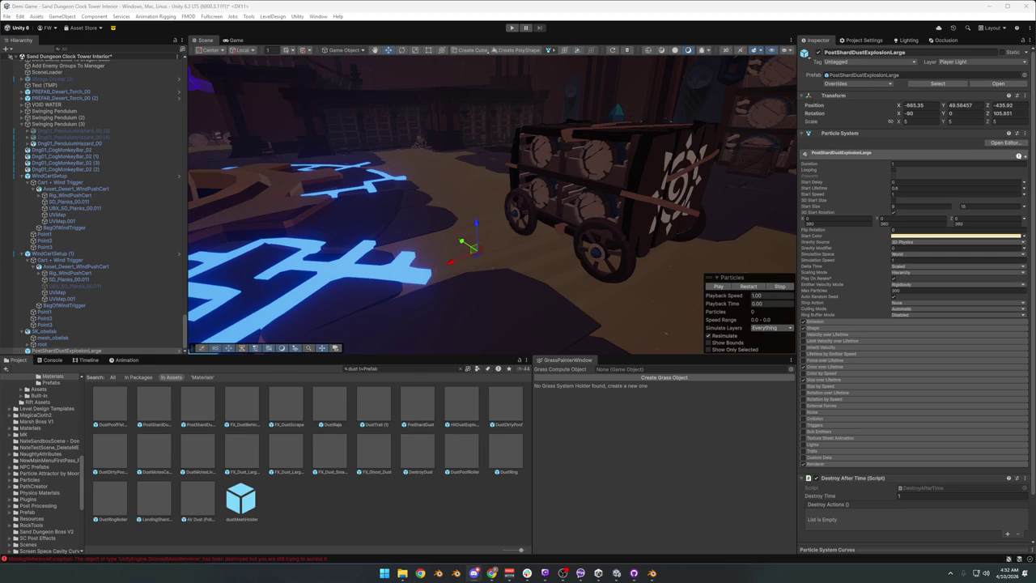
mouse_move(546, 323)
mouse_down()
mouse_move(566, 261)
mouse_move(581, 259)
mouse_up()
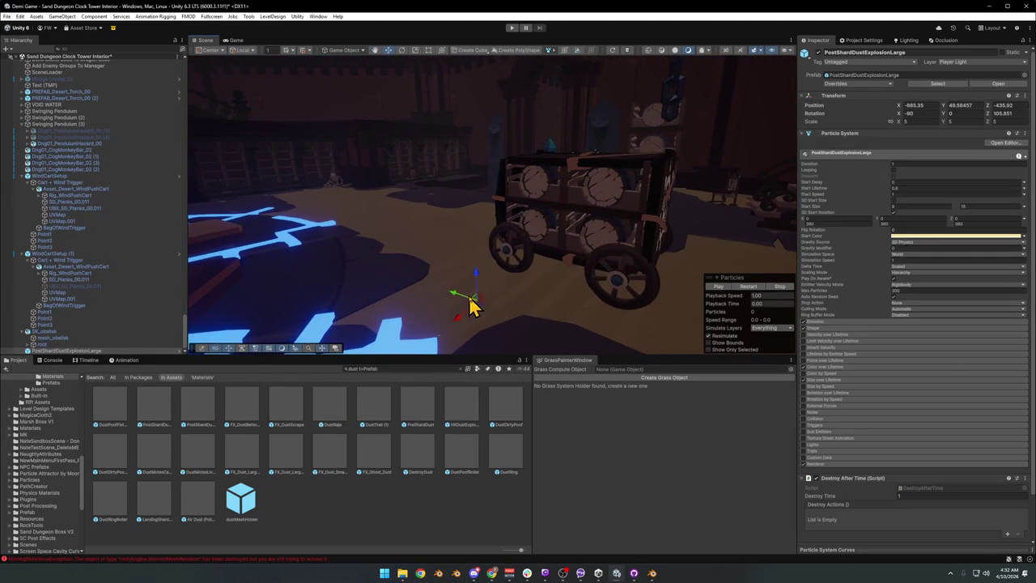
mouse_move(480, 289)
mouse_down()
mouse_move(492, 203)
mouse_move(494, 231)
mouse_up()
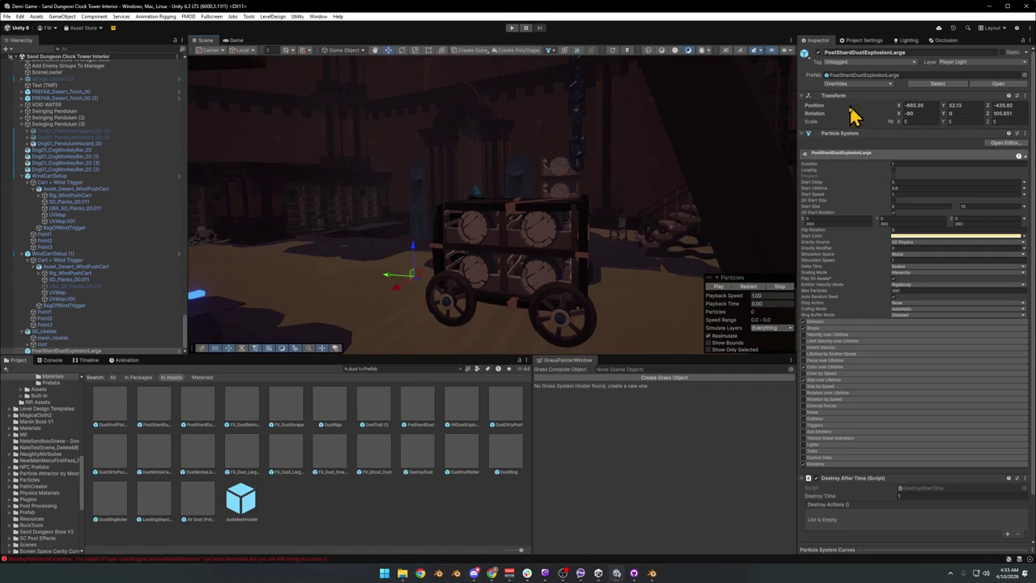
Turn off the Shape module, lower the dust effect to the floor and scale it down to 2.12745
click(831, 135)
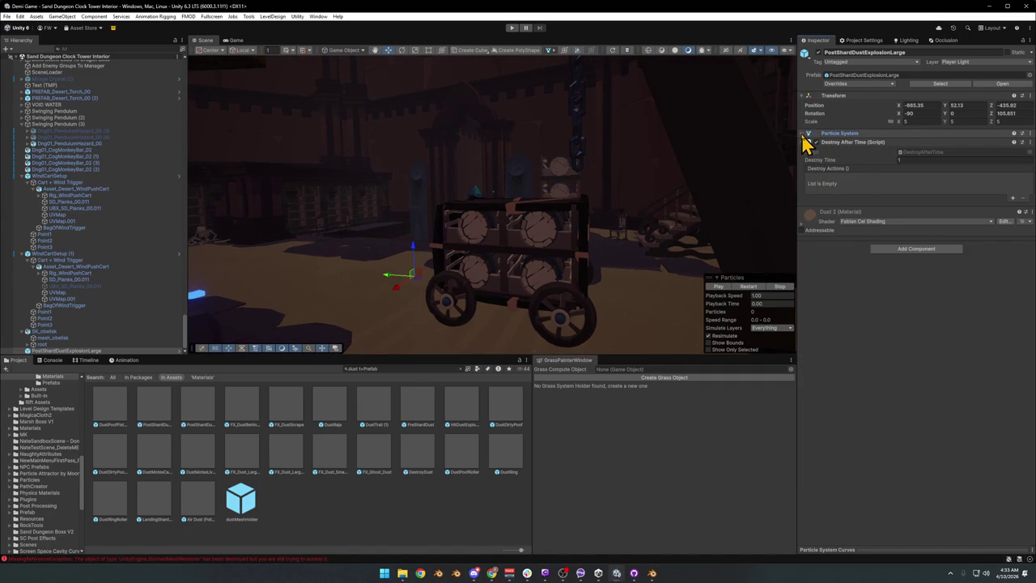
click(805, 136)
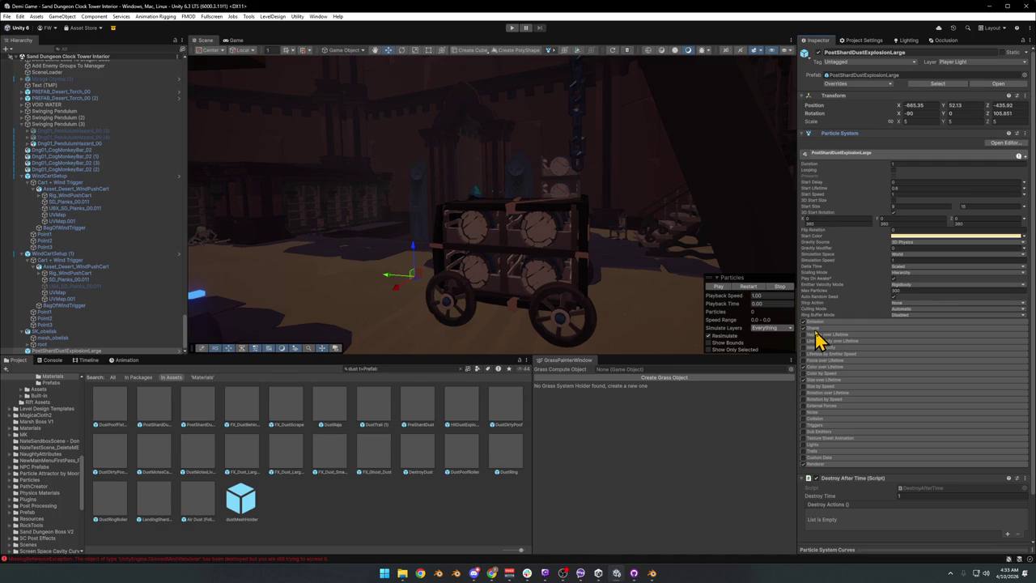
click(804, 329)
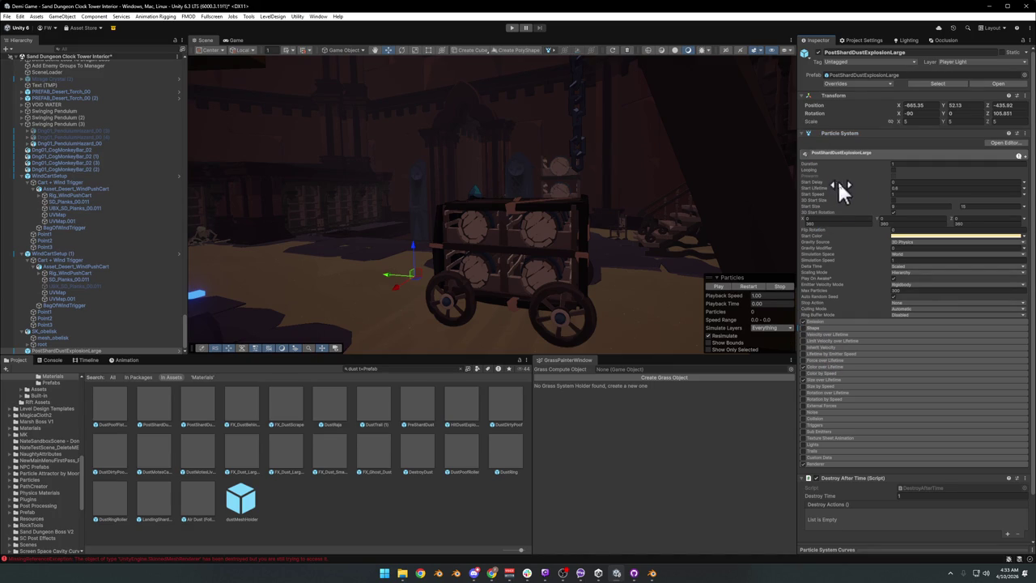
click(893, 170)
click(718, 288)
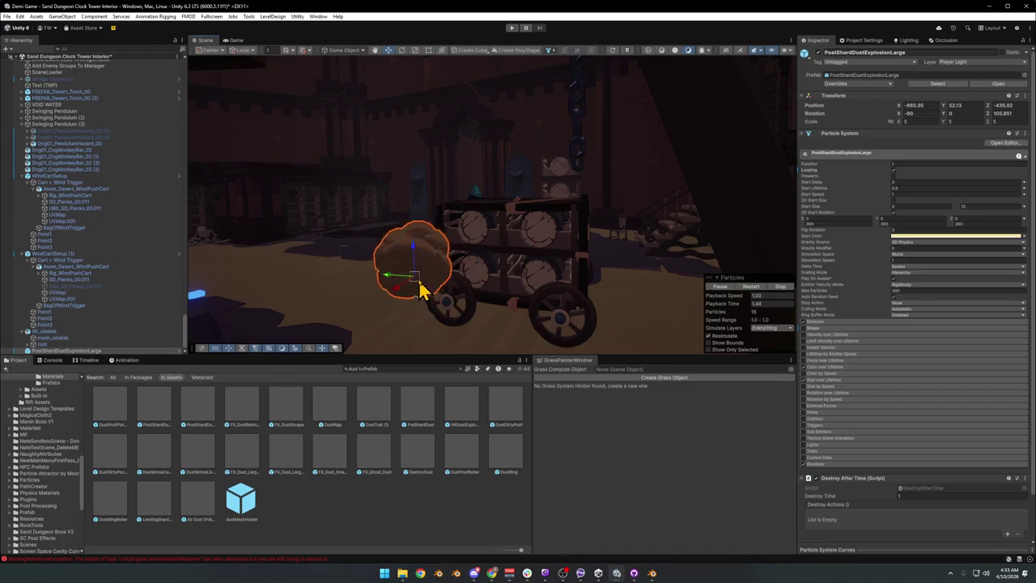
mouse_move(427, 293)
mouse_down()
mouse_move(659, 352)
mouse_move(620, 343)
mouse_move(631, 322)
mouse_move(602, 351)
mouse_move(578, 305)
mouse_move(513, 319)
mouse_move(450, 269)
mouse_move(465, 257)
mouse_up()
key(r)
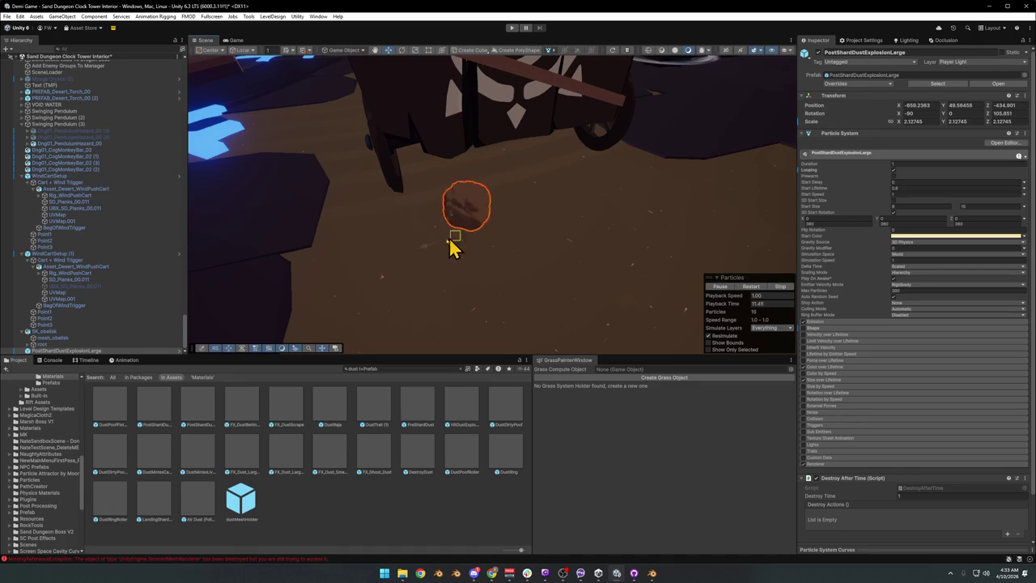
mouse_move(439, 238)
alt+mouse_down()
mouse_move(540, 247)
mouse_move(530, 207)
mouse_move(513, 231)
mouse_move(440, 241)
mouse_move(509, 240)
mouse_move(481, 243)
alt+mouse_up()
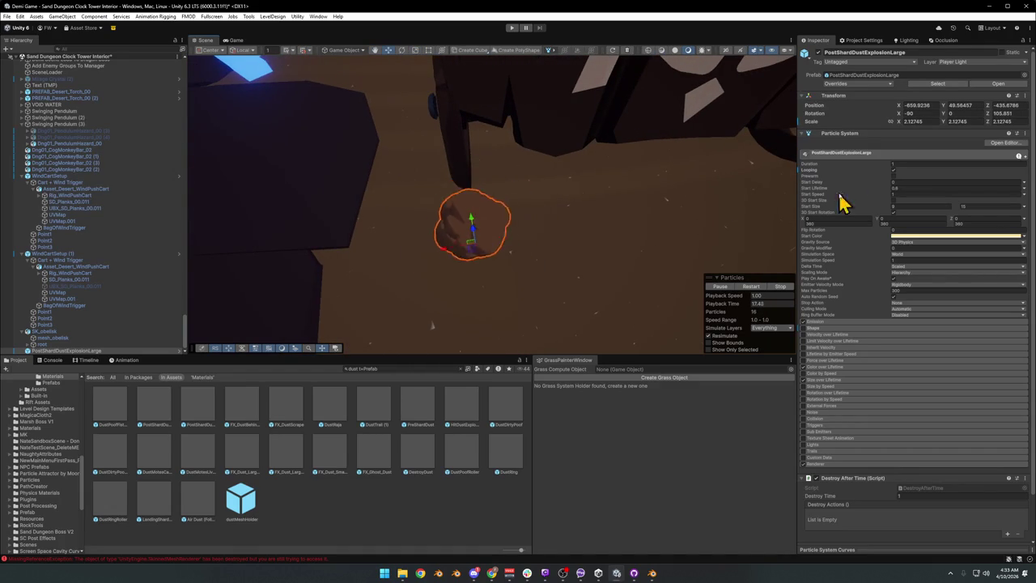
Turn looping off, remove the emission burst, set Rate over Distance to 1 and test the trail
click(820, 322)
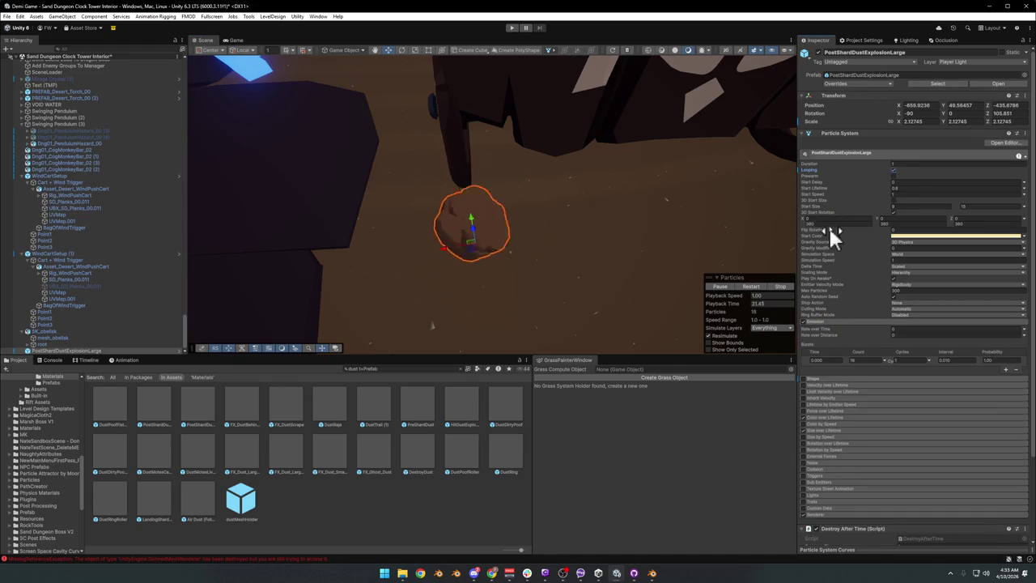
click(893, 170)
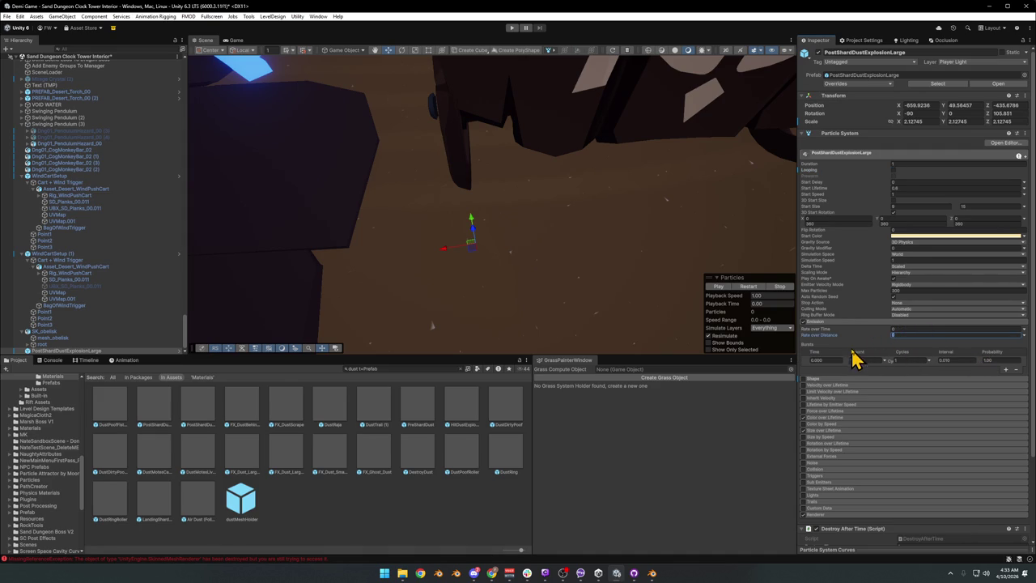
click(1015, 370)
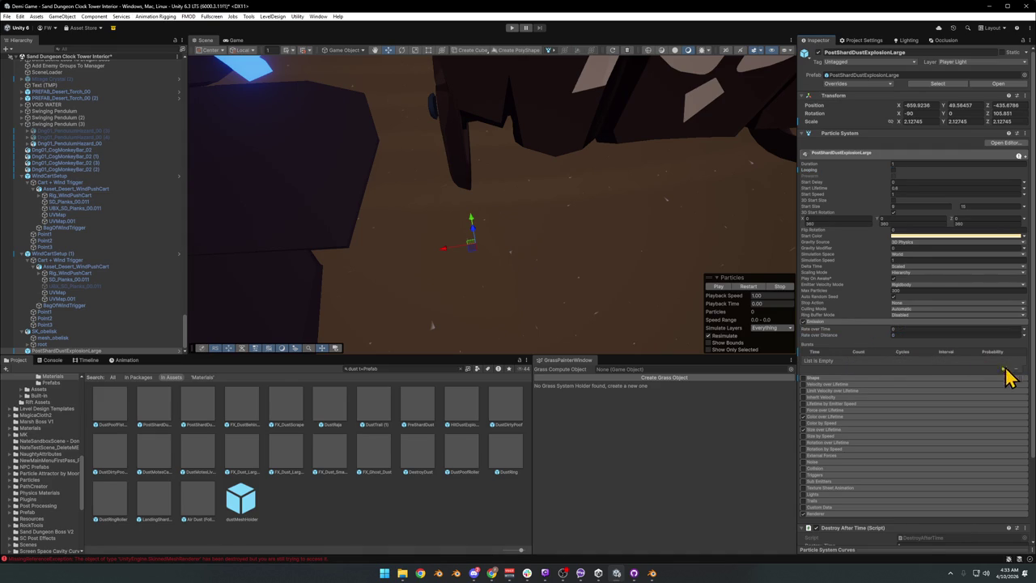
click(905, 335)
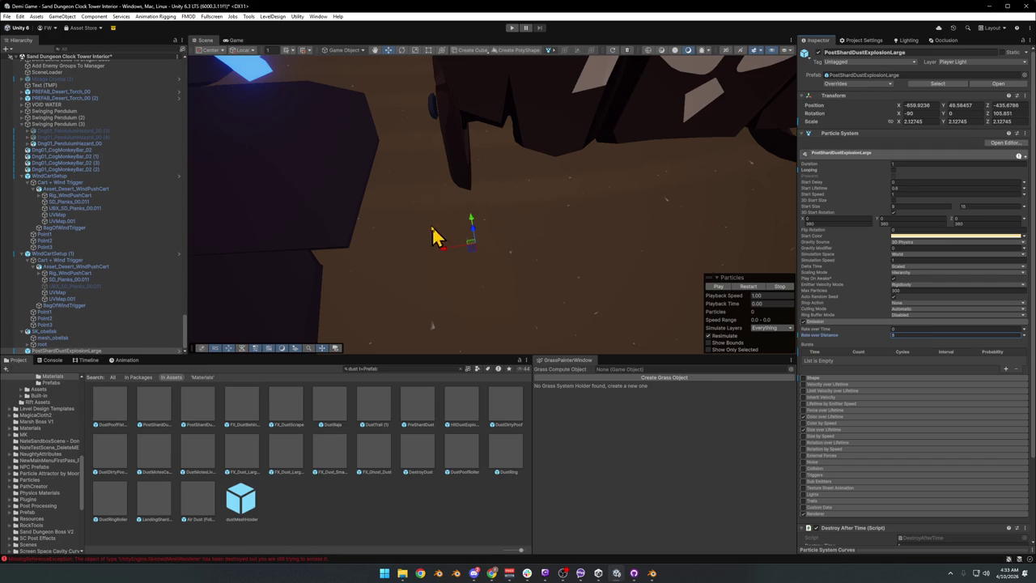
mouse_move(473, 245)
mouse_down()
mouse_move(575, 251)
mouse_move(468, 272)
mouse_move(596, 307)
mouse_up()
click(718, 287)
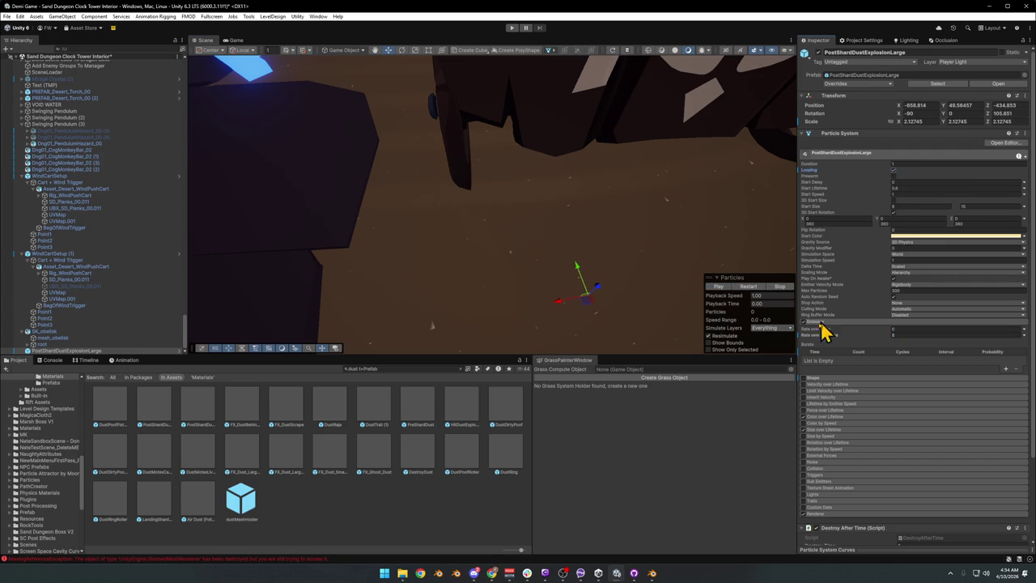
click(718, 286)
mouse_move(588, 306)
mouse_down()
mouse_move(608, 223)
mouse_move(285, 234)
mouse_move(611, 315)
mouse_move(524, 216)
mouse_move(546, 213)
mouse_move(486, 224)
mouse_move(731, 248)
mouse_move(453, 301)
mouse_move(529, 294)
mouse_move(550, 248)
mouse_move(587, 251)
mouse_up()
click(908, 334)
text(1)
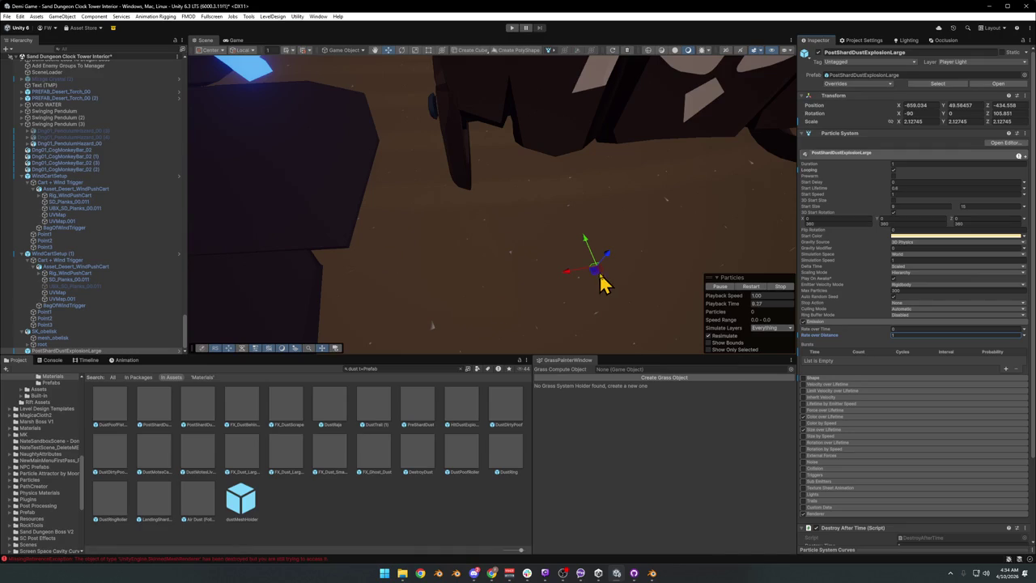
mouse_move(595, 279)
mouse_down()
mouse_move(571, 222)
mouse_move(451, 213)
mouse_move(599, 226)
mouse_move(612, 319)
mouse_move(467, 351)
mouse_move(460, 179)
mouse_up()
Move the SK_obelisk off the cart to the right
drag(382, 289, 493, 216)
click(459, 132)
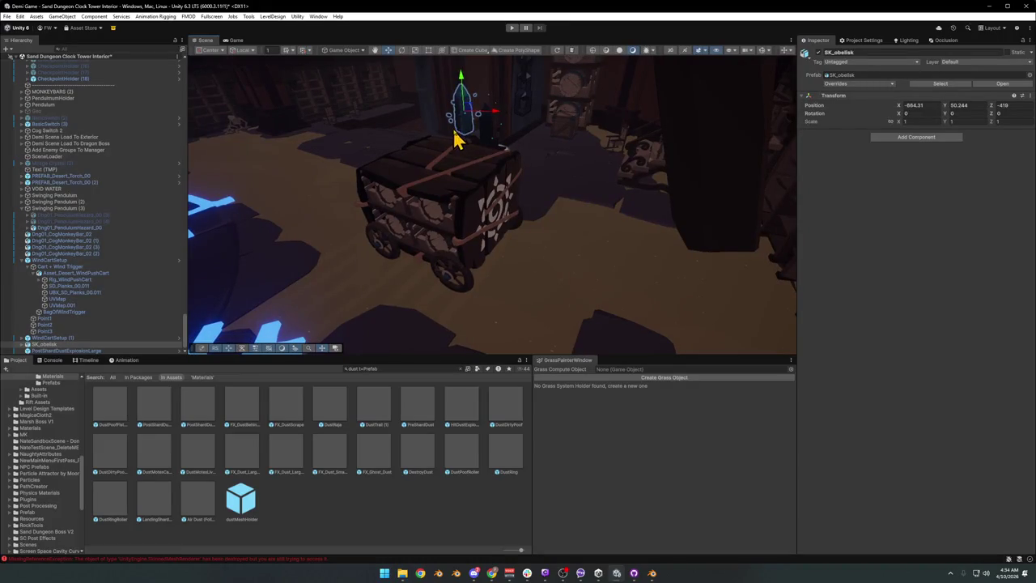
drag(472, 154, 576, 173)
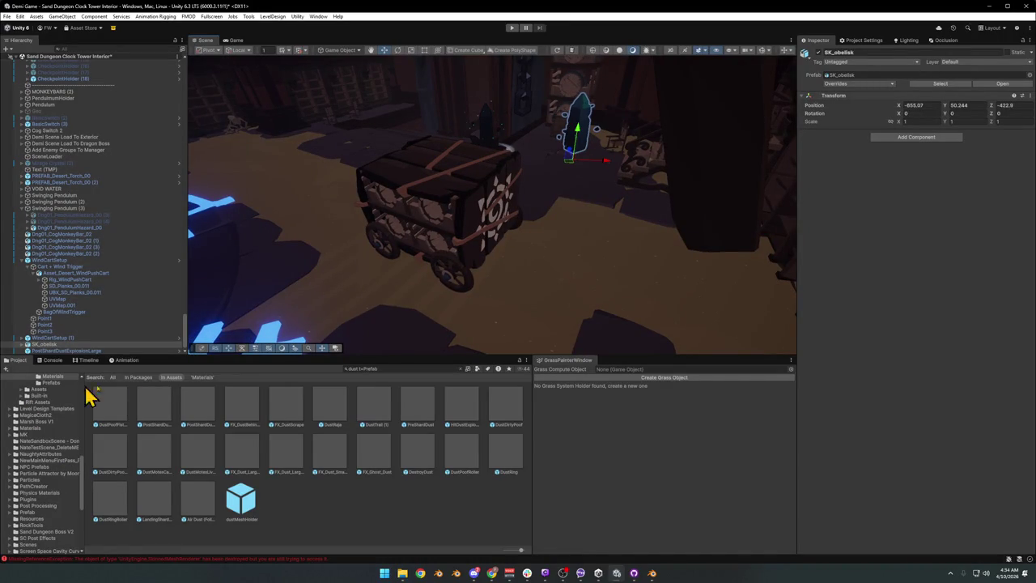
Select WindCartSetup (1) and open its prefab in Prefab Mode
click(38, 339)
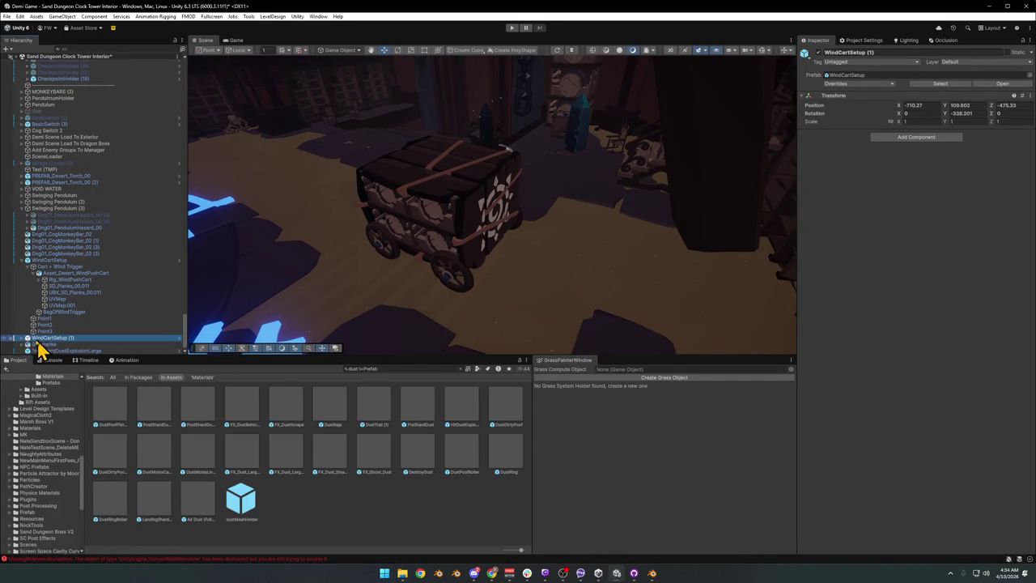
drag(439, 247, 456, 239)
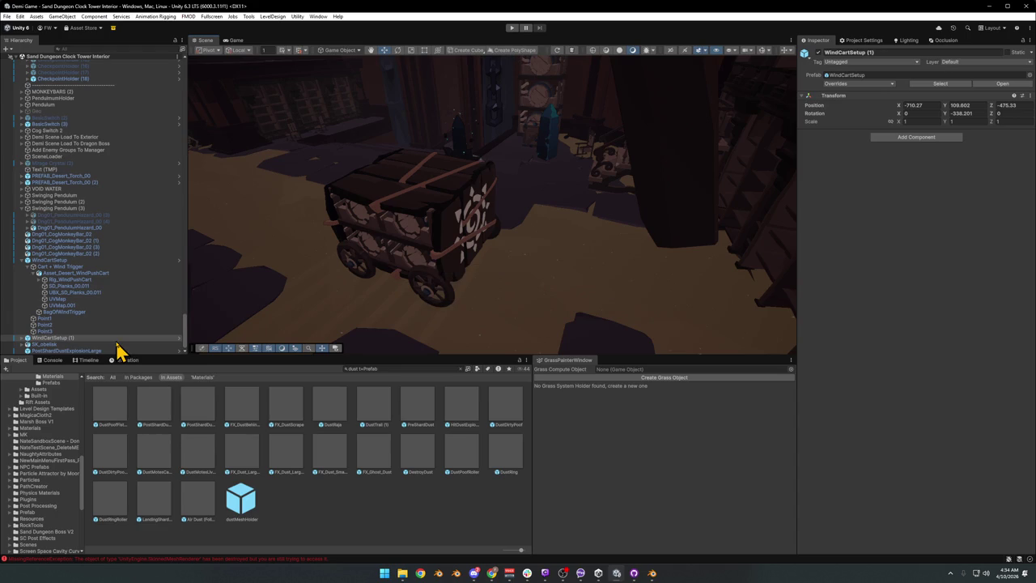
click(78, 352)
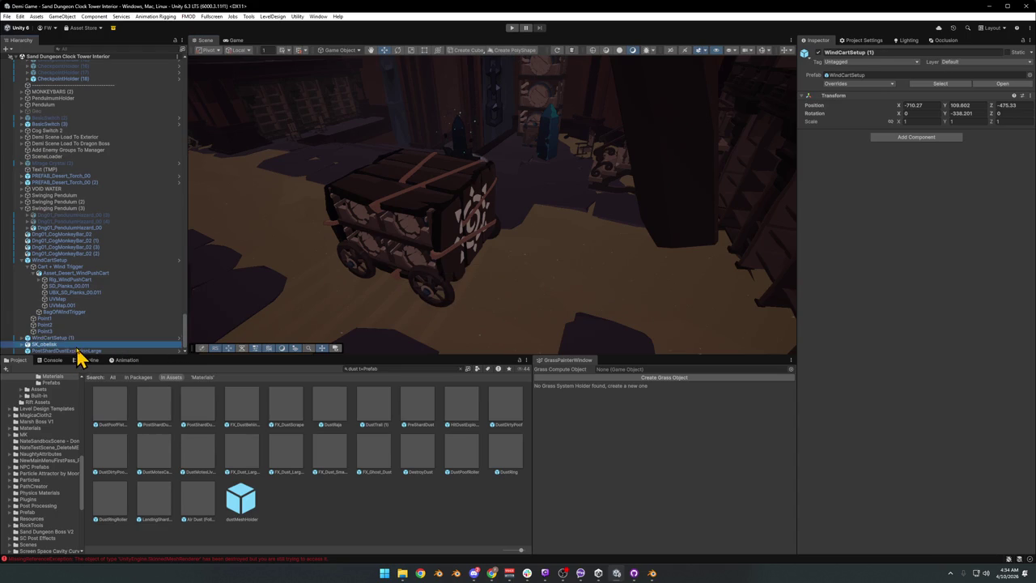
click(22, 339)
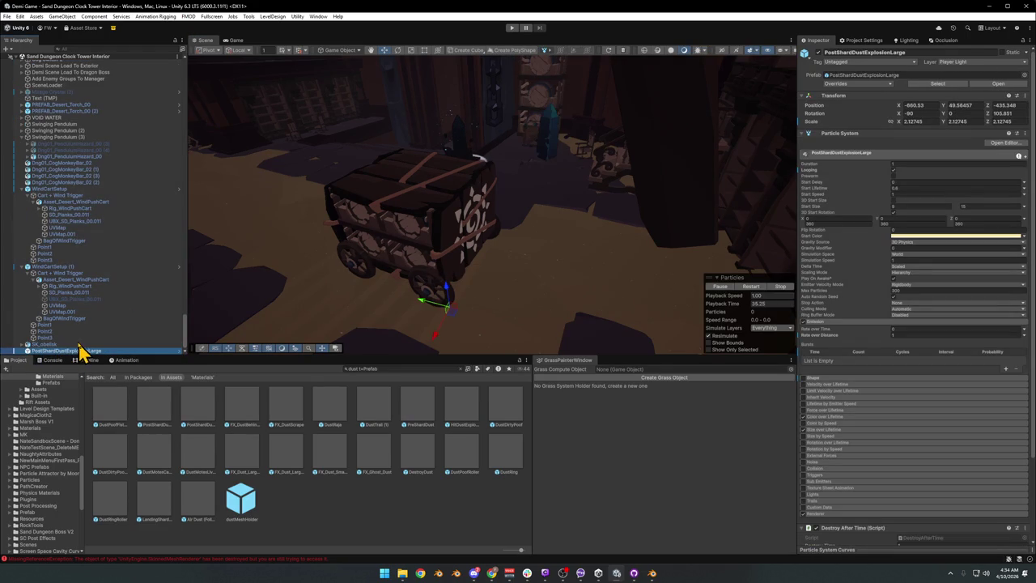
click(70, 268)
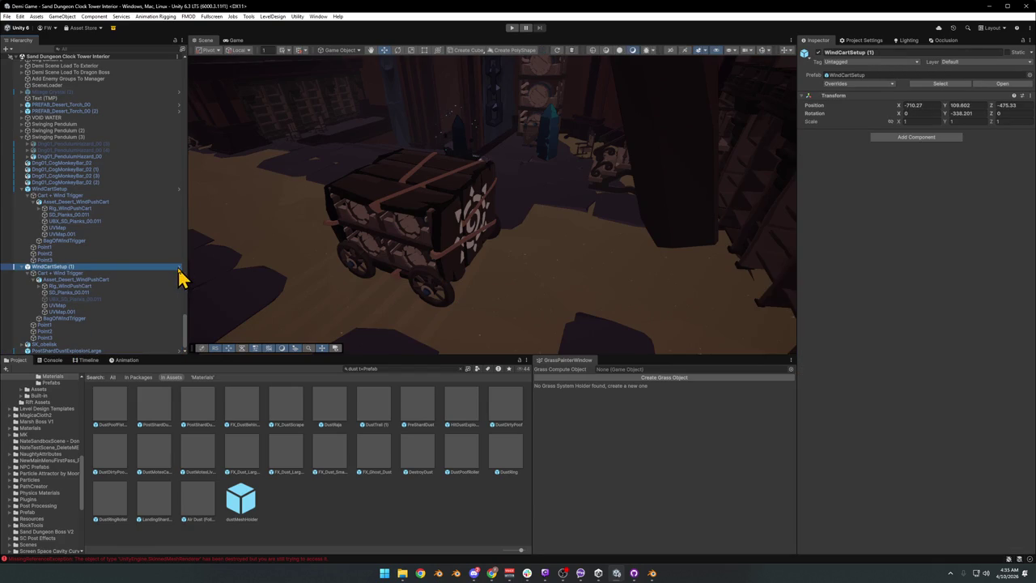
click(179, 268)
Paste the dust effect below Point3, rename it Cart Dust, lower it to the cart base, and save
key(ctrl+v)
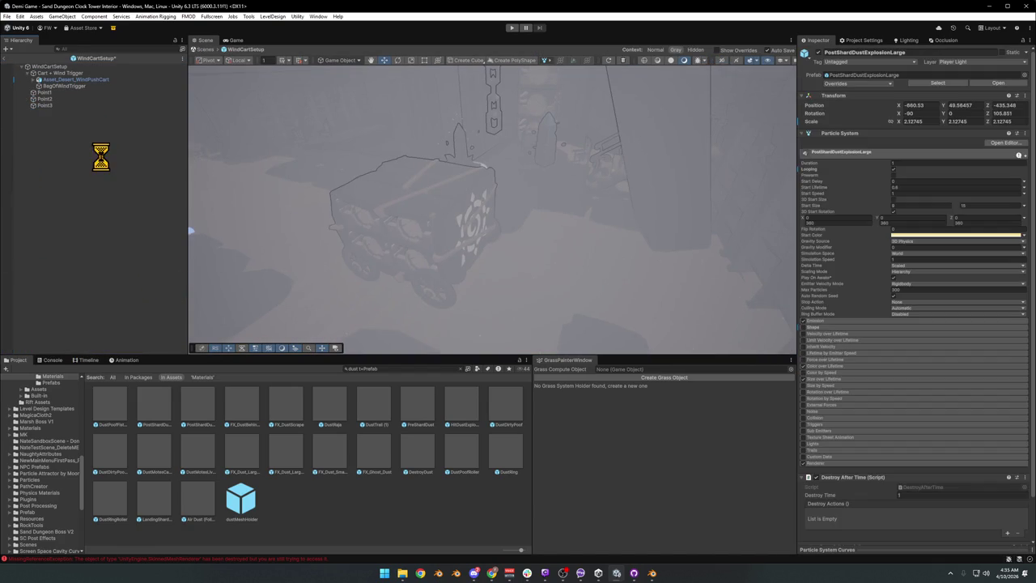
drag(64, 79, 53, 116)
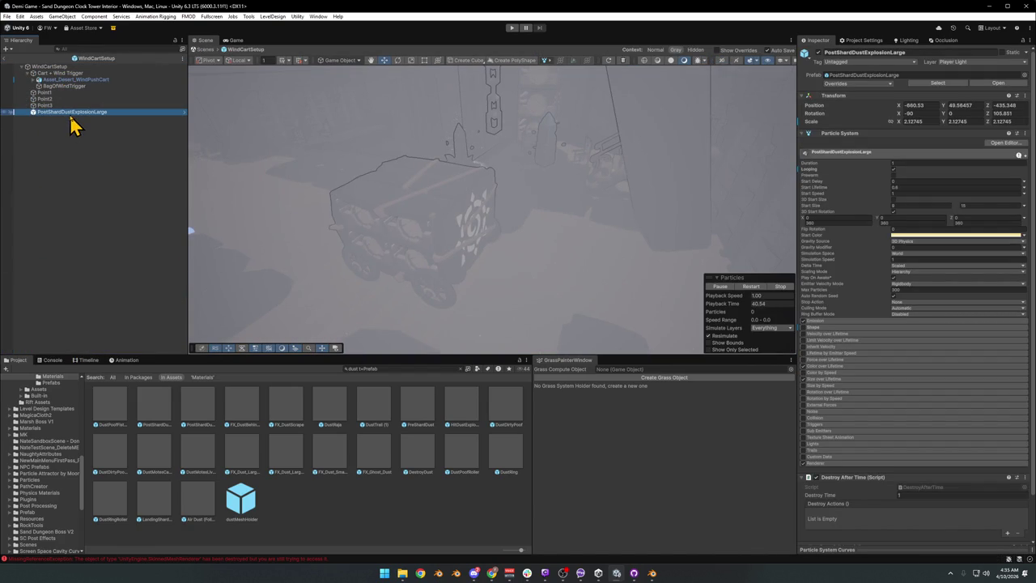
click(74, 114)
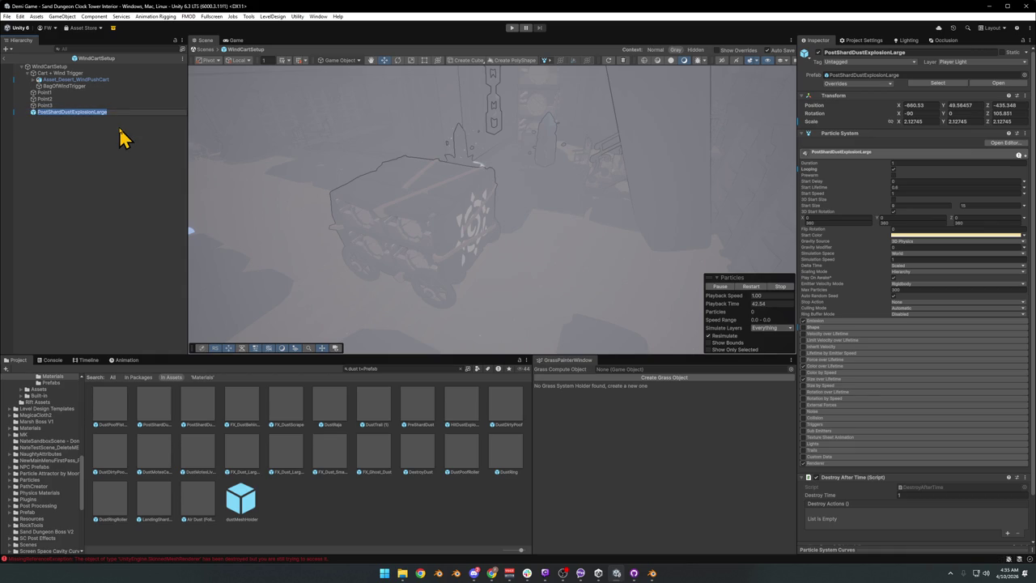
text(Car)
text(t Dust)
key(Return)
scroll(486, 201, up, 5)
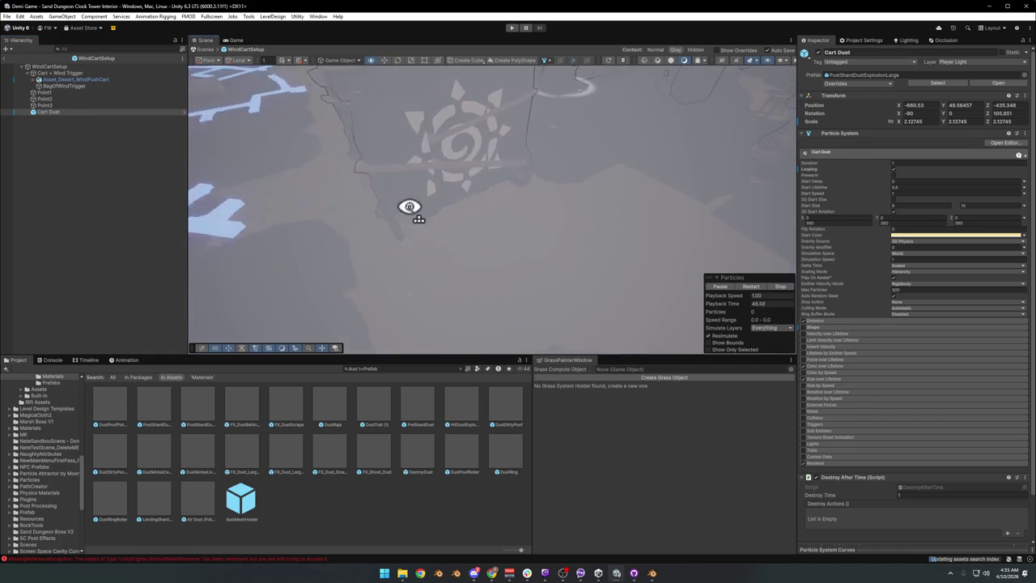
key(ctrl+alt+f)
mouse_move(490, 217)
mouse_down()
mouse_move(377, 256)
mouse_move(434, 272)
mouse_move(493, 268)
mouse_move(454, 283)
mouse_move(369, 279)
mouse_move(373, 267)
mouse_up()
key(ctrl+s)
Duplicate Cart Dust as Cart Dust (1), shift it right, and save the prefab
mouse_move(513, 245)
mouse_down()
mouse_move(428, 231)
mouse_move(462, 213)
mouse_move(420, 230)
mouse_up()
key(ctrl+d)
mouse_move(396, 297)
mouse_down()
mouse_move(529, 303)
mouse_move(588, 286)
mouse_move(575, 284)
mouse_up()
key(ctrl+s)
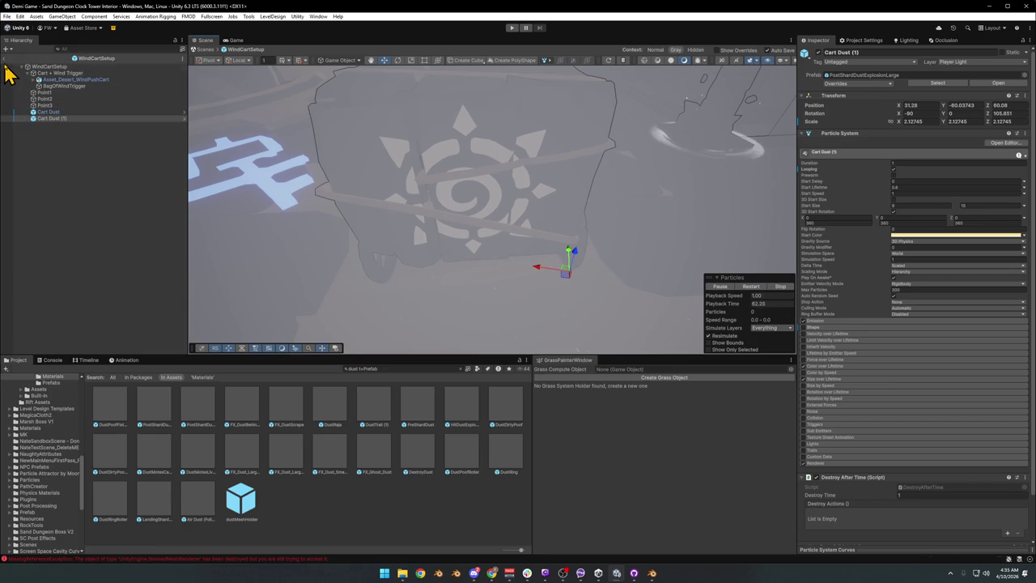
Return to the scene and delete the original loose PostShardDustExplosionLarge effect
click(10, 68)
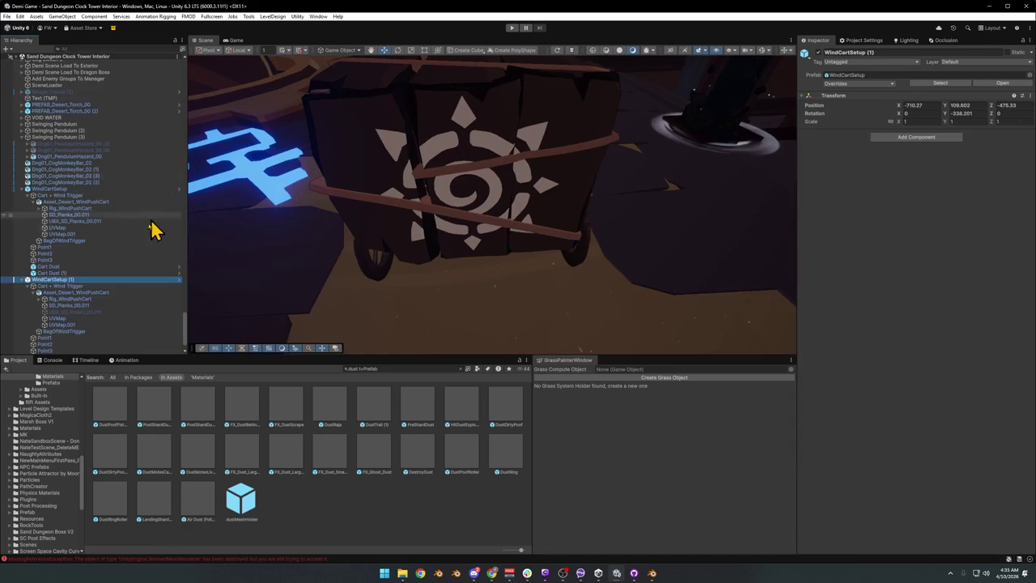
click(23, 279)
click(70, 350)
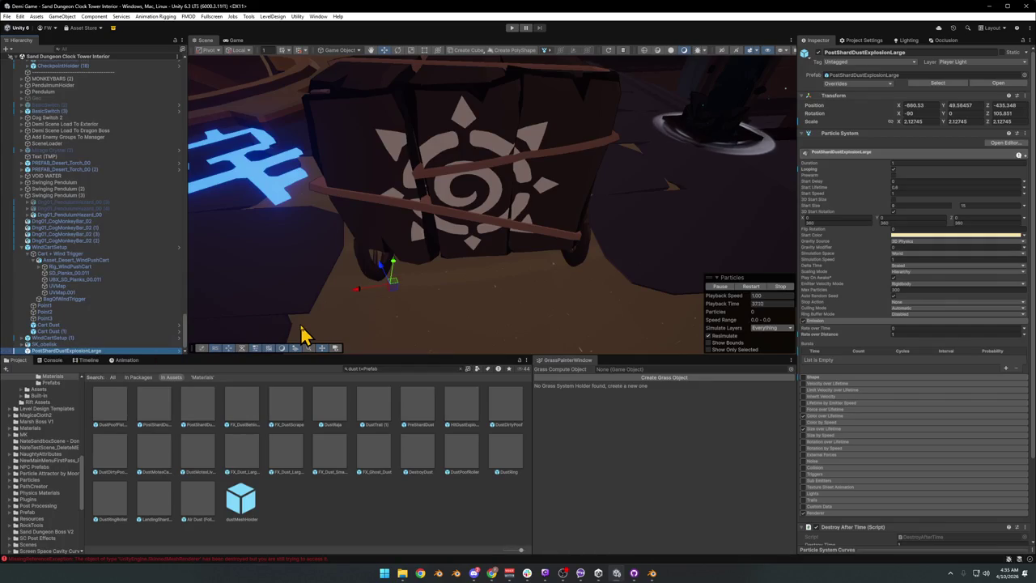
key(Delete)
mouse_move(453, 235)
mouse_down()
mouse_move(513, 215)
mouse_move(567, 224)
mouse_move(540, 233)
mouse_move(578, 254)
mouse_move(497, 267)
mouse_move(578, 261)
mouse_up()
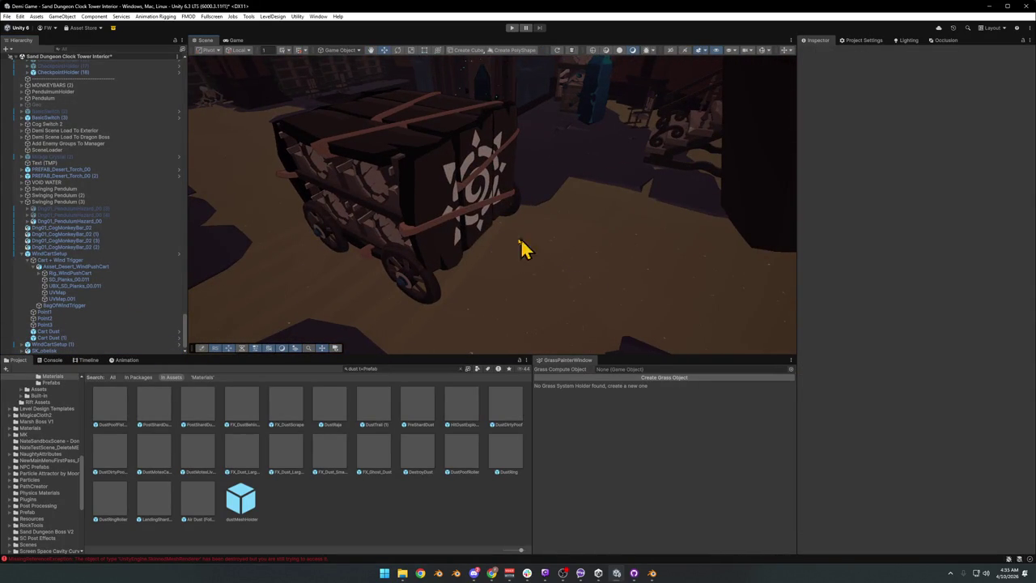
Expand Cart + Wind Trigger and select BagOfWindTrigger
click(30, 263)
click(67, 307)
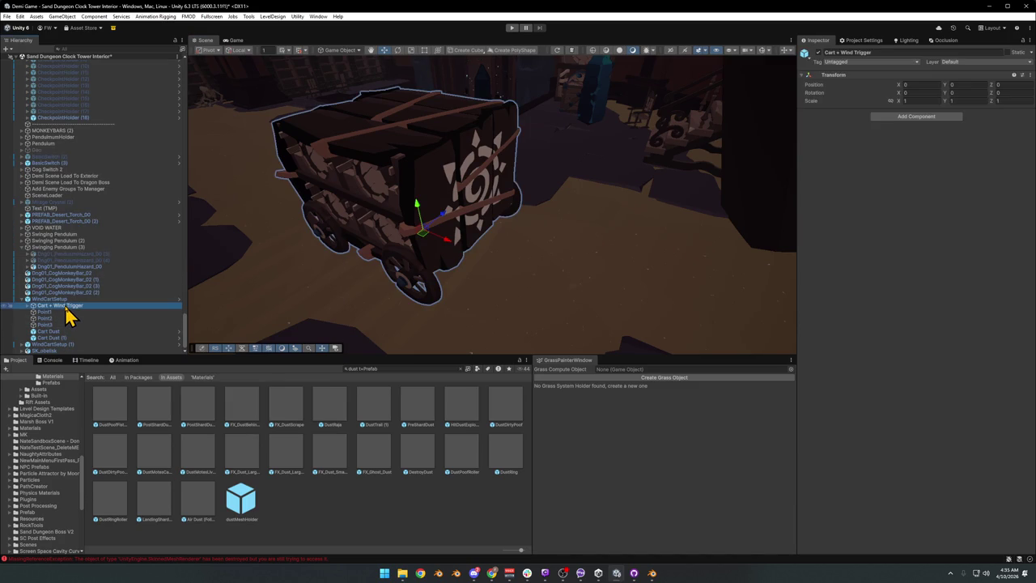
click(31, 306)
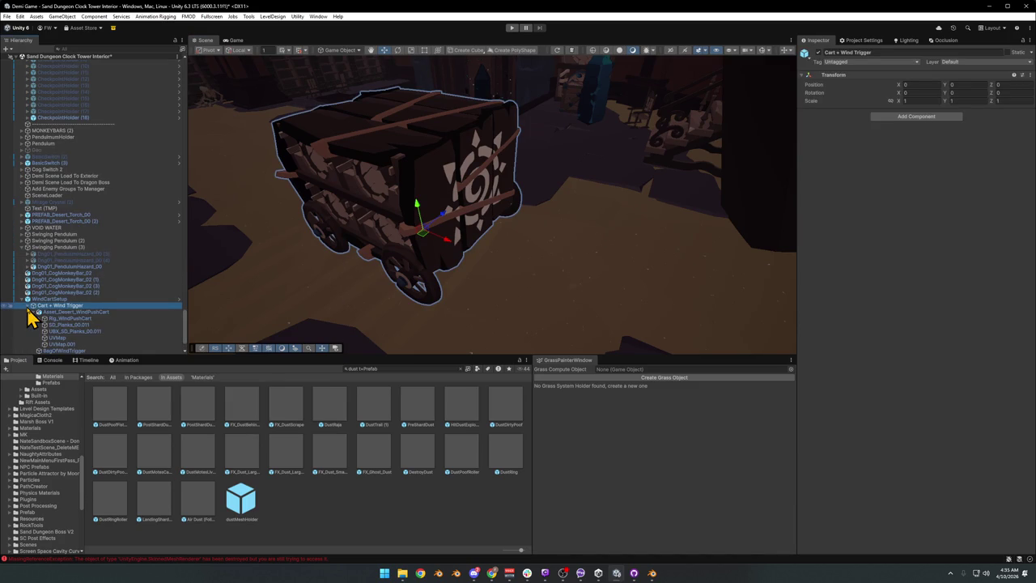
scroll(70, 348, down, 3)
click(73, 306)
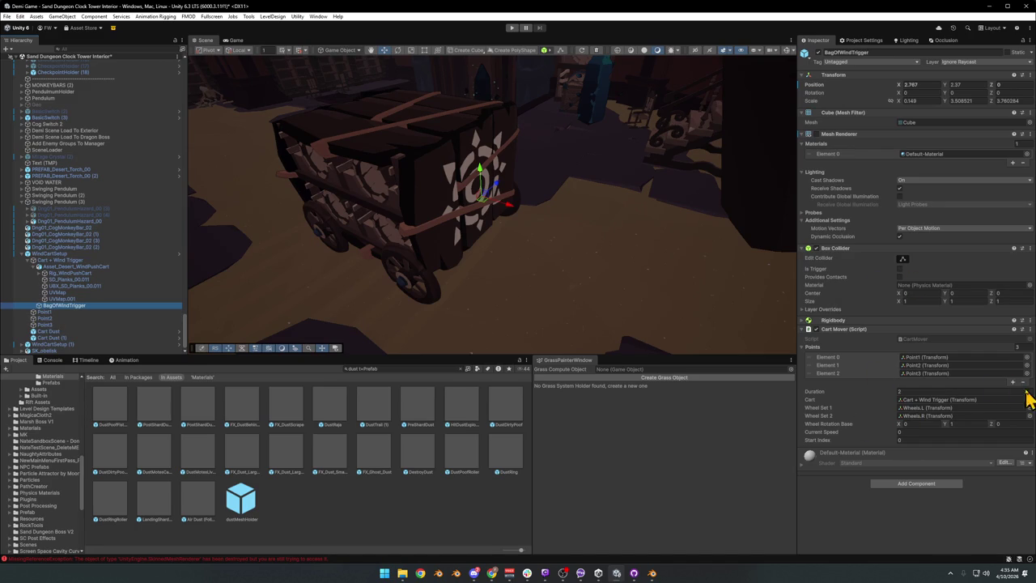
Add Element 3 to the Cart Mover Points list, select Point3, and reopen the WindCartSetup prefab
click(1011, 384)
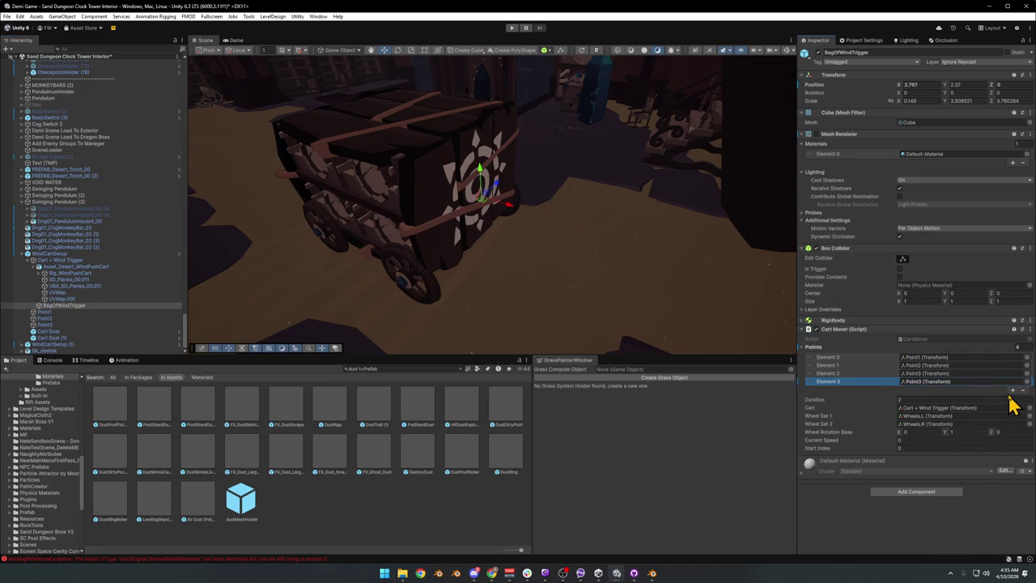
mouse_move(678, 335)
mouse_down()
mouse_move(486, 238)
mouse_move(571, 271)
mouse_move(574, 283)
mouse_move(548, 282)
mouse_up()
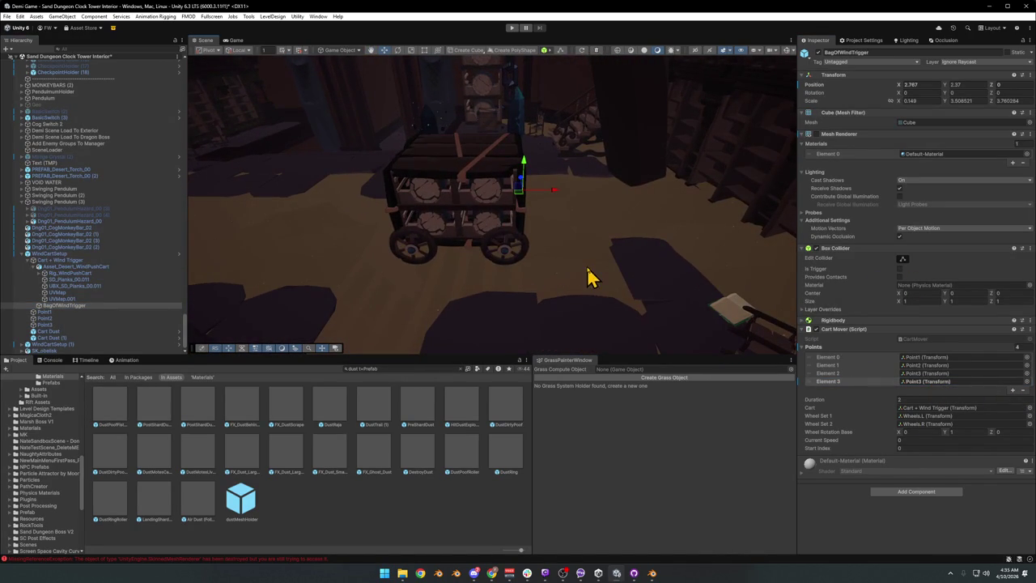
click(54, 325)
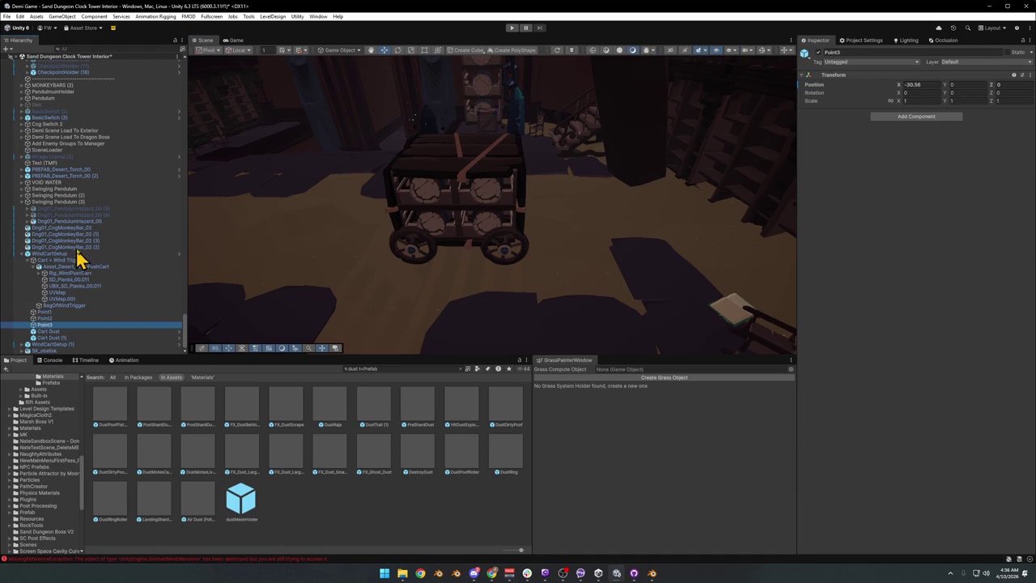
click(180, 256)
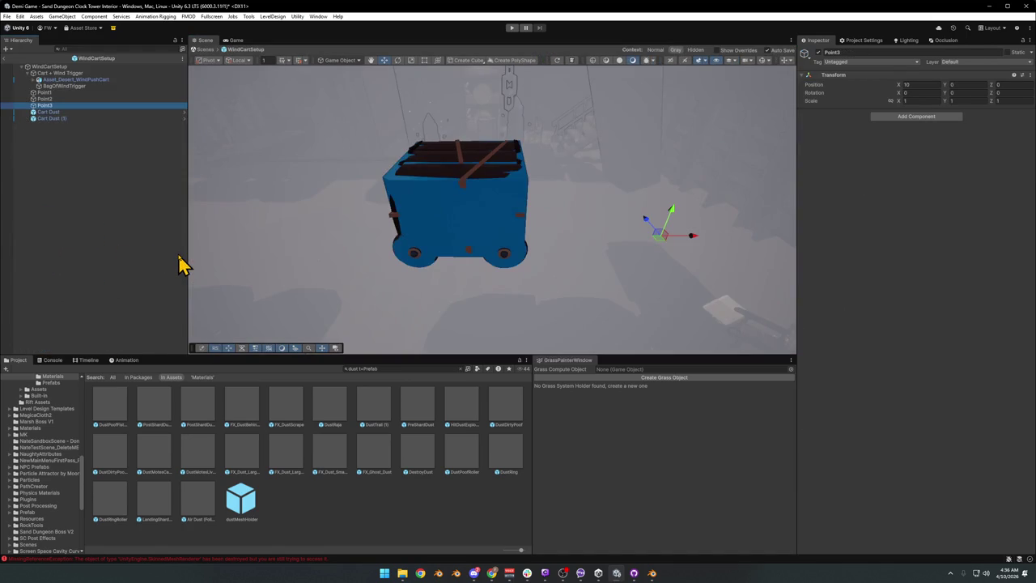
Duplicate Point3 inside the WindCartSetup prefab and rename the copy Point4
key(ctrl+d)
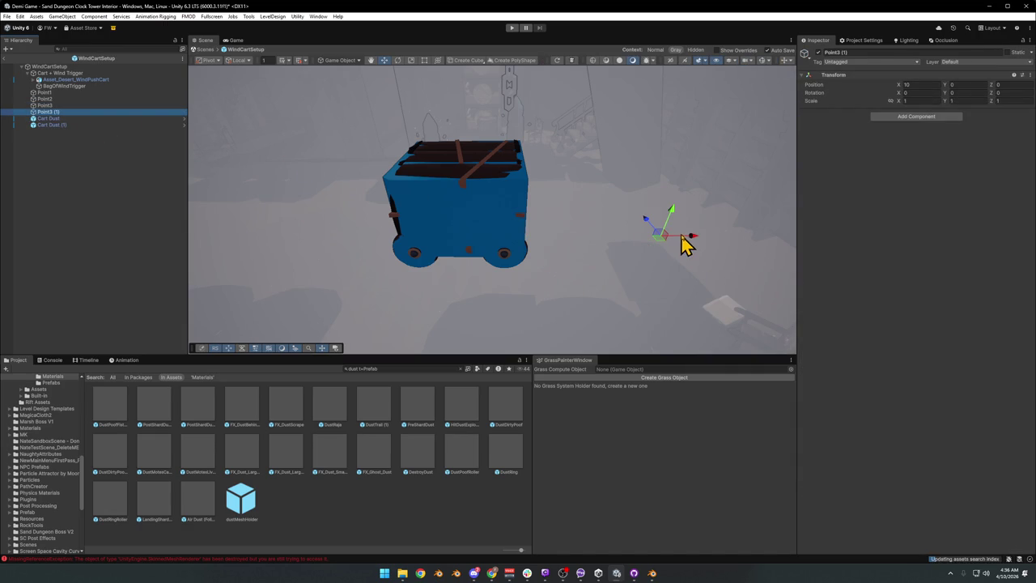
click(6, 59)
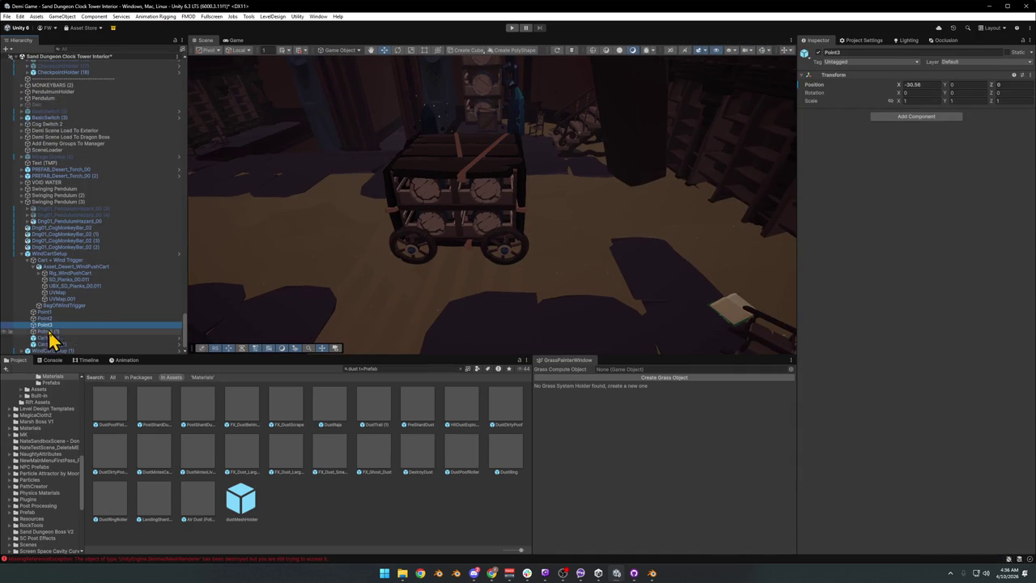
click(179, 254)
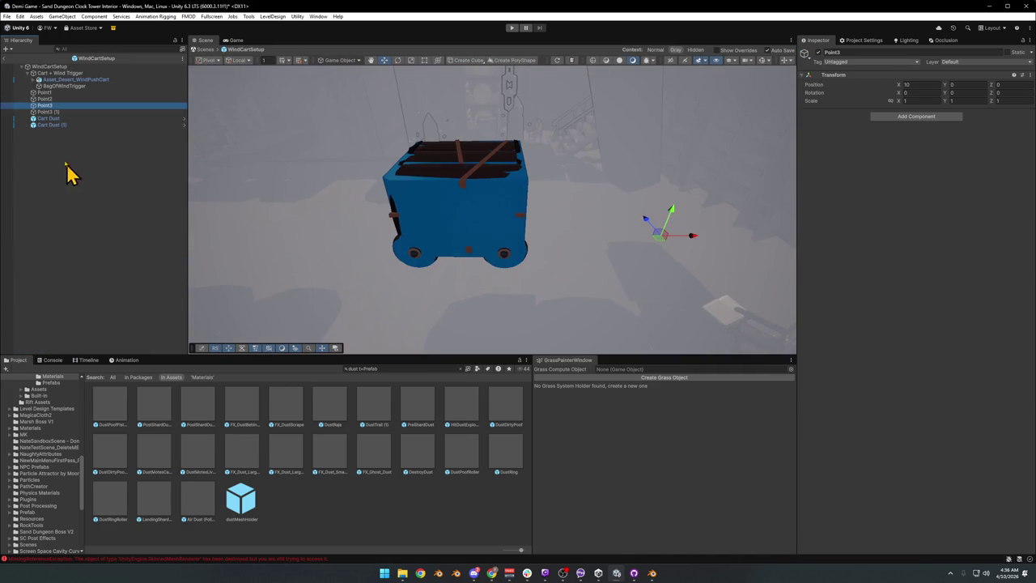
click(57, 112)
key(F2)
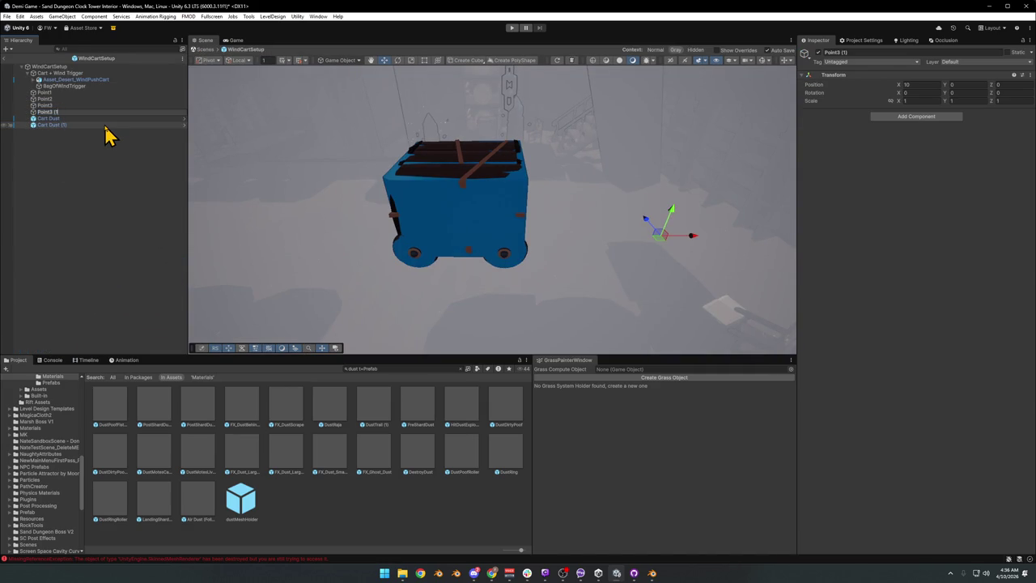
key(BackSpace)
text(4)
key(Return)
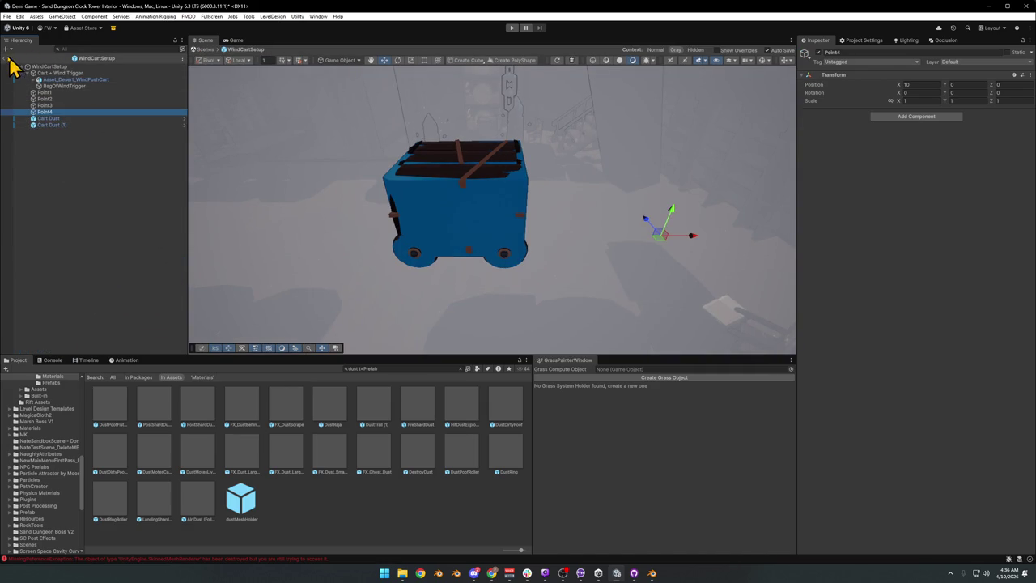
Assign Point4 as the last entry in BagOfWindTrigger's Cart Mover Points list
click(6, 59)
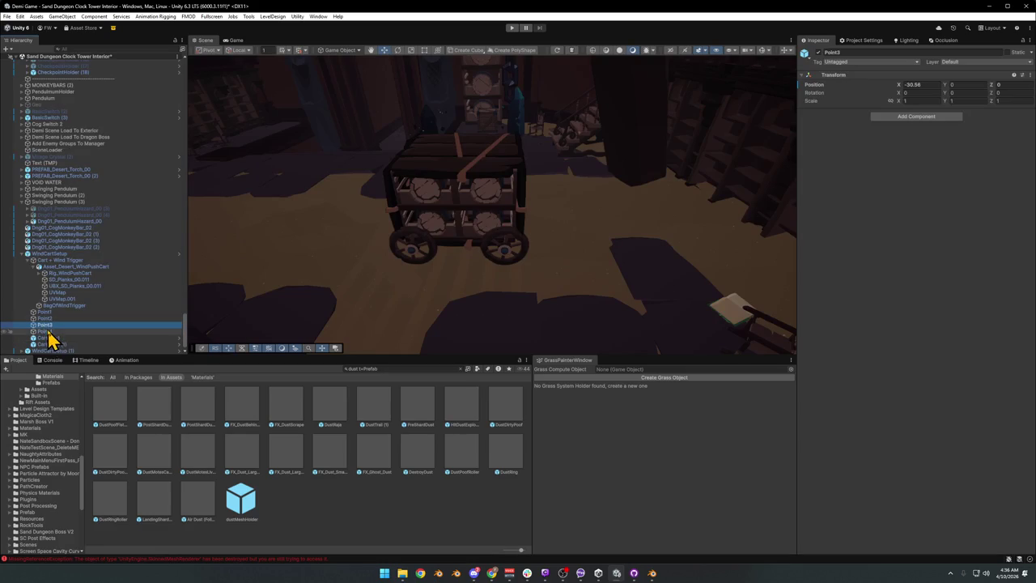
click(66, 306)
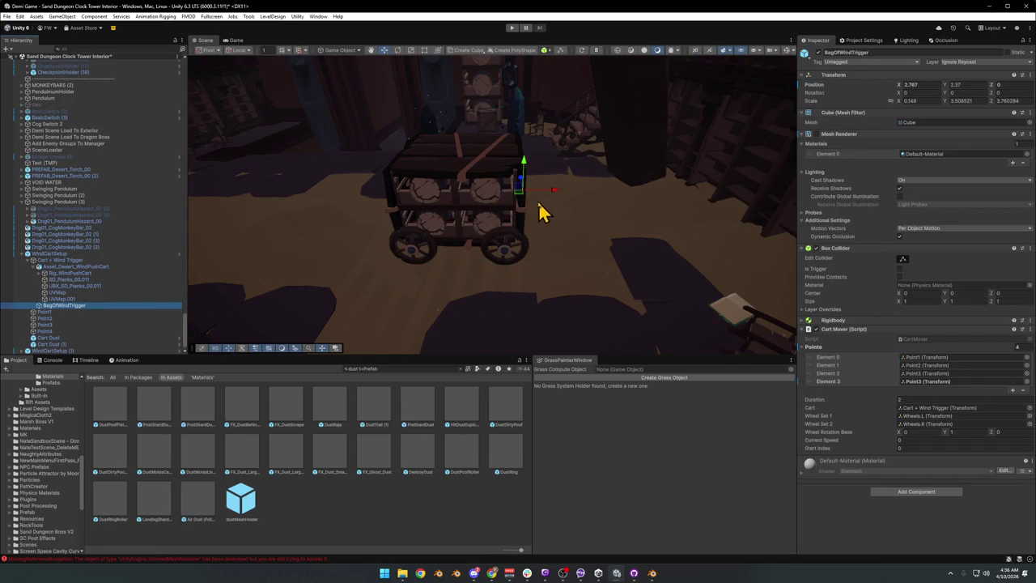
drag(47, 332, 930, 380)
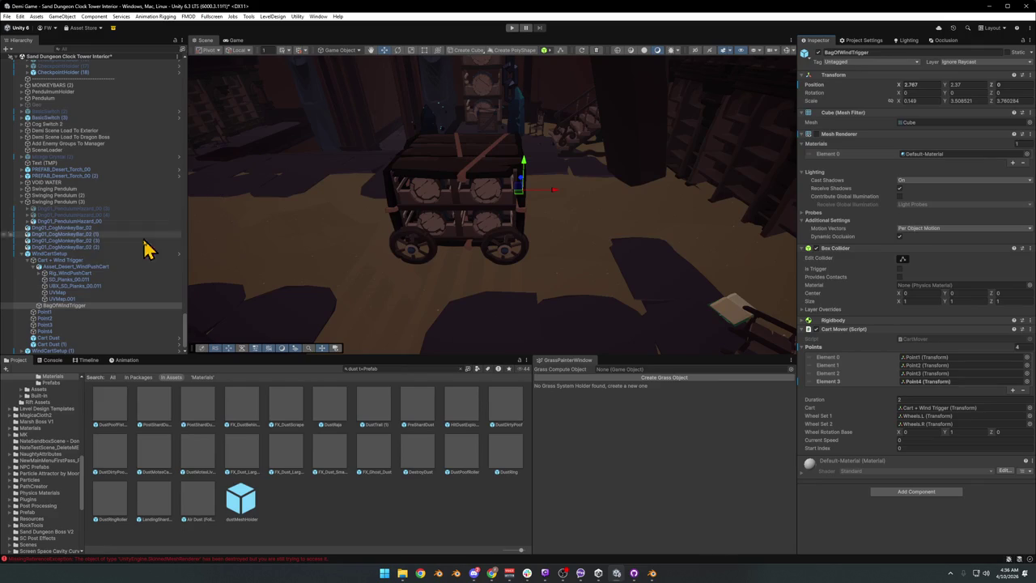
click(73, 254)
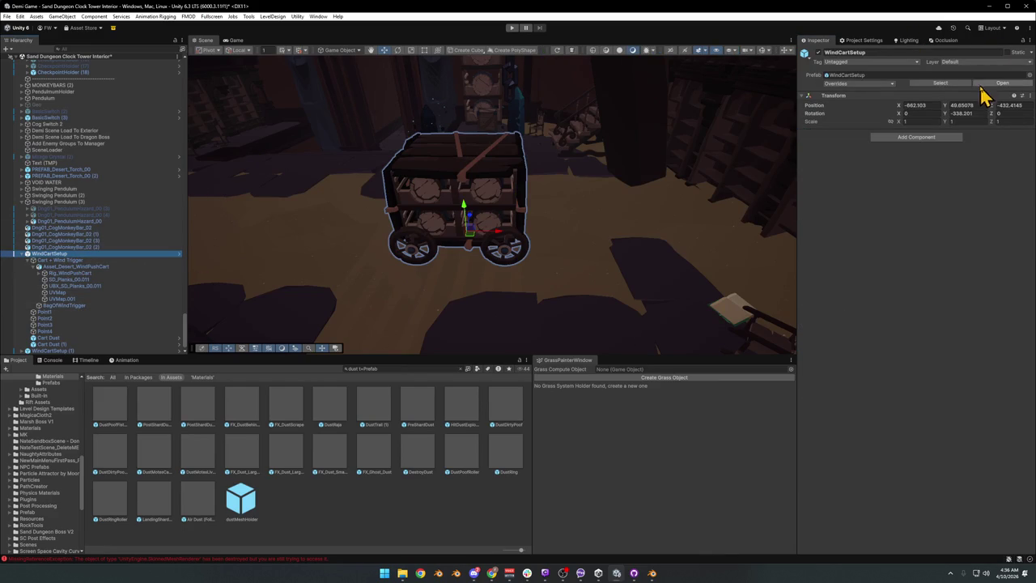
Apply all WindCartSetup instance overrides to the prefab
click(1012, 69)
click(1008, 71)
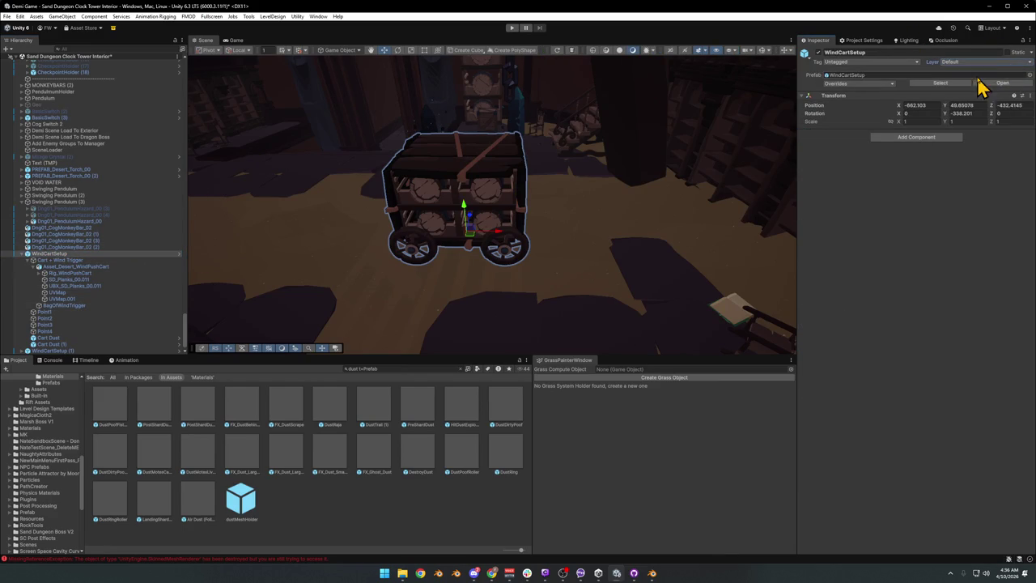
click(883, 85)
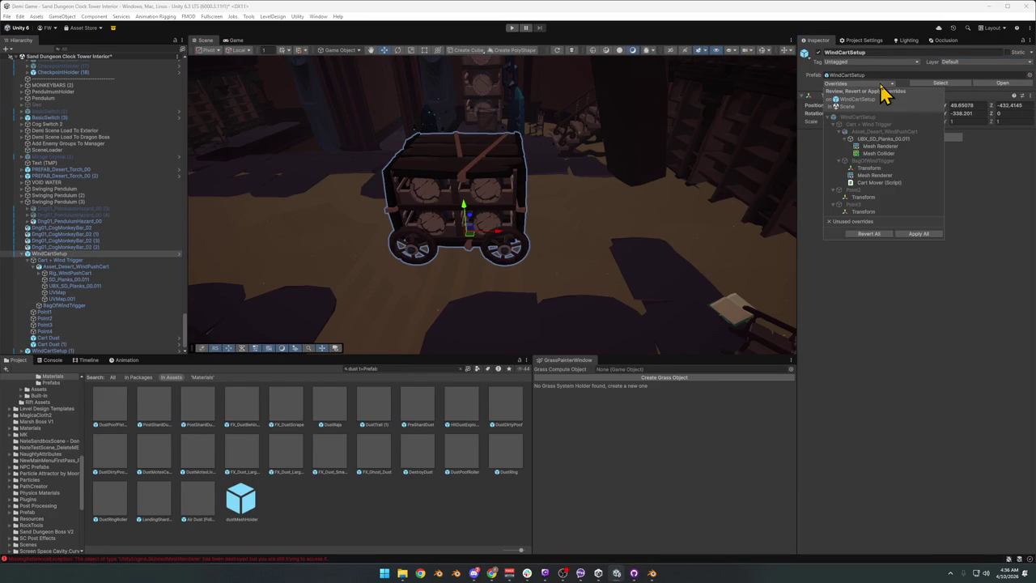
click(918, 233)
Check BagOfWindTrigger's waypoints and frame Point4 in the Scene view
click(47, 331)
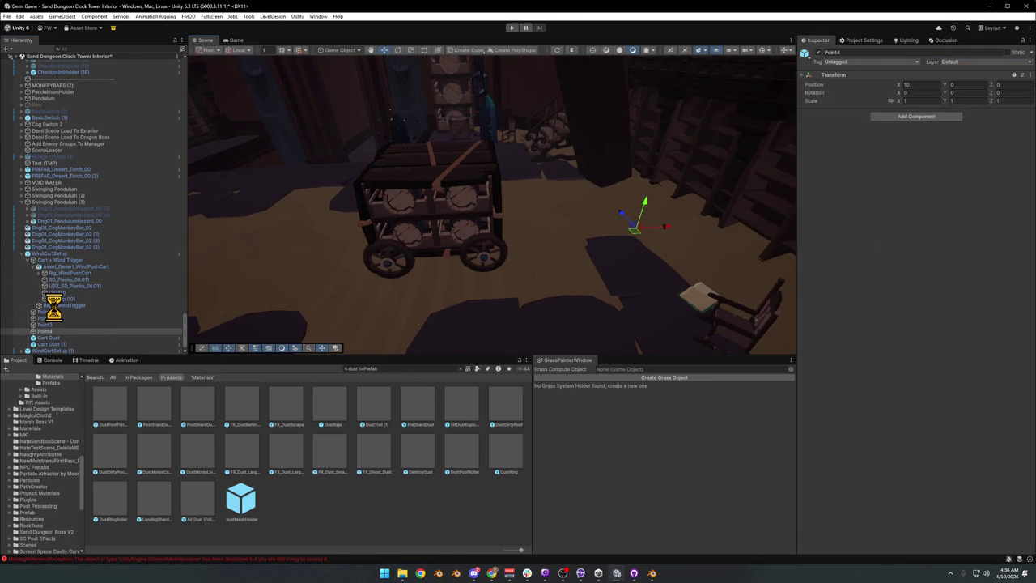
click(56, 306)
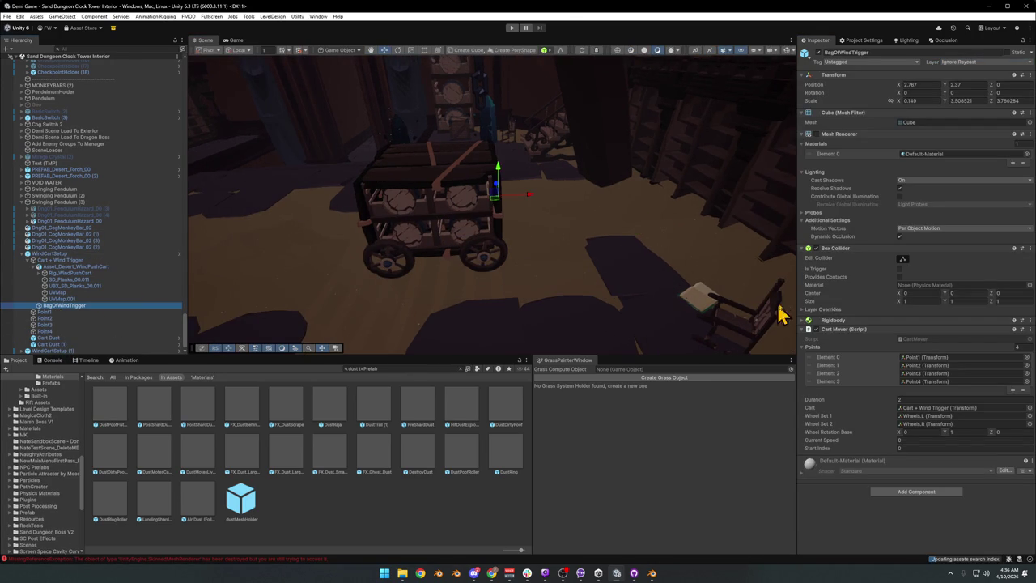
double_click(47, 331)
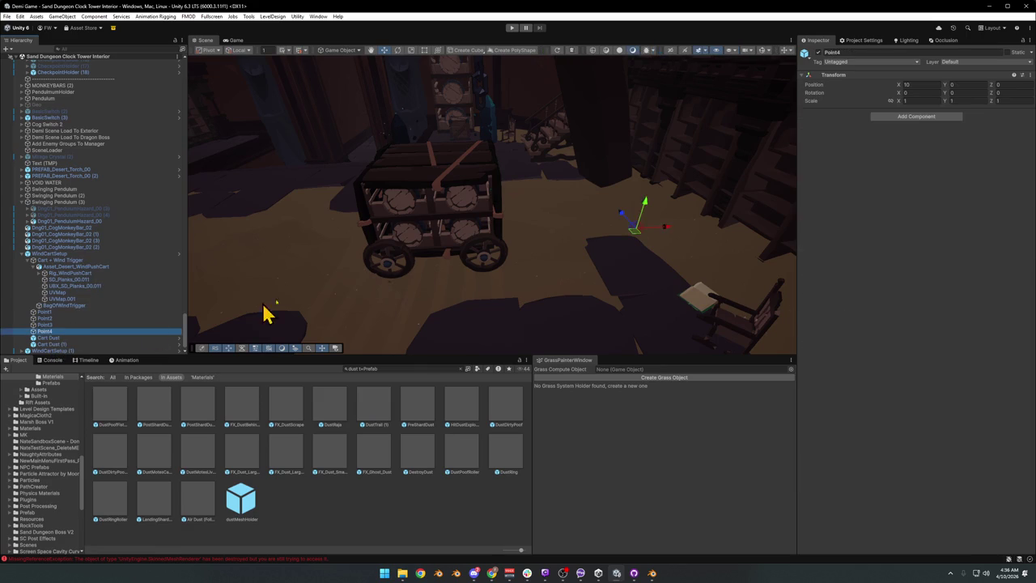
Slide Point4 to X -25.56 and Point2 to about X -10.35 along the floor
mouse_move(751, 229)
mouse_down()
mouse_move(338, 232)
mouse_move(534, 236)
mouse_move(474, 224)
mouse_move(624, 215)
mouse_move(612, 219)
mouse_move(617, 197)
mouse_move(591, 209)
mouse_move(648, 232)
mouse_up()
click(47, 324)
click(46, 319)
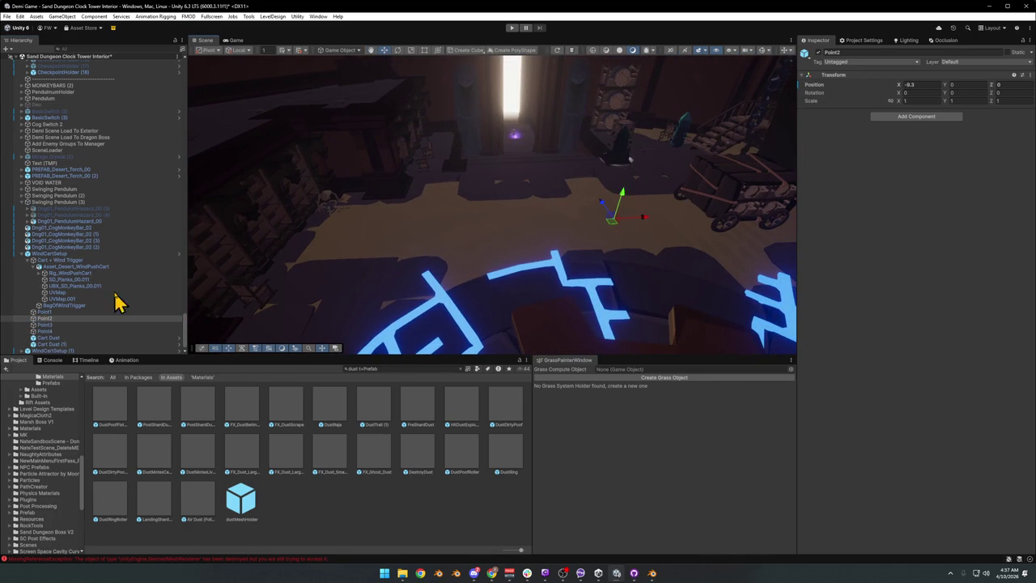
click(83, 311)
key(Down)
key(Down)
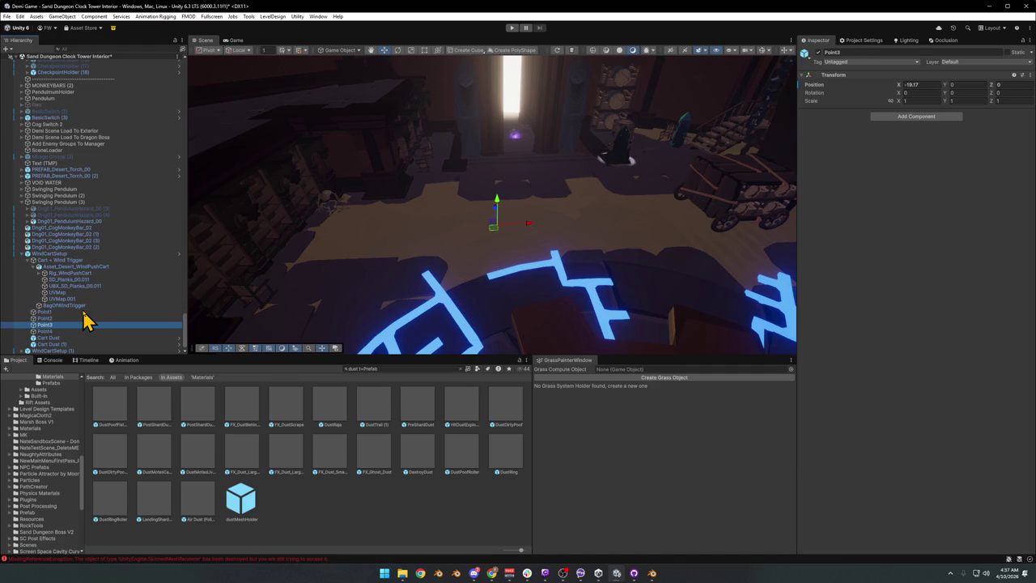
drag(527, 227, 524, 225)
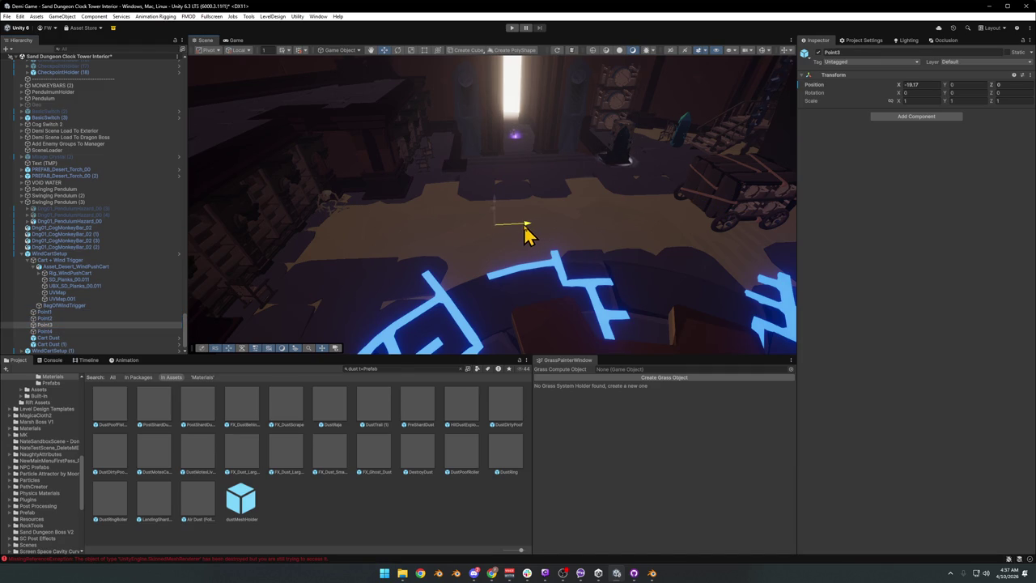
click(66, 318)
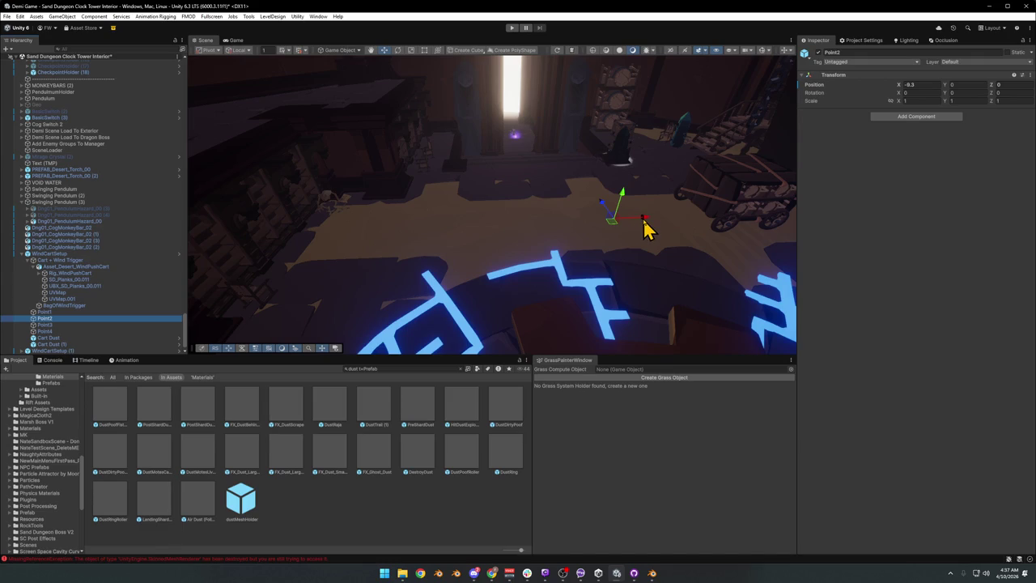
drag(646, 223, 633, 218)
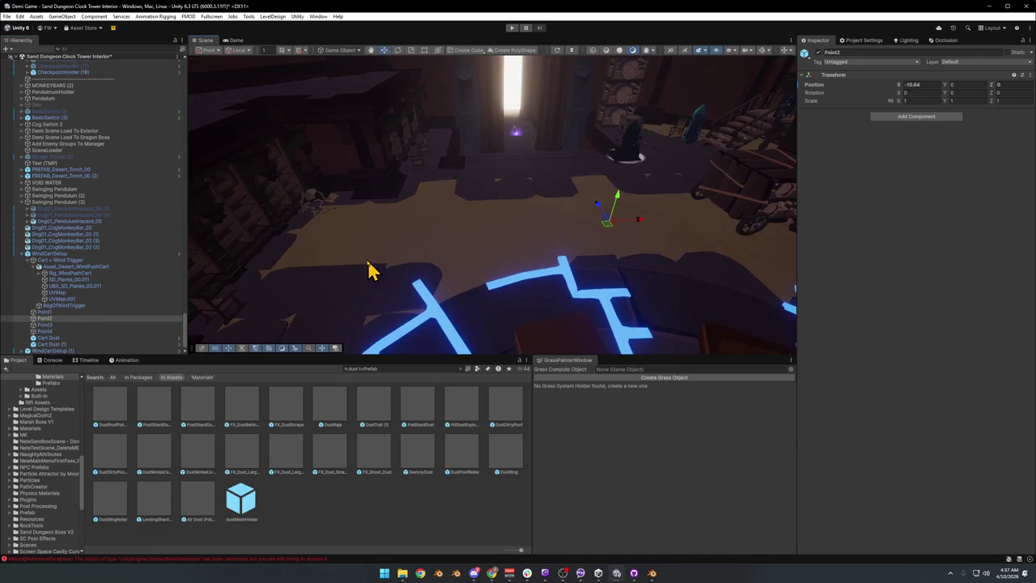
Move Point3 to X -20.01, review all four waypoints, then clear the selection
click(61, 313)
key(Down)
key(Down)
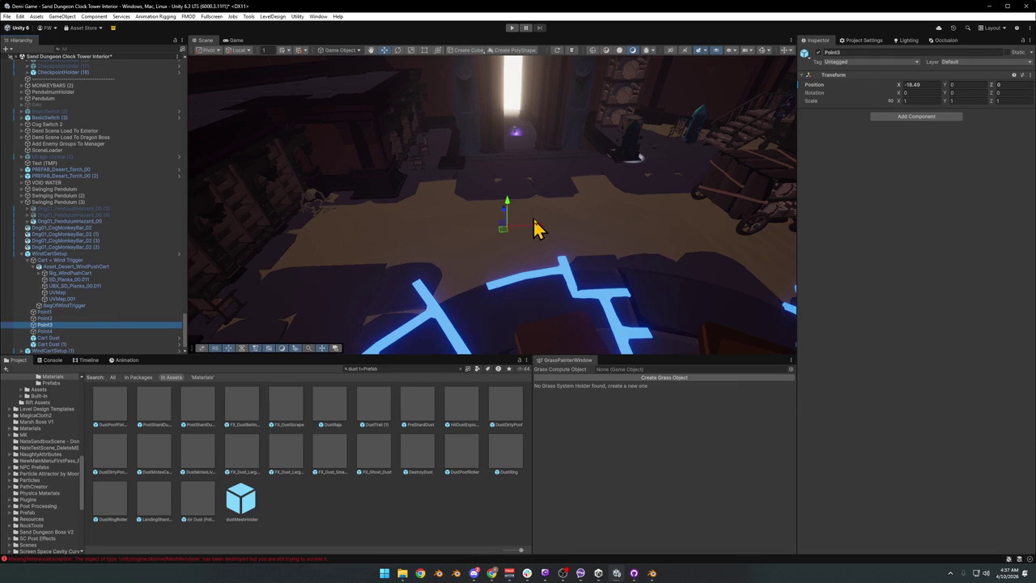
drag(538, 233, 518, 231)
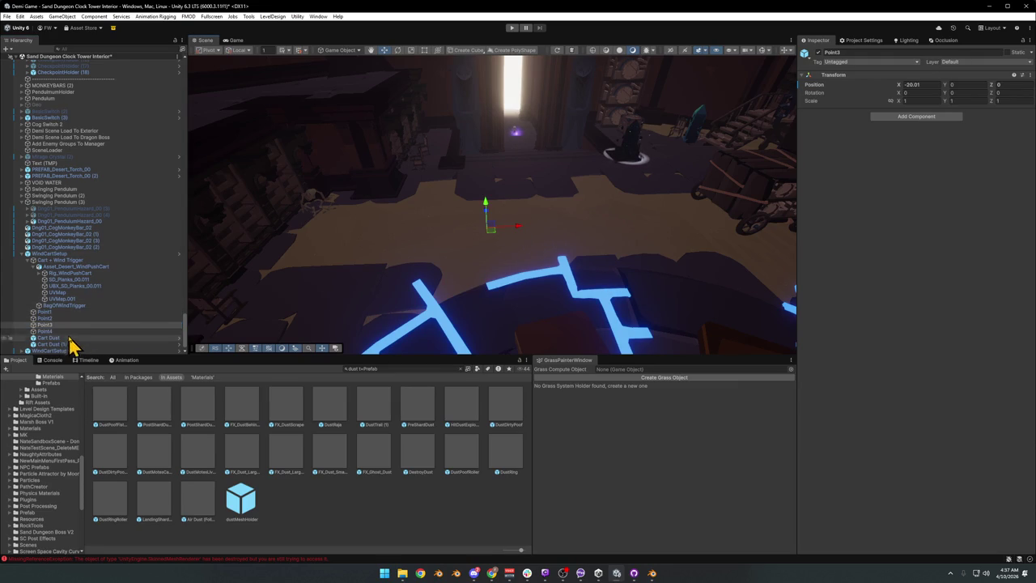
click(91, 312)
key(Down)
key(Down)
key(Down)
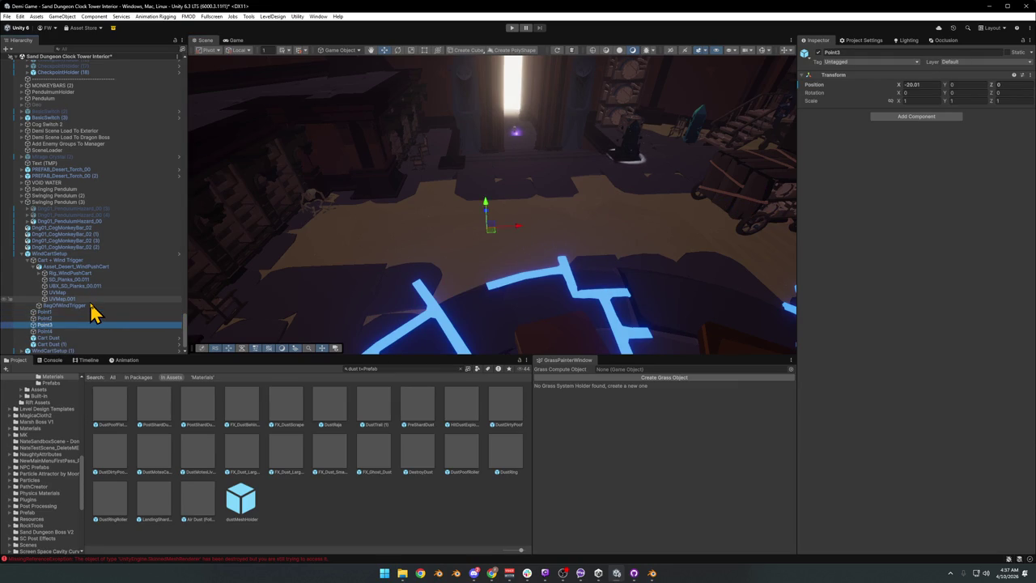
key(Up)
key(Up)
key(Up)
key(Down)
key(Down)
key(Down)
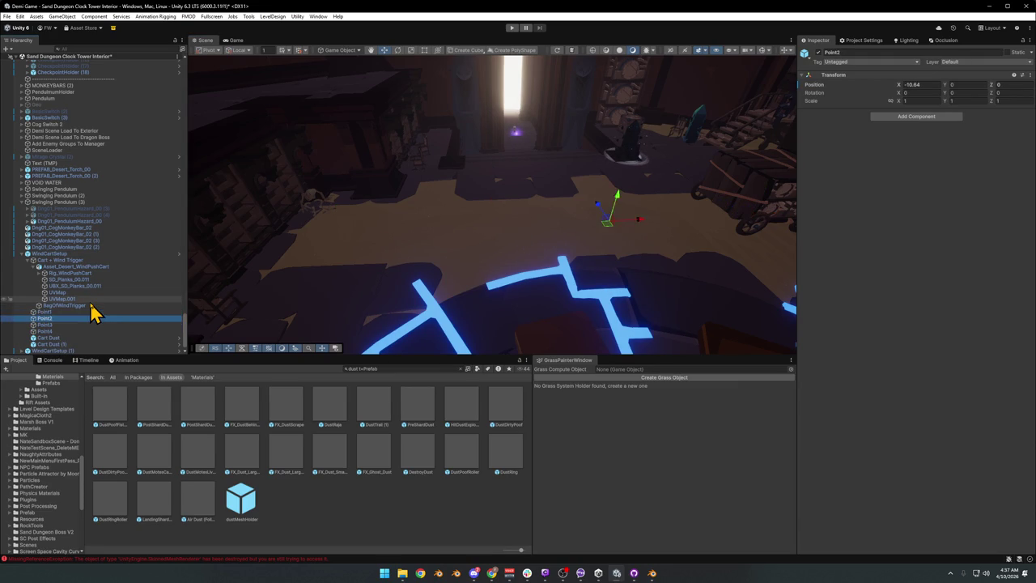
drag(424, 266, 486, 235)
click(337, 526)
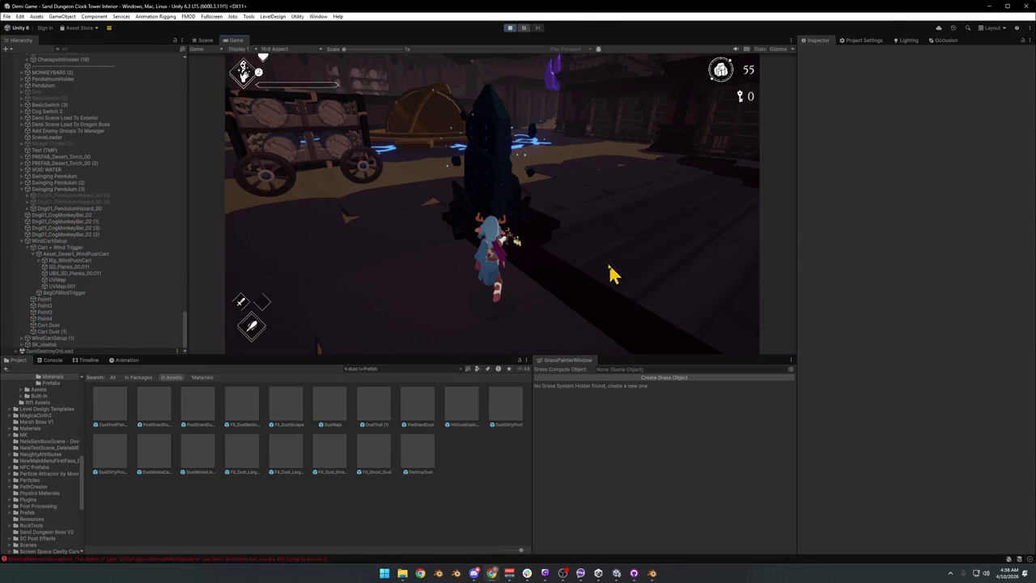
Run the character to the wind cart in fullscreen, then pause and resume inside the editor
click(564, 259)
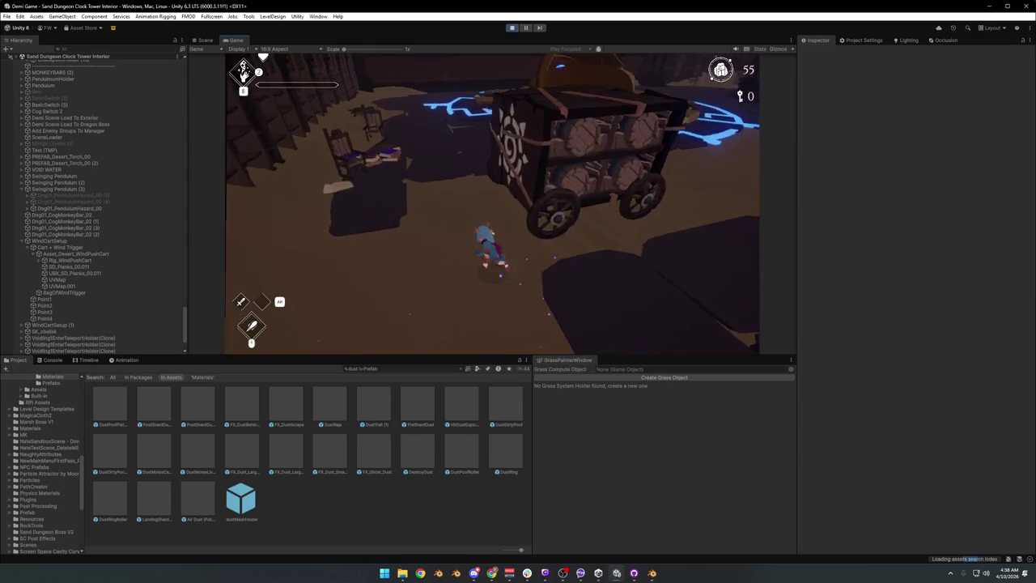
key(F10)
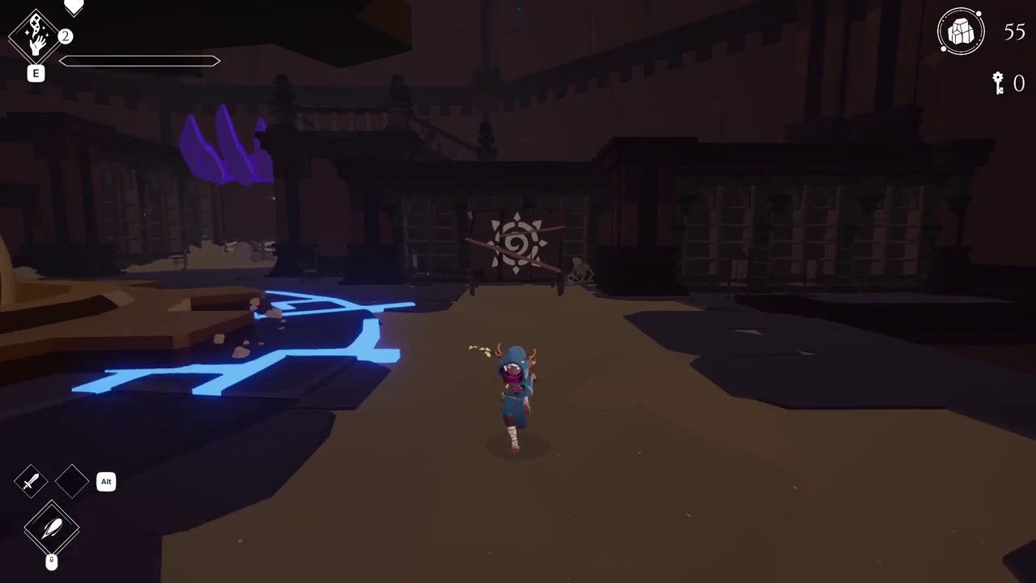
key(Escape)
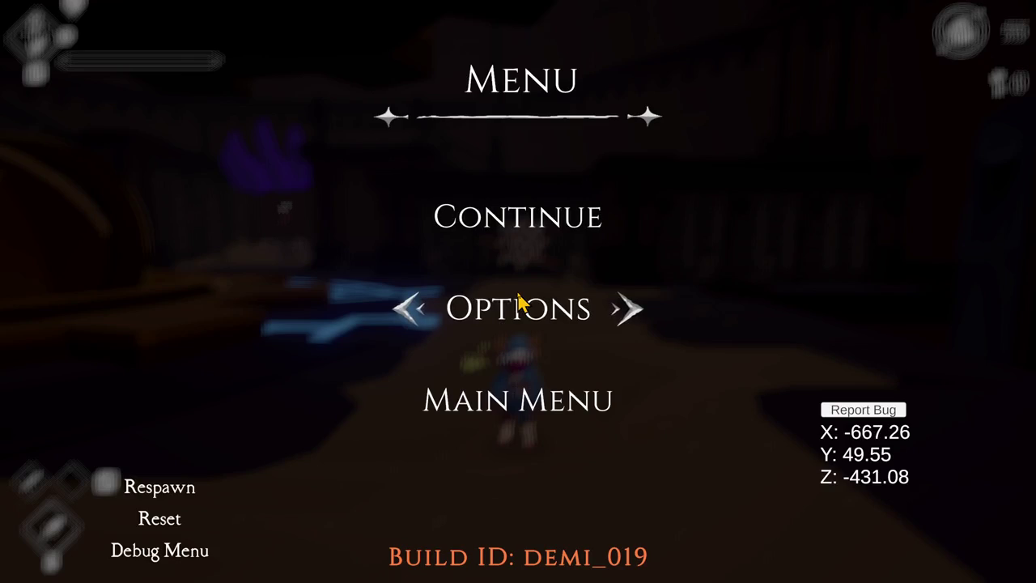
key(F11)
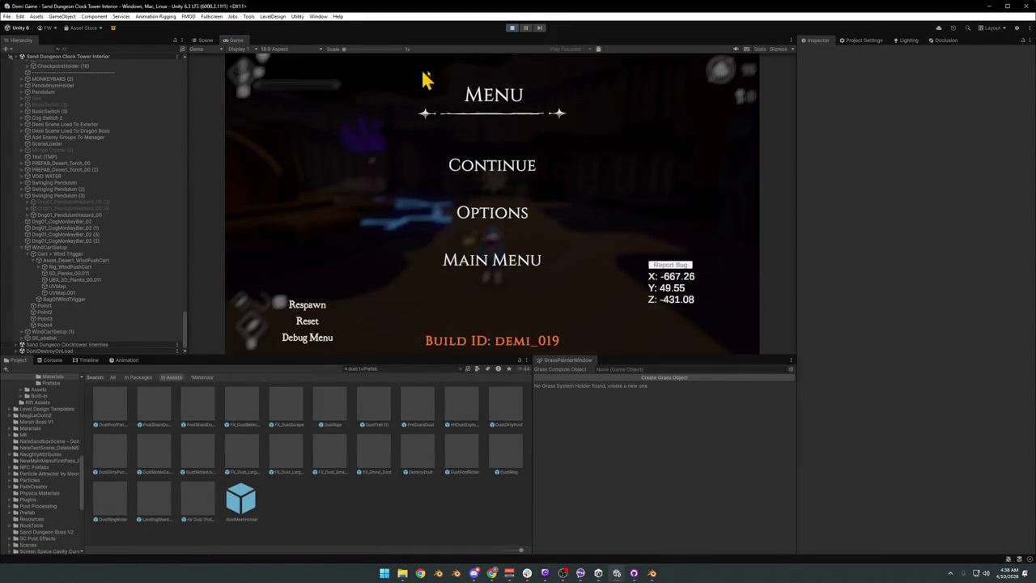
click(500, 170)
In the Scene view, select WindCartSetup and move the cart toward the middle of the floor
key(super)
key(super)
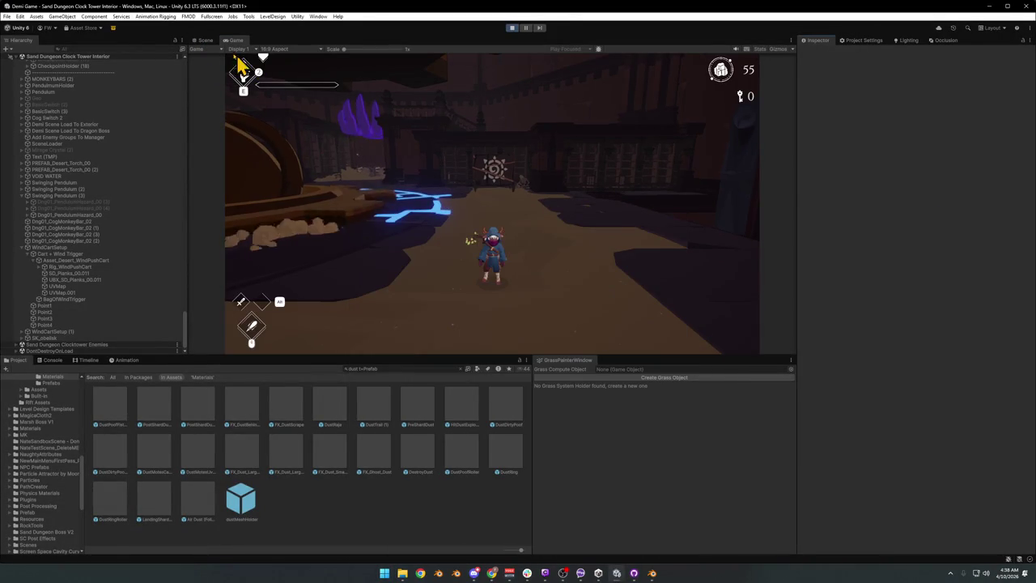
click(202, 40)
mouse_move(324, 122)
mouse_down()
mouse_move(410, 213)
mouse_move(377, 221)
mouse_up()
click(362, 174)
click(377, 222)
click(381, 269)
click(381, 269)
mouse_move(381, 226)
mouse_down()
mouse_move(427, 235)
mouse_move(429, 247)
mouse_up()
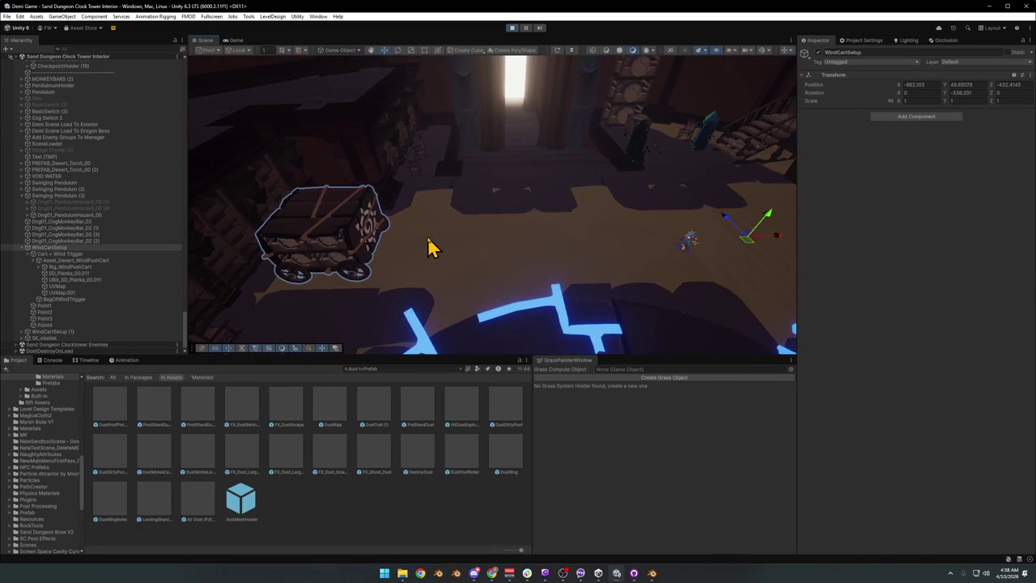
key(z)
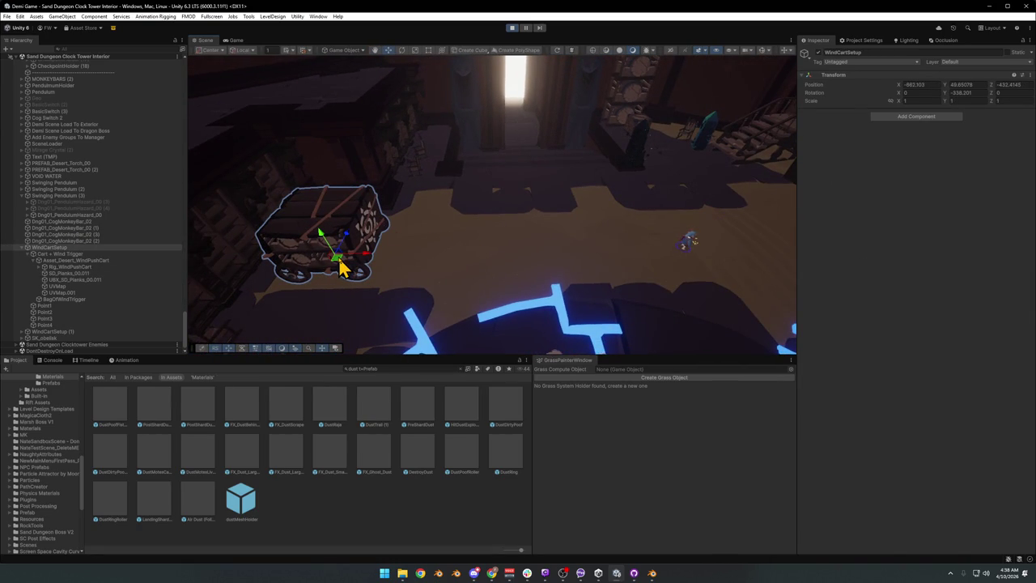
mouse_move(341, 270)
mouse_down()
mouse_move(432, 234)
mouse_move(363, 267)
mouse_move(389, 234)
mouse_move(424, 273)
mouse_move(409, 253)
mouse_up()
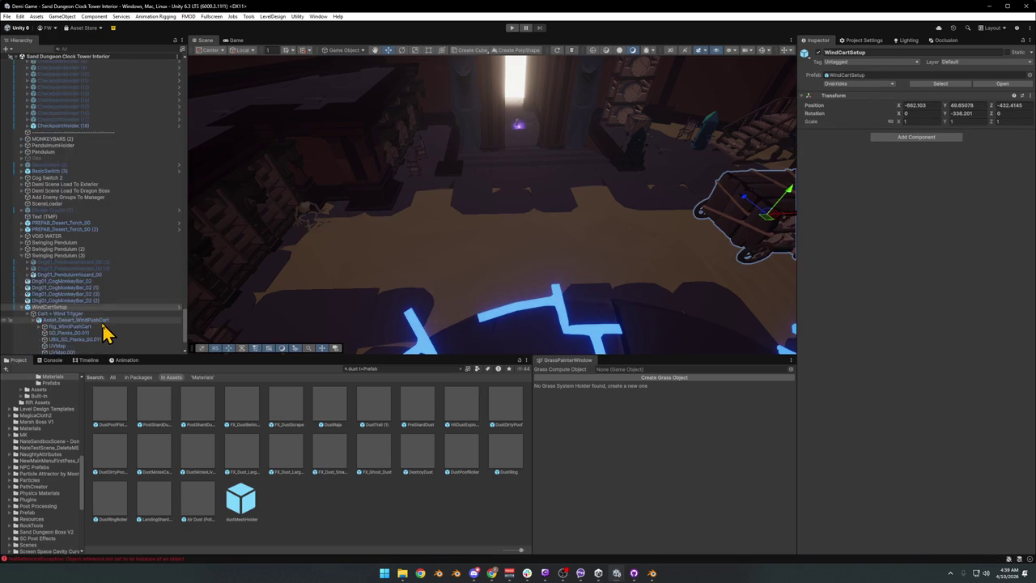
Remove the Destroy After Time script from both Cart Dust and Cart Dust (1)
click(80, 332)
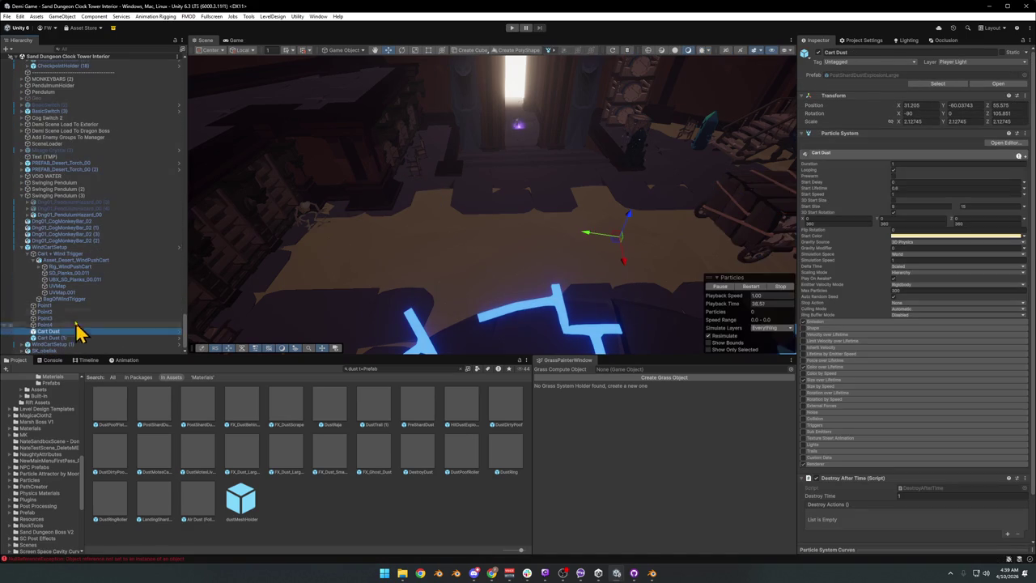
click(26, 249)
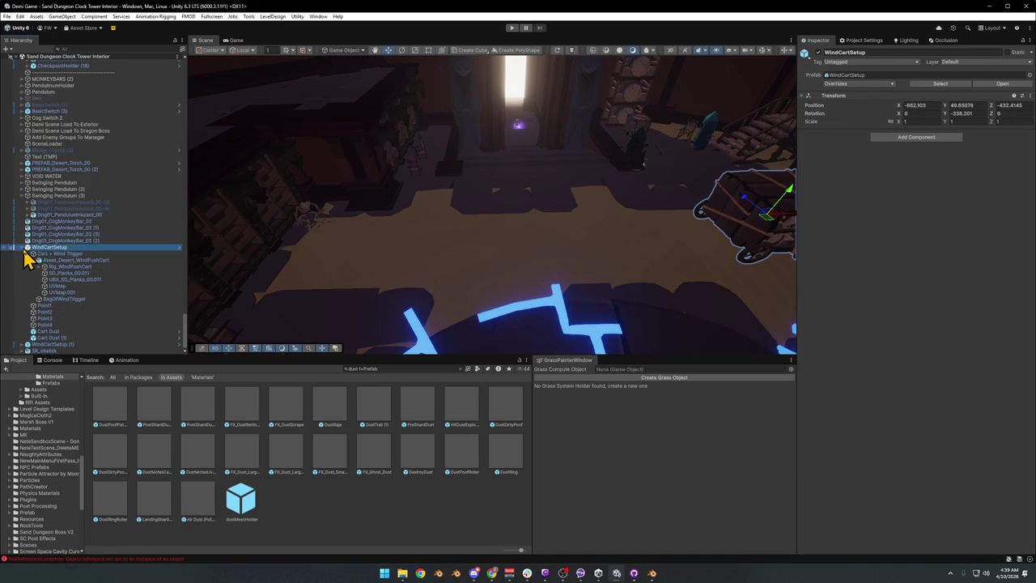
scroll(24, 258, up, 3)
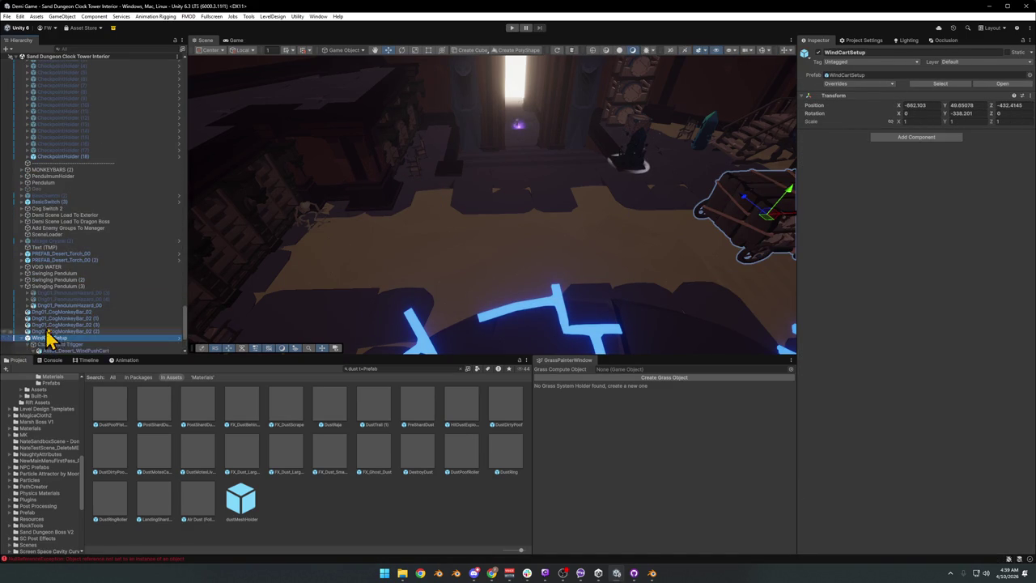
scroll(36, 343, down, 3)
shift+click(51, 338)
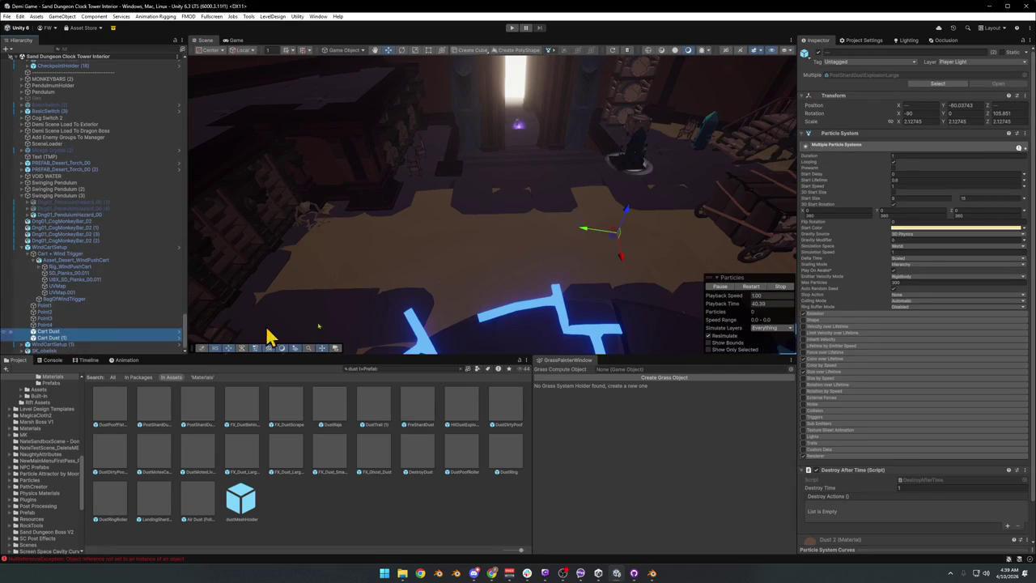
scroll(840, 243, down, 2)
right_click(866, 442)
click(935, 448)
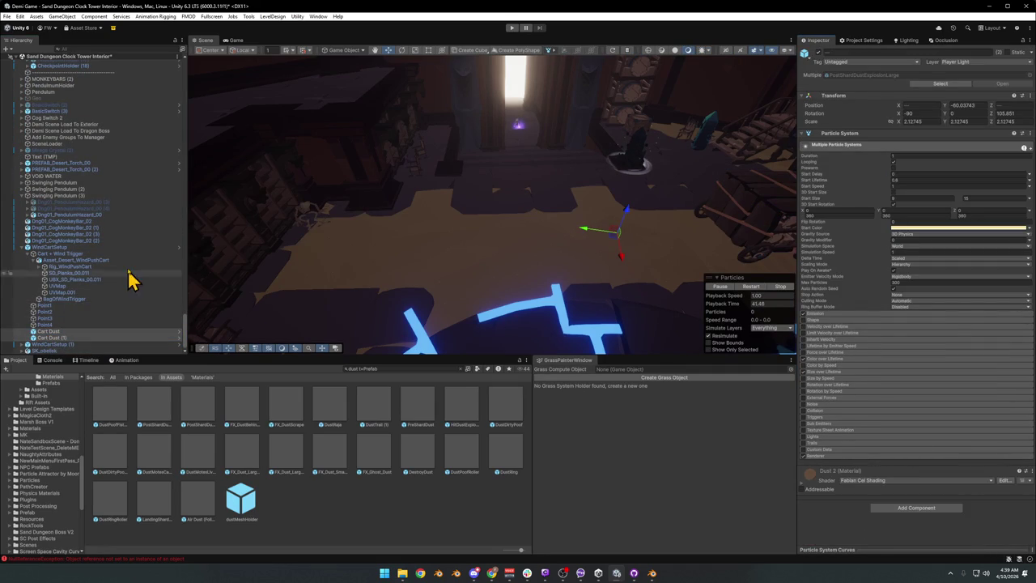
Review the WindCartSetup prefab's pending overrides
click(48, 248)
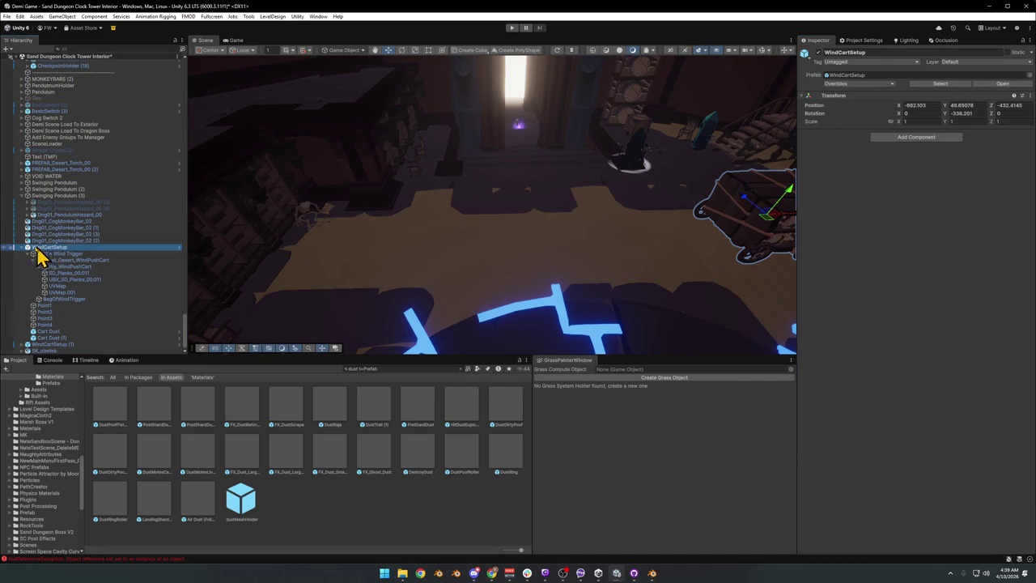
scroll(27, 258, up, 3)
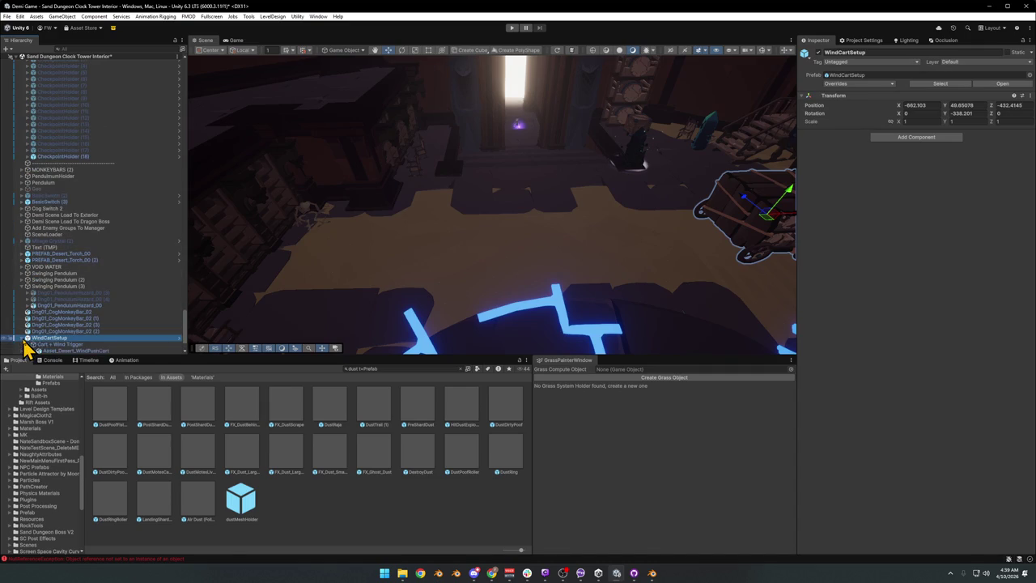
click(857, 85)
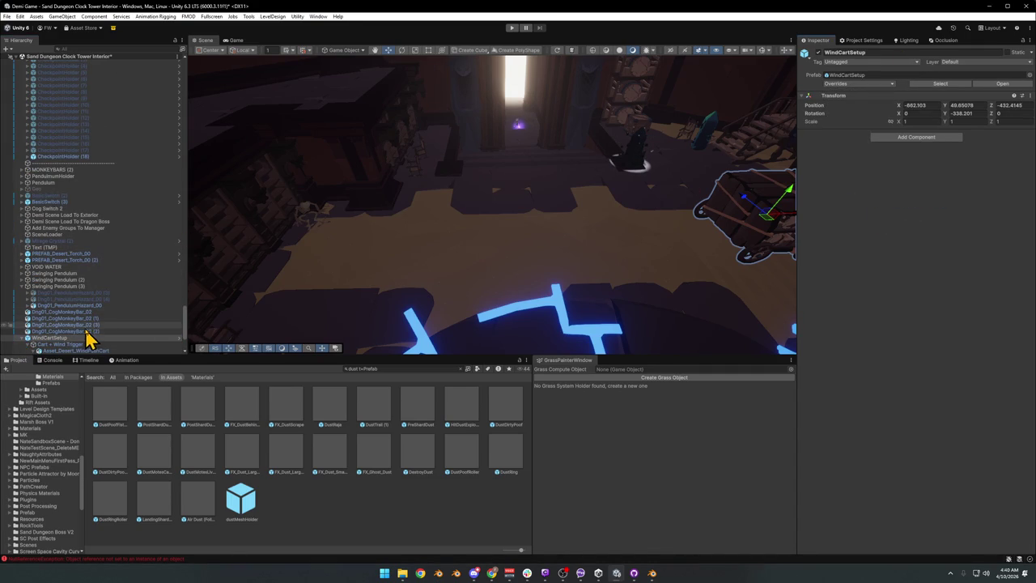
scroll(101, 307, down, 5)
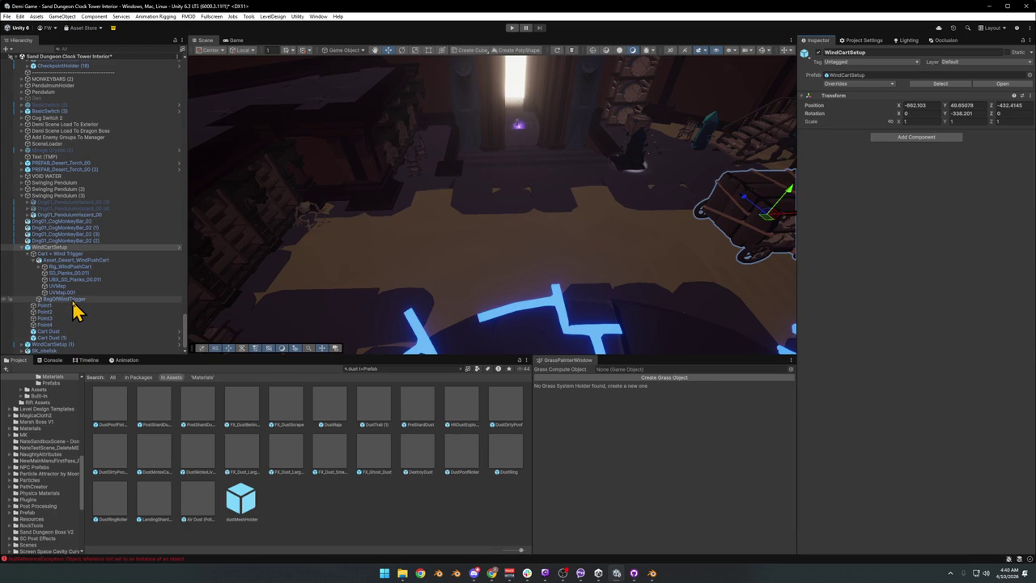
Set BagOfWindTrigger's Cart Mover Wheel Rotation Base Y to -1, frame WindCartSetup, and start Play
click(71, 299)
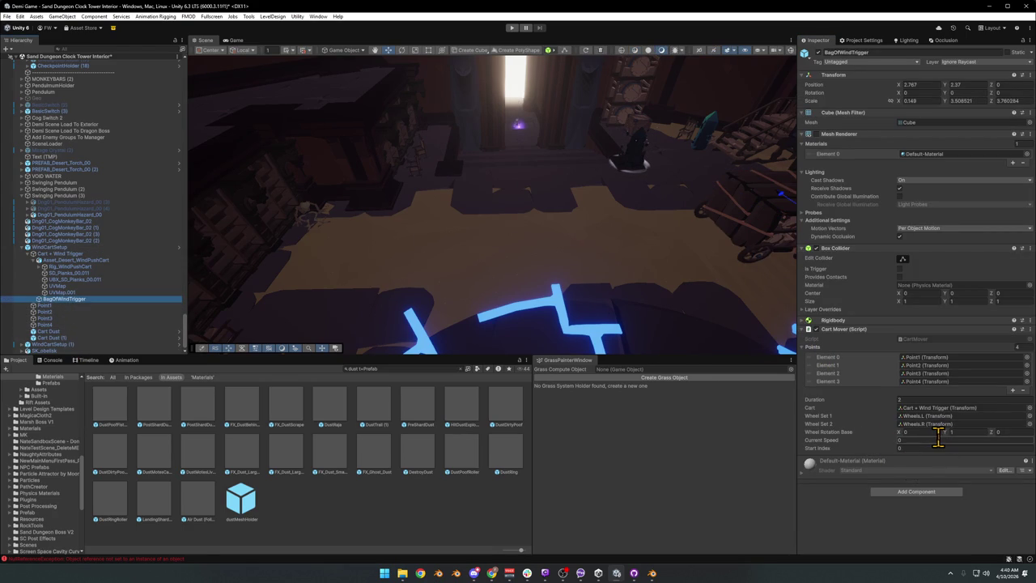
click(956, 432)
text(-1)
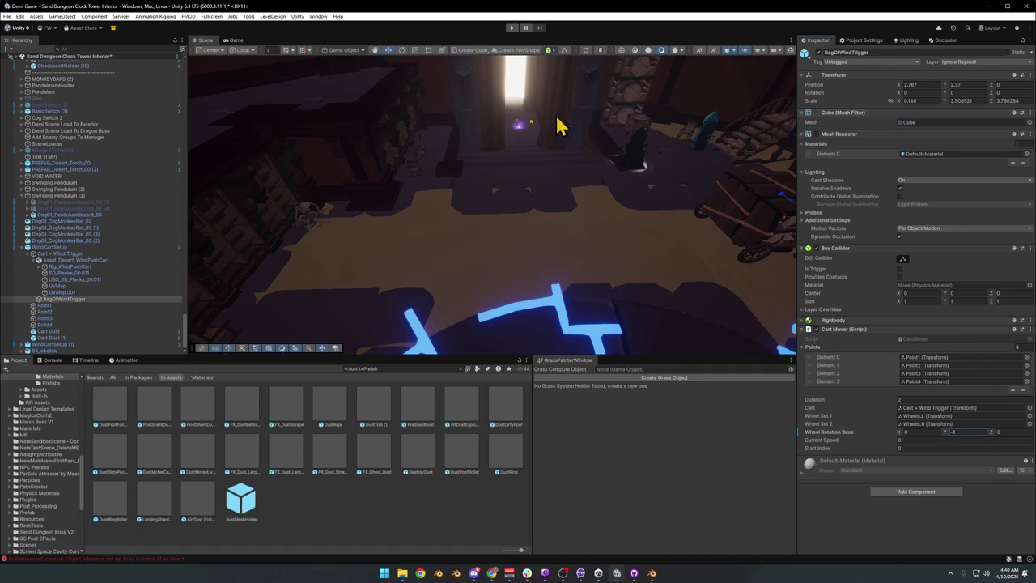
click(54, 248)
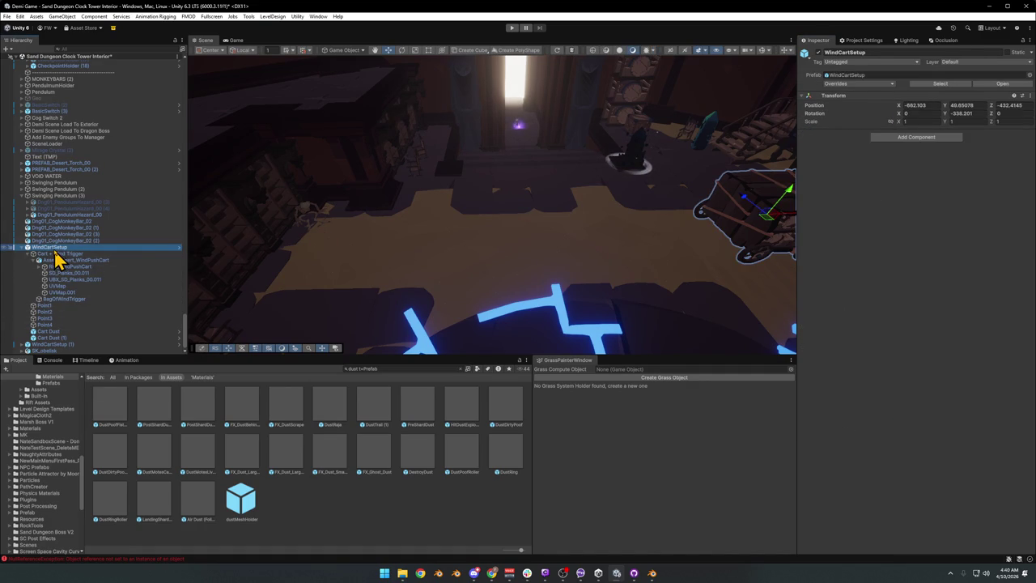
click(845, 85)
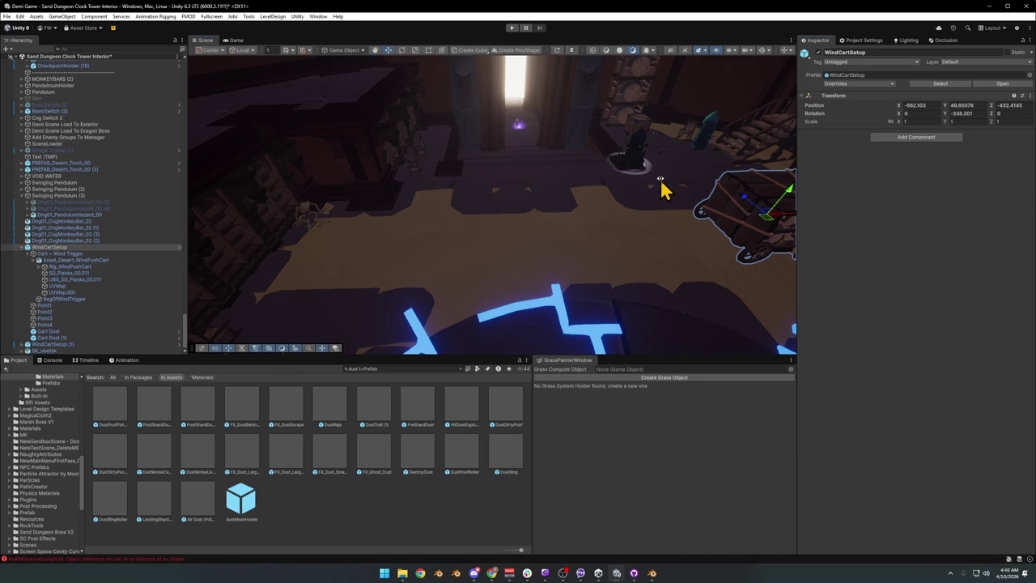
key(f)
click(510, 28)
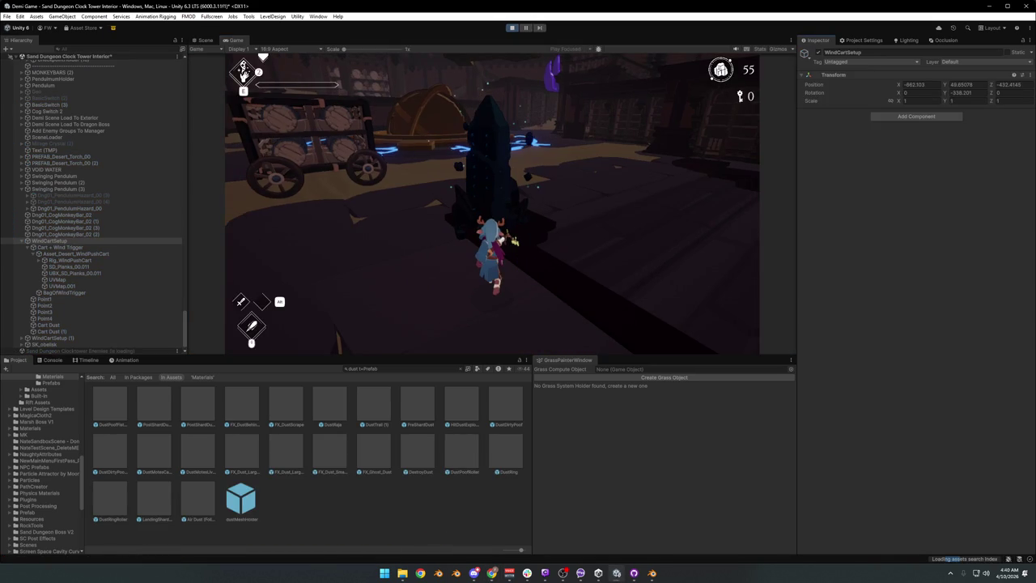
In fullscreen, run the character around the barrel cart and along its sides
key(F10)
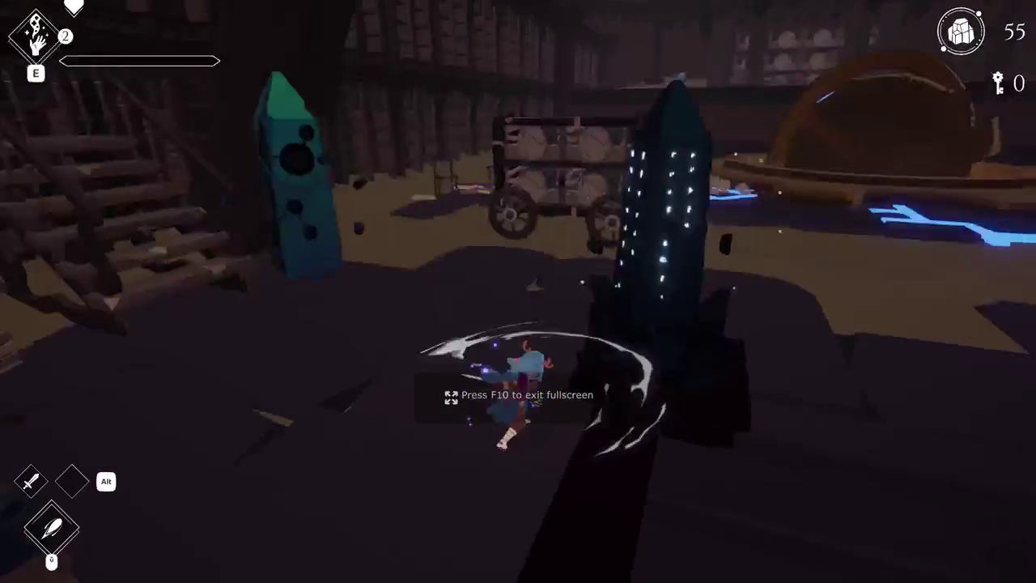
key(w)
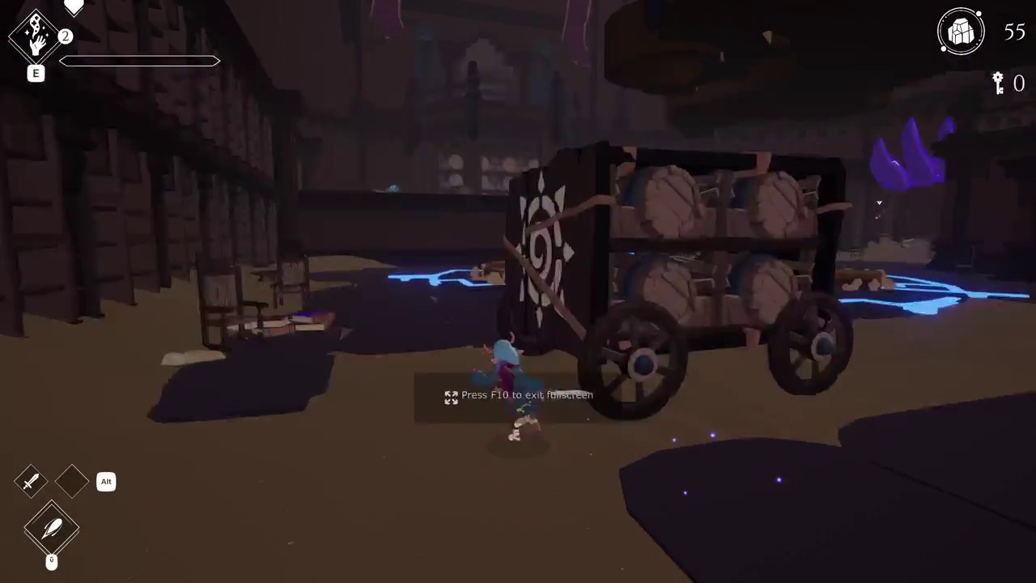
key(w)
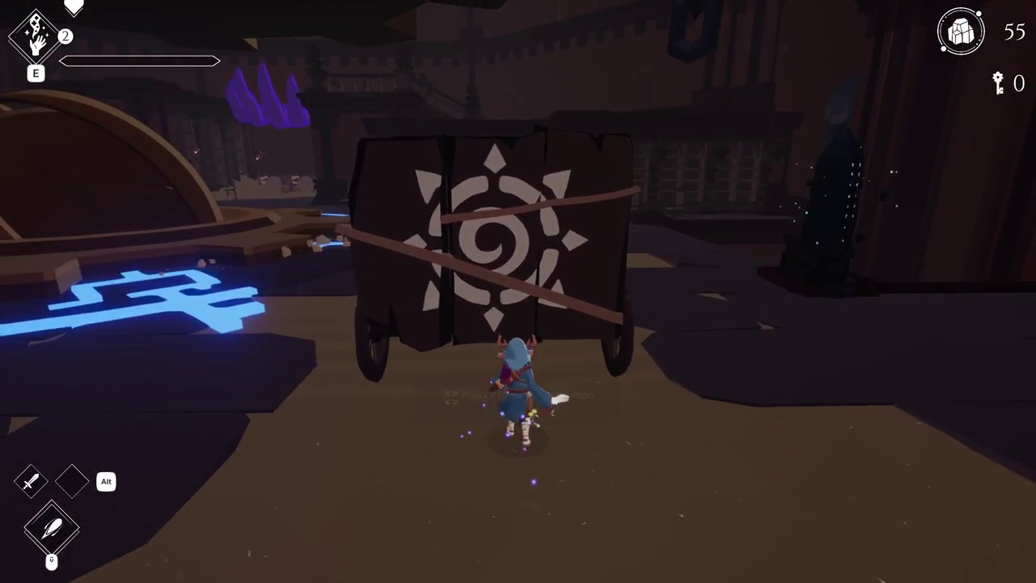
key(w)
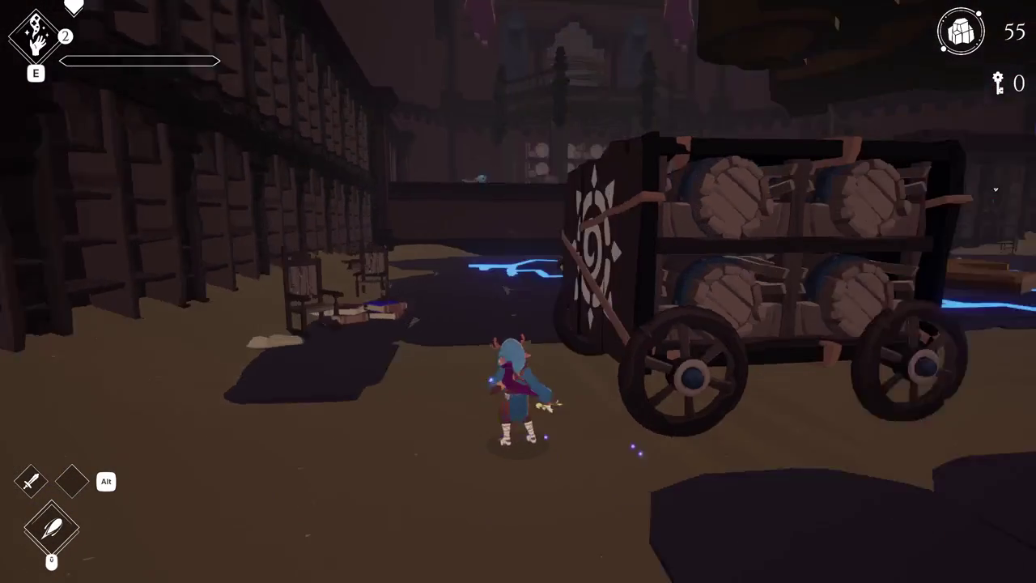
key(w)
key(w)
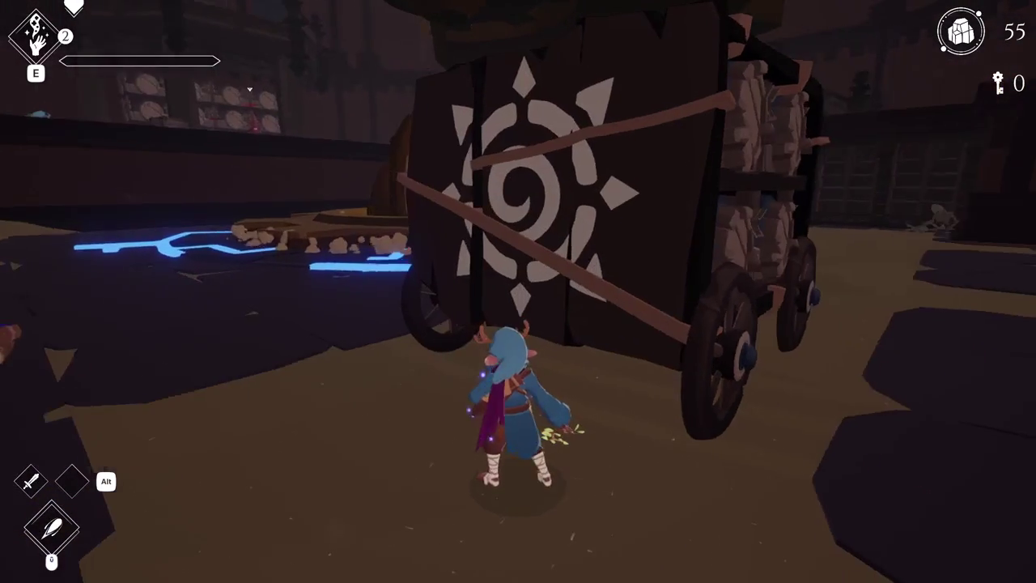
key(w)
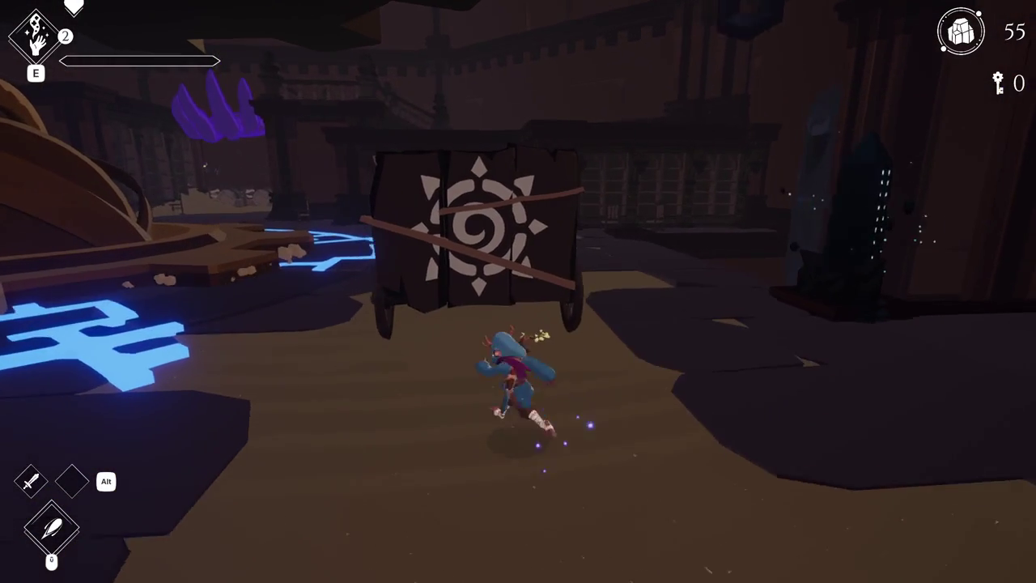
key(w)
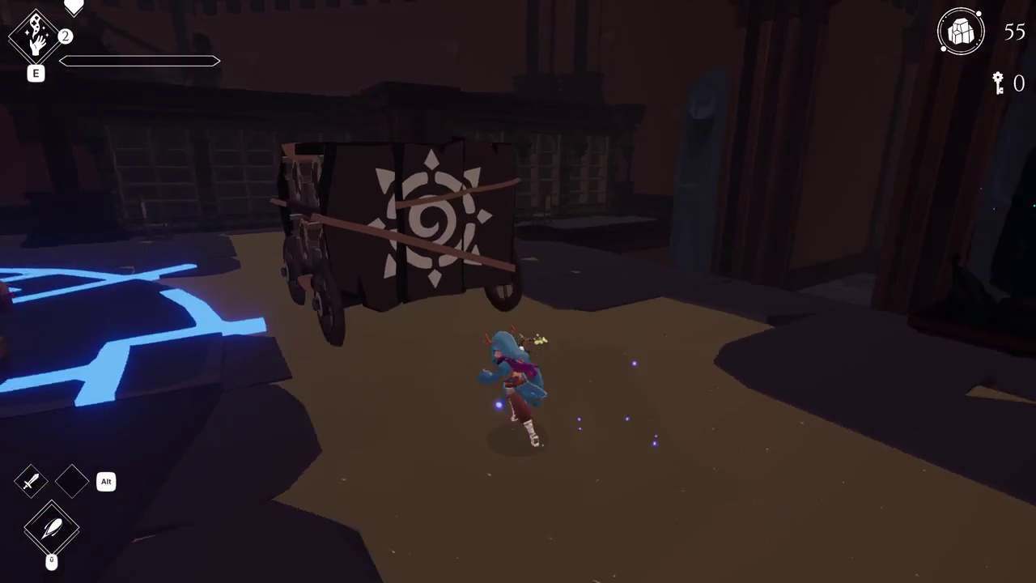
key(w)
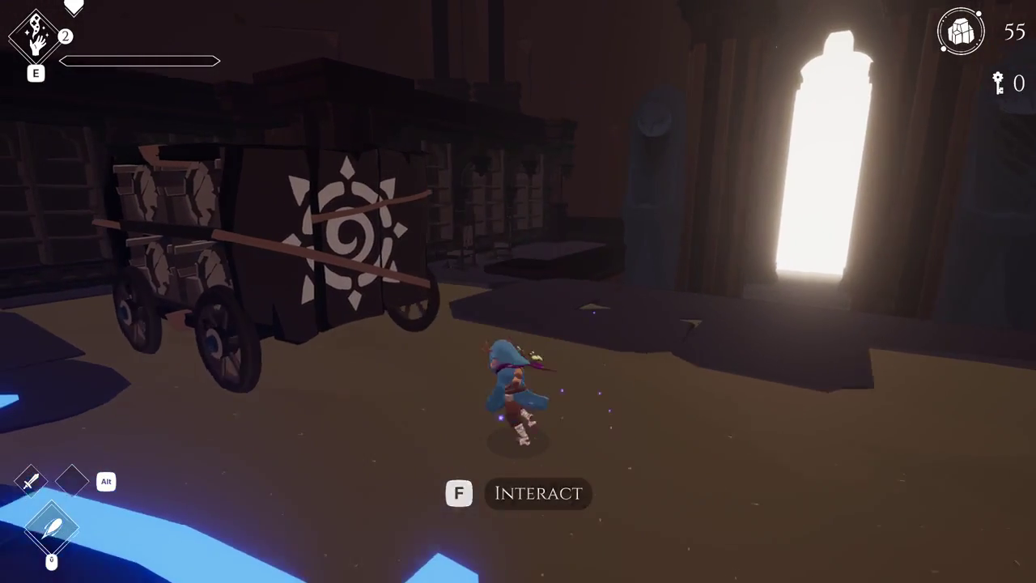
key(w)
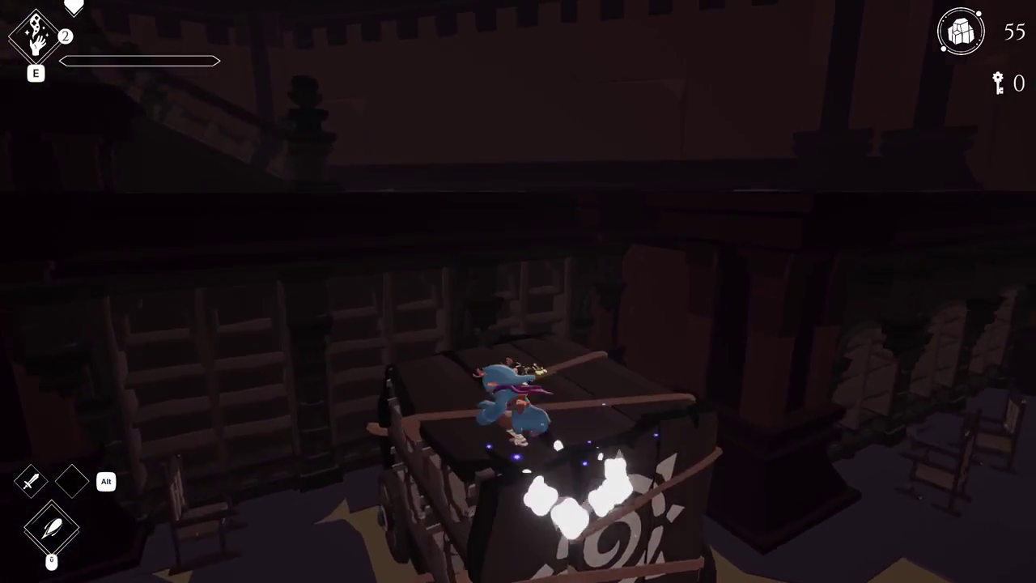
Climb onto the cart and jump off repeatedly to trigger dust, then pause the game
key(w)
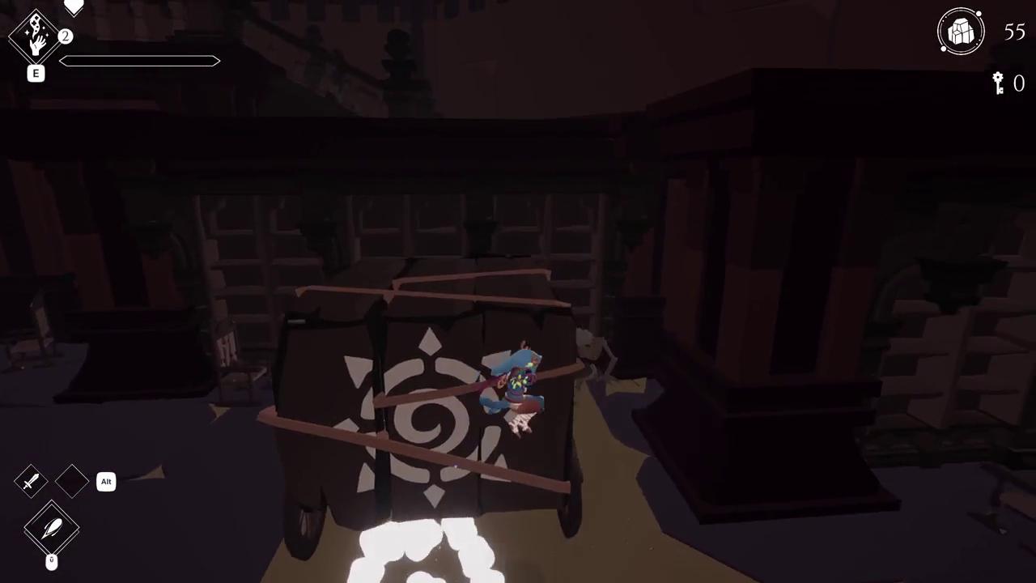
key(space)
key(w)
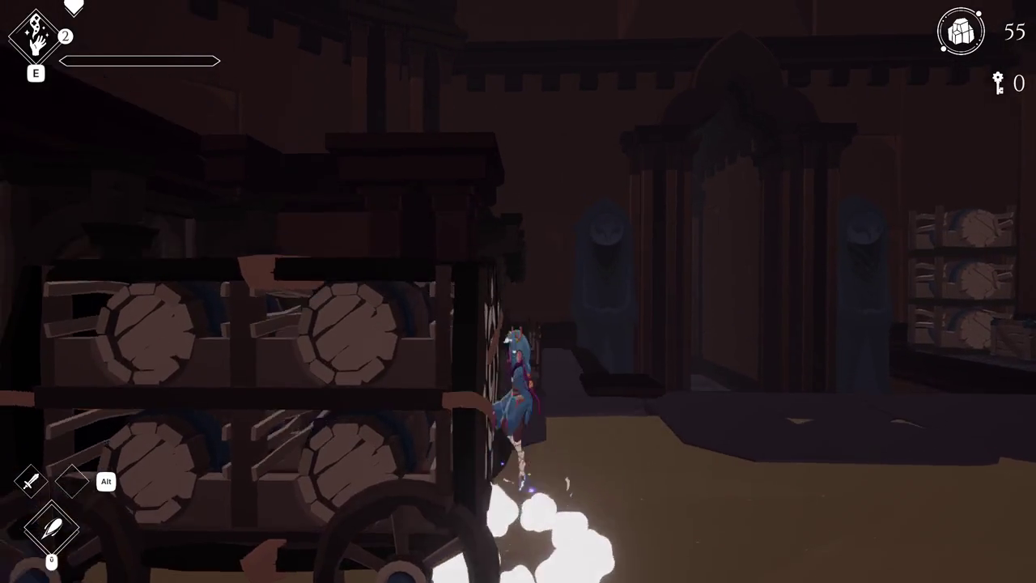
key(space)
key(w)
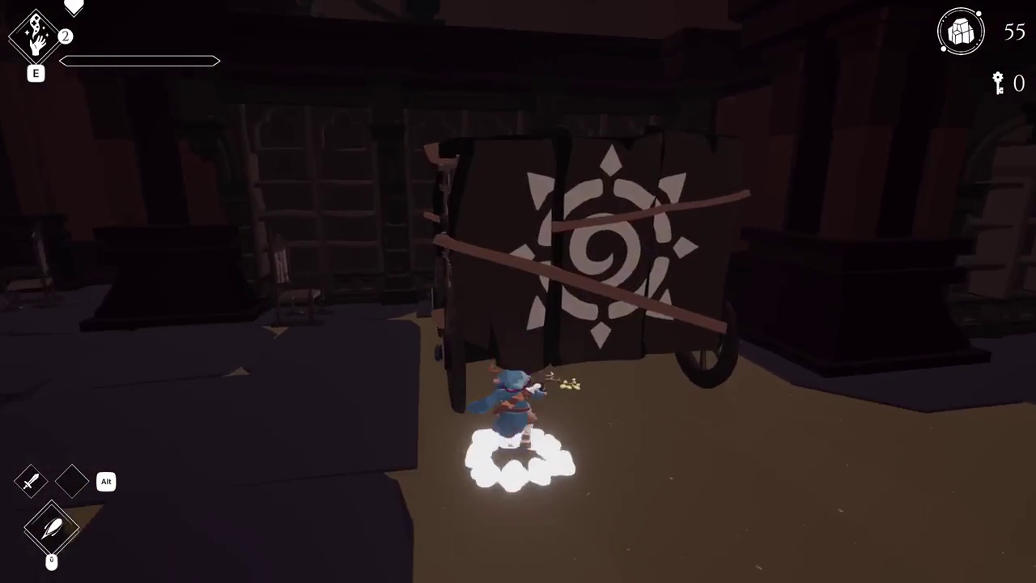
key(space)
key(s)
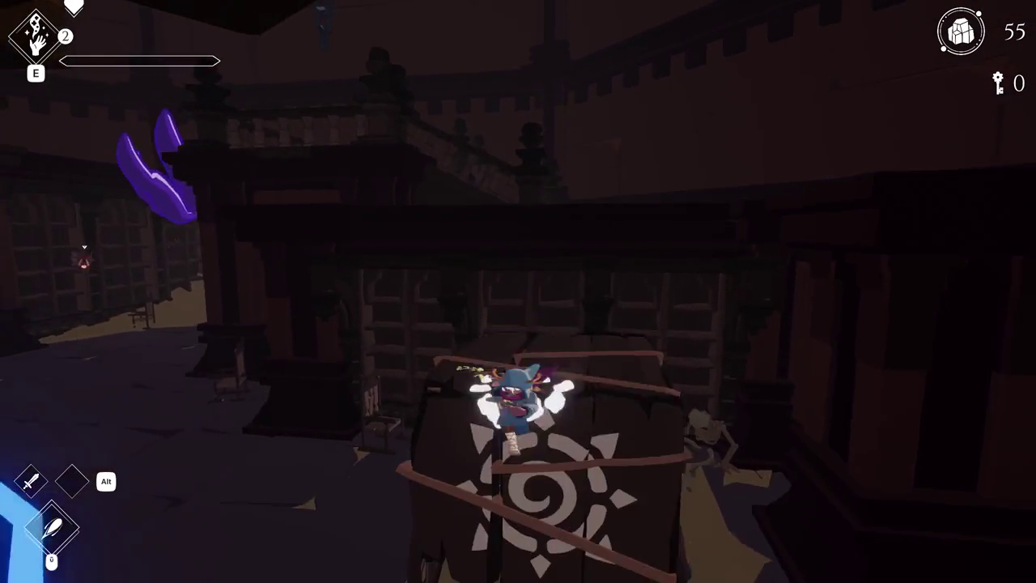
key(w)
key(space)
key(s)
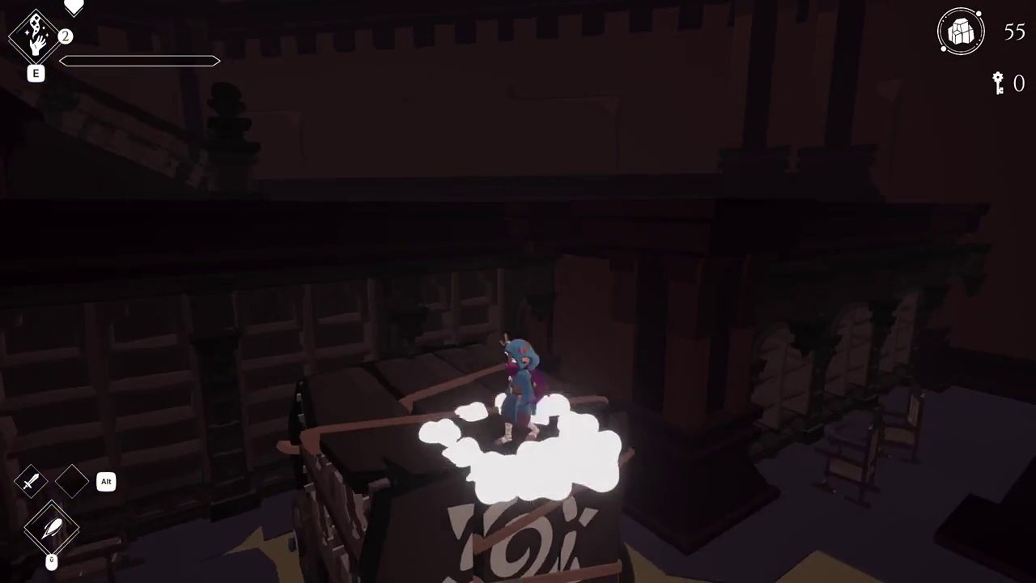
key(Escape)
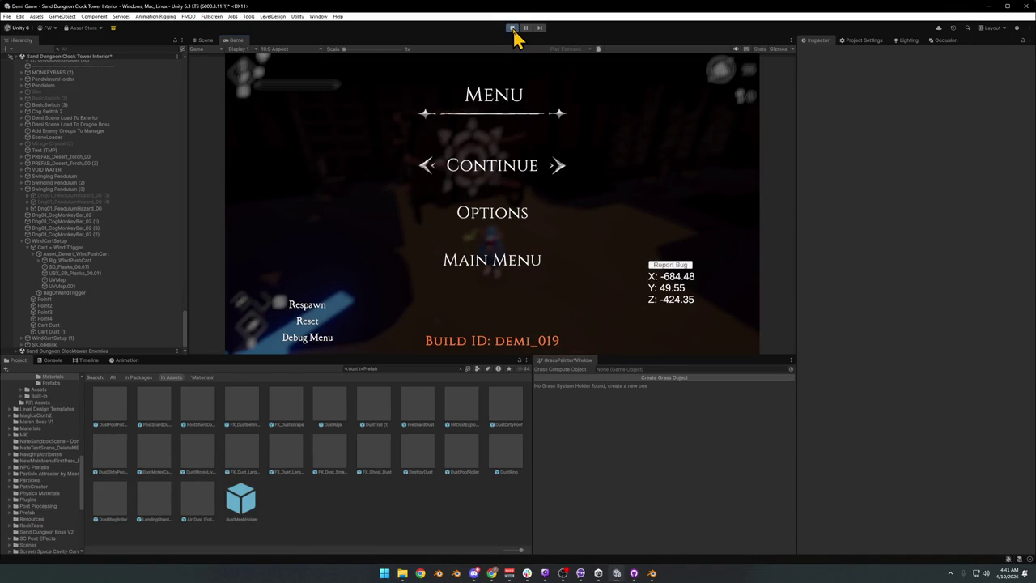
Frame WindCartSetup in the Scene view, nudge the cart across the floor, and stop Play mode
key(Escape)
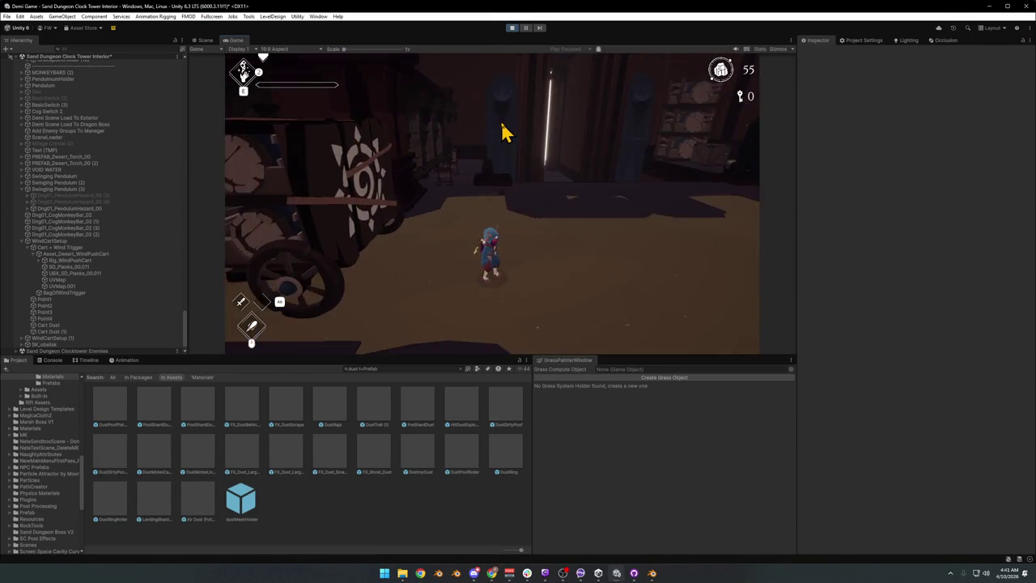
key(super)
key(super)
click(204, 41)
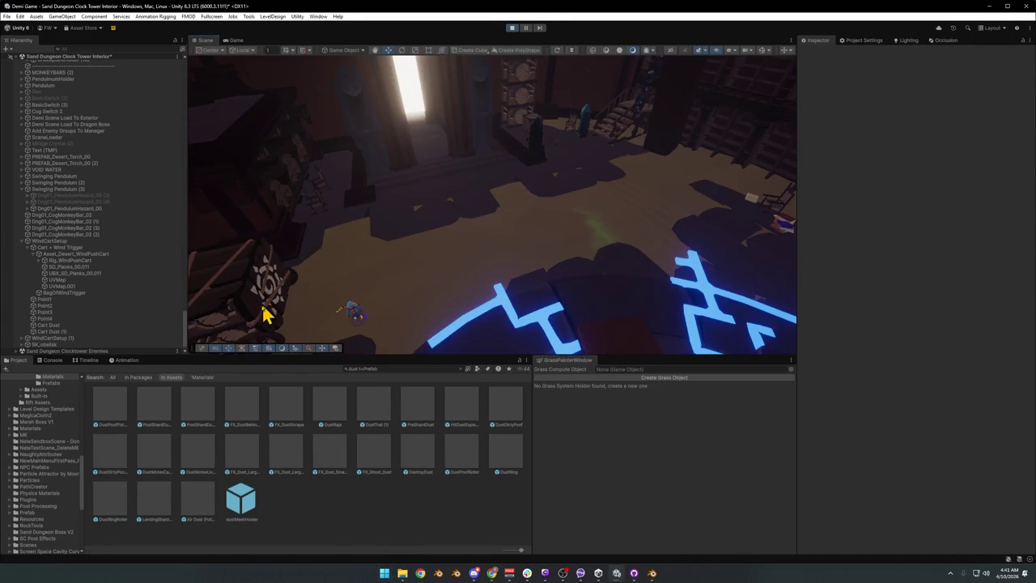
click(272, 290)
key(f)
click(437, 243)
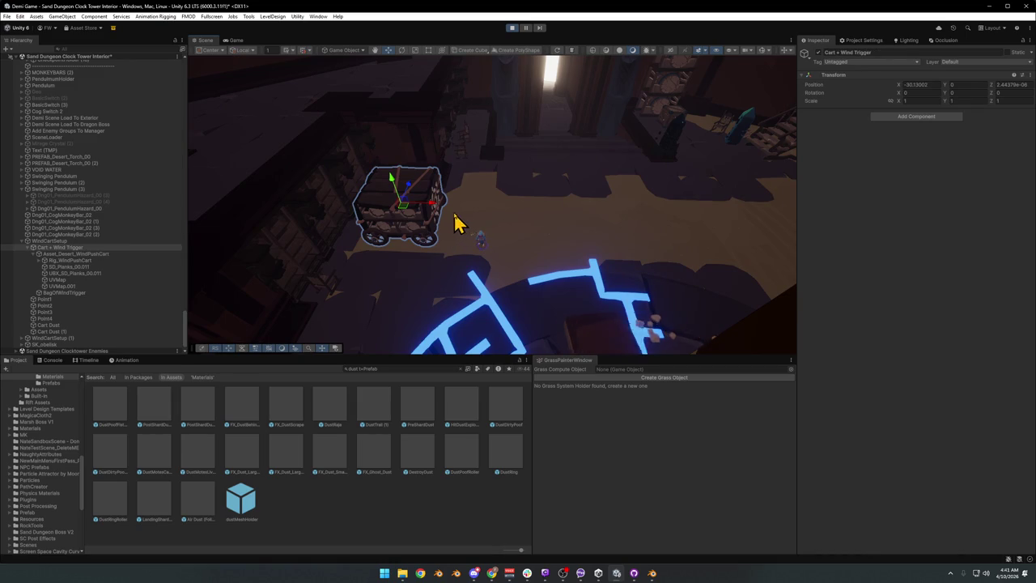
key(f)
mouse_move(417, 192)
mouse_down()
mouse_move(440, 180)
mouse_move(461, 187)
mouse_move(416, 182)
mouse_move(437, 178)
mouse_up()
click(513, 29)
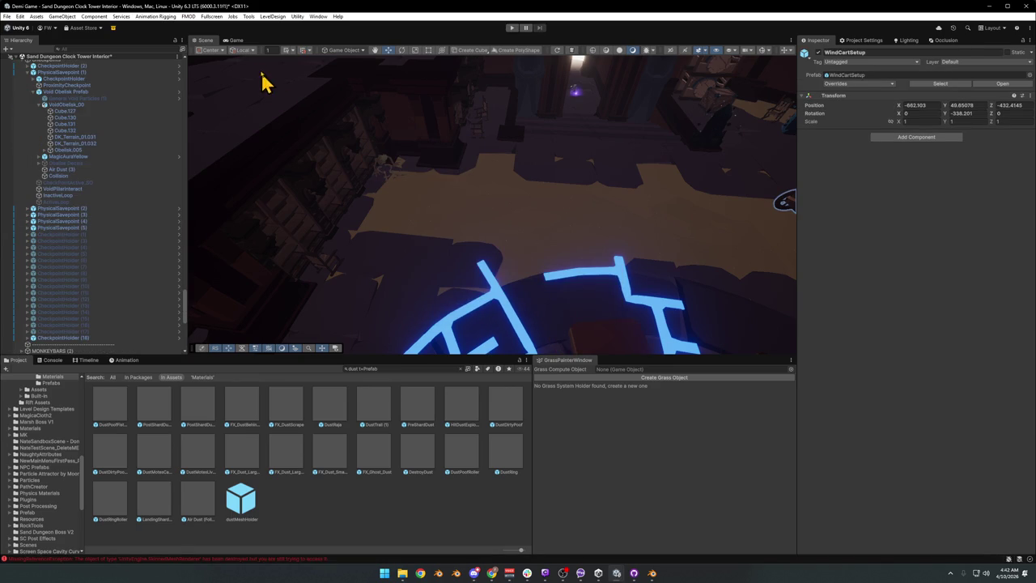
scroll(104, 254, down, 10)
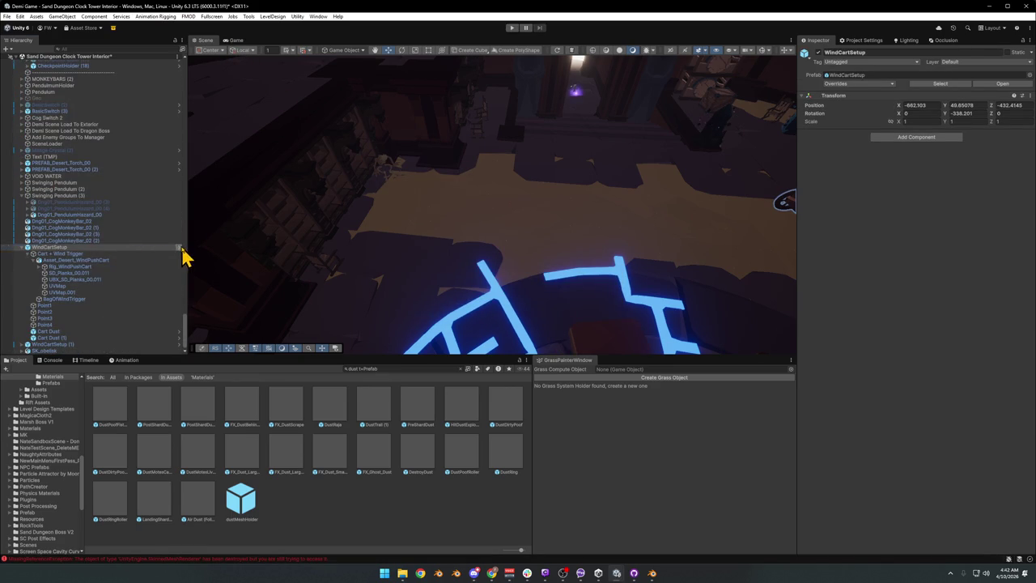
Open WindCartSetup in Prefab Mode and frame the two Cart Dust particle systems
click(180, 248)
click(61, 124)
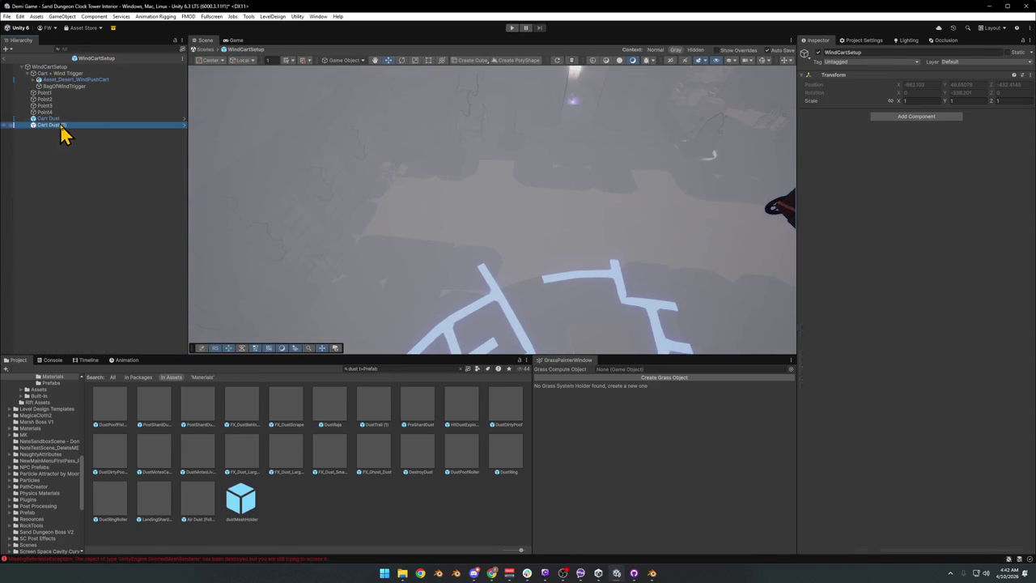
shift+click(49, 118)
key(f)
mouse_move(509, 177)
mouse_down()
mouse_move(434, 153)
mouse_move(594, 154)
mouse_move(493, 194)
mouse_move(250, 178)
mouse_up()
key(z)
click(66, 120)
mouse_move(488, 222)
mouse_down()
mouse_move(573, 259)
mouse_move(532, 225)
mouse_move(536, 232)
mouse_move(375, 213)
mouse_move(408, 192)
mouse_move(439, 203)
mouse_move(428, 224)
mouse_up()
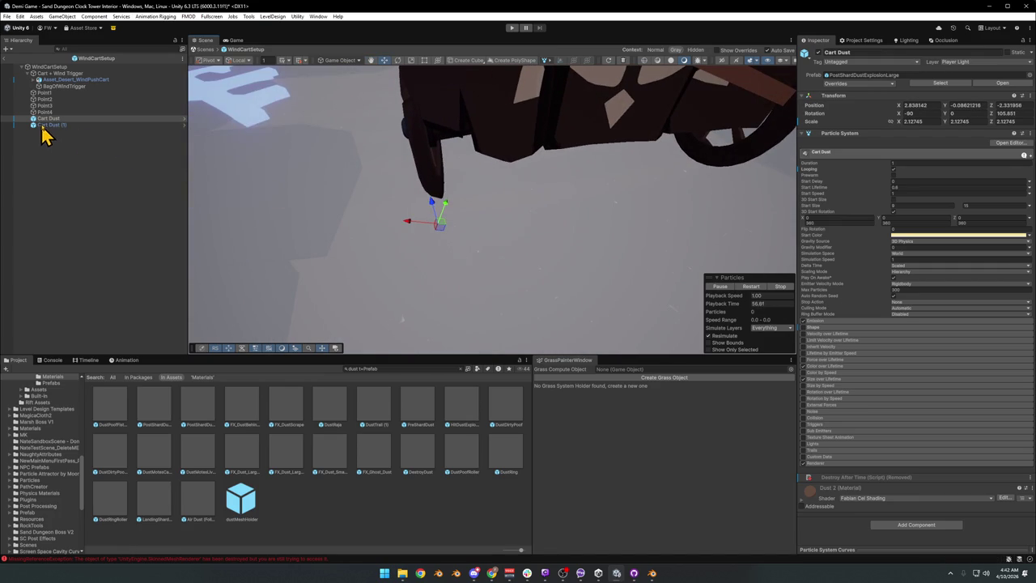
Parent Cart Dust and Cart Dust (1) under the cart's UVMap object
click(33, 80)
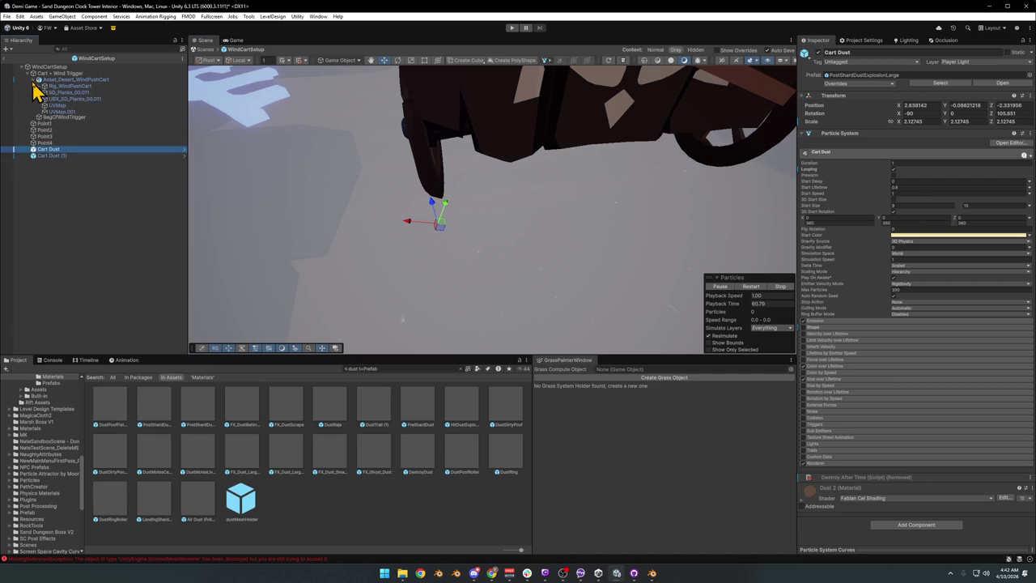
drag(50, 155, 65, 112)
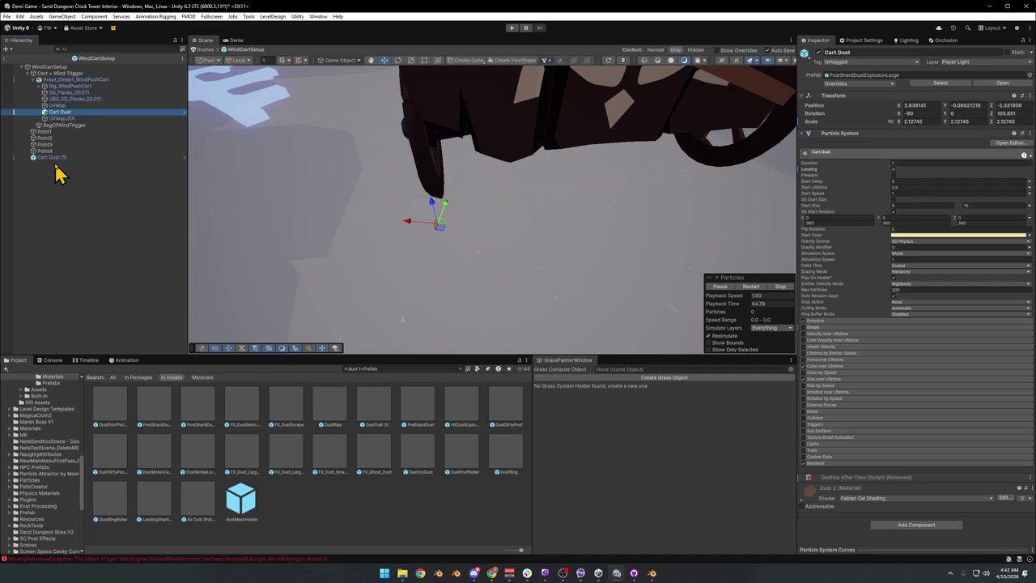
mouse_move(64, 112)
mouse_down()
mouse_move(65, 120)
mouse_move(62, 107)
mouse_up()
click(62, 107)
click(39, 105)
click(69, 113)
drag(54, 157, 66, 112)
mouse_move(372, 174)
mouse_down()
mouse_move(381, 167)
mouse_move(354, 169)
mouse_move(397, 205)
mouse_up()
Move Cart Dust to the cart's rear corner and Cart Dust (1) to its left side
mouse_move(456, 232)
mouse_down()
mouse_move(433, 231)
mouse_move(504, 209)
mouse_up()
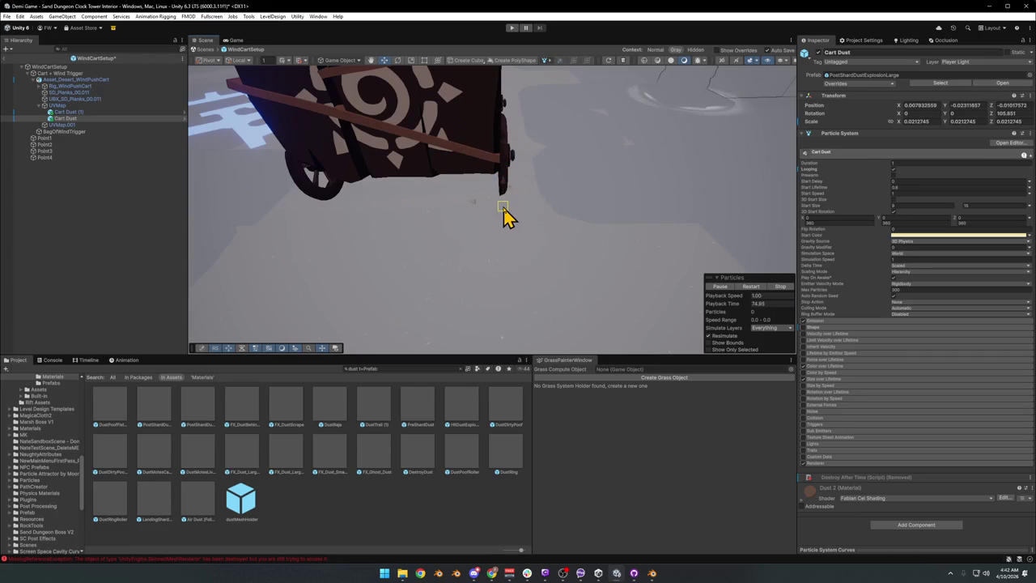
click(67, 112)
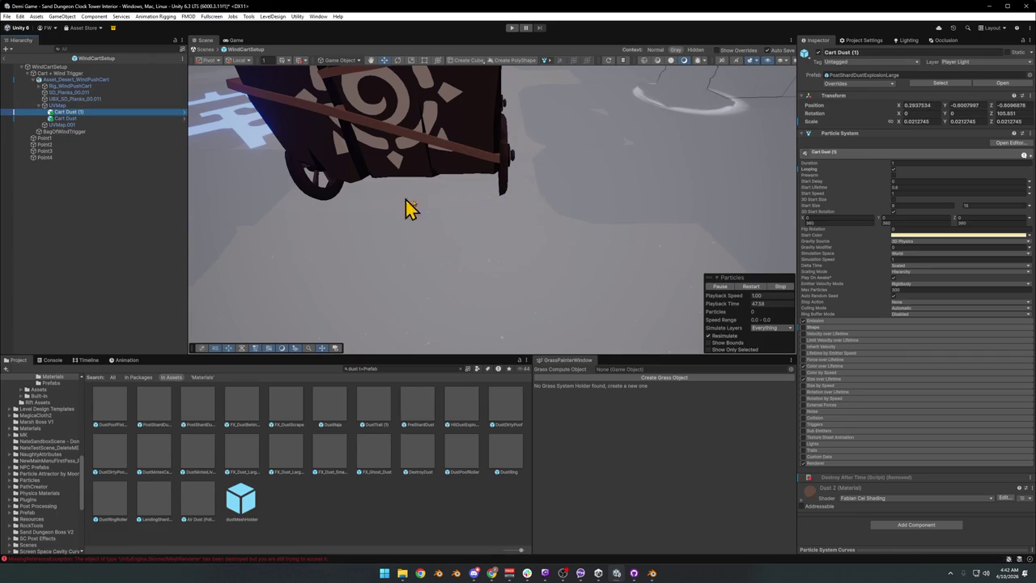
mouse_move(497, 217)
mouse_down()
mouse_move(314, 217)
mouse_move(319, 208)
mouse_move(398, 238)
mouse_move(425, 269)
mouse_move(433, 303)
mouse_move(460, 300)
mouse_move(459, 311)
mouse_move(448, 296)
mouse_up()
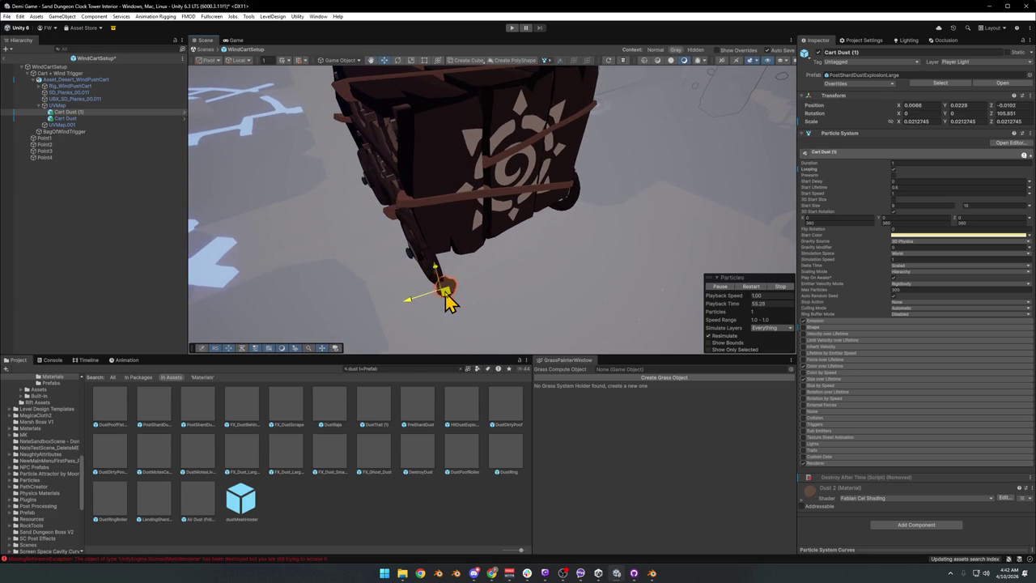
click(84, 232)
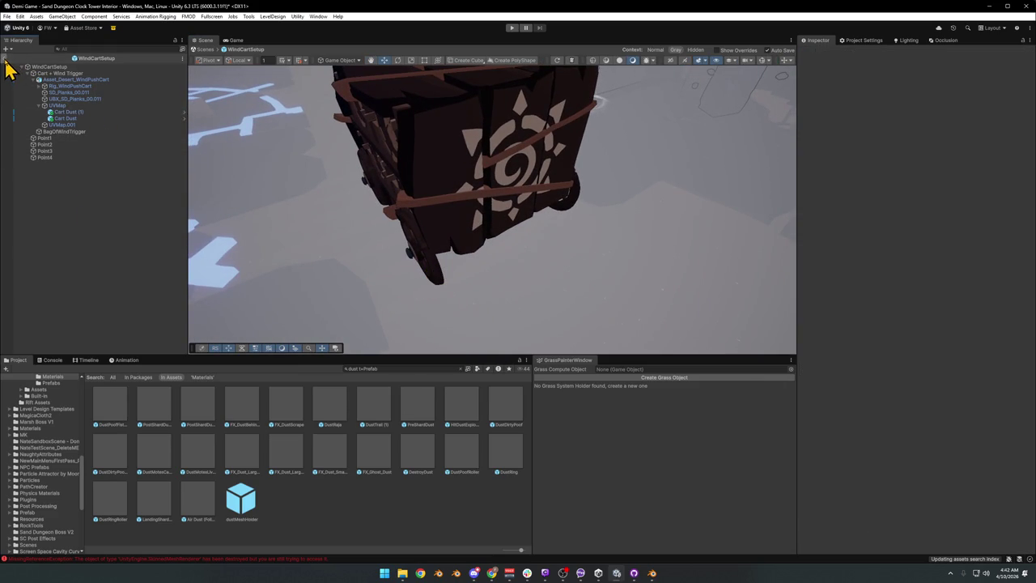
Exit Prefab Mode back to the clock tower scene and save it
click(5, 63)
click(303, 501)
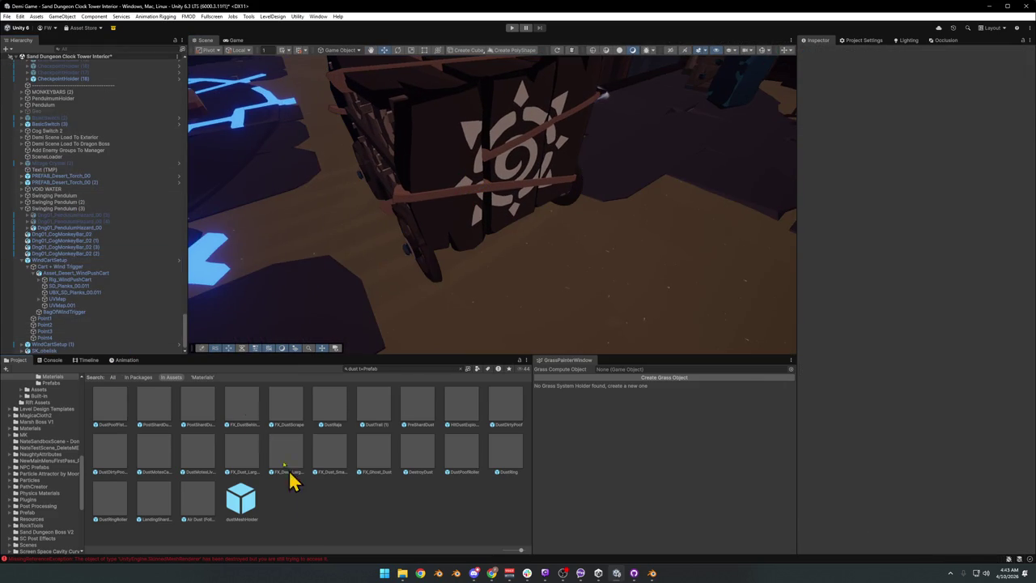
scroll(359, 234, up, 2)
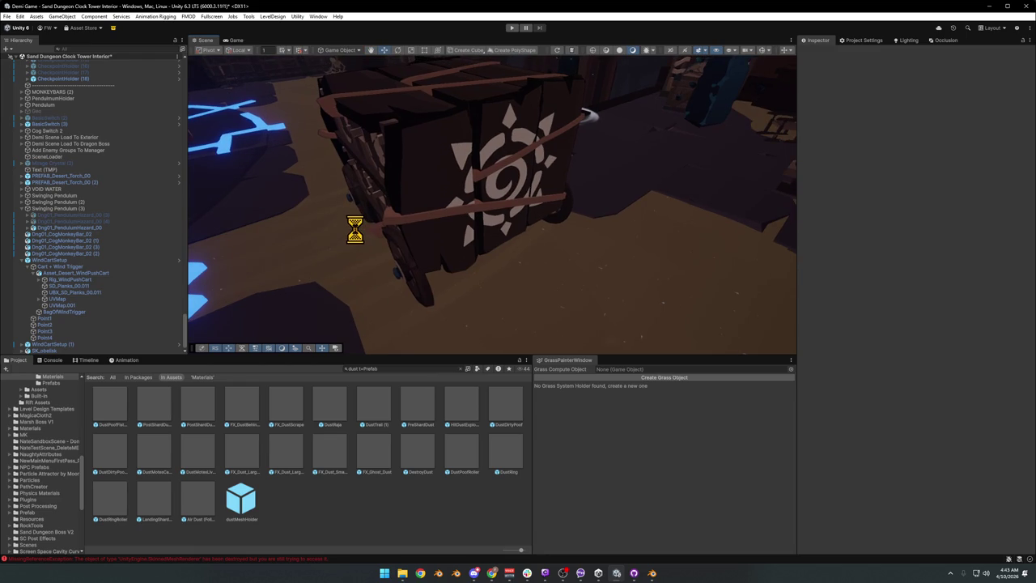
key(ctrl+s)
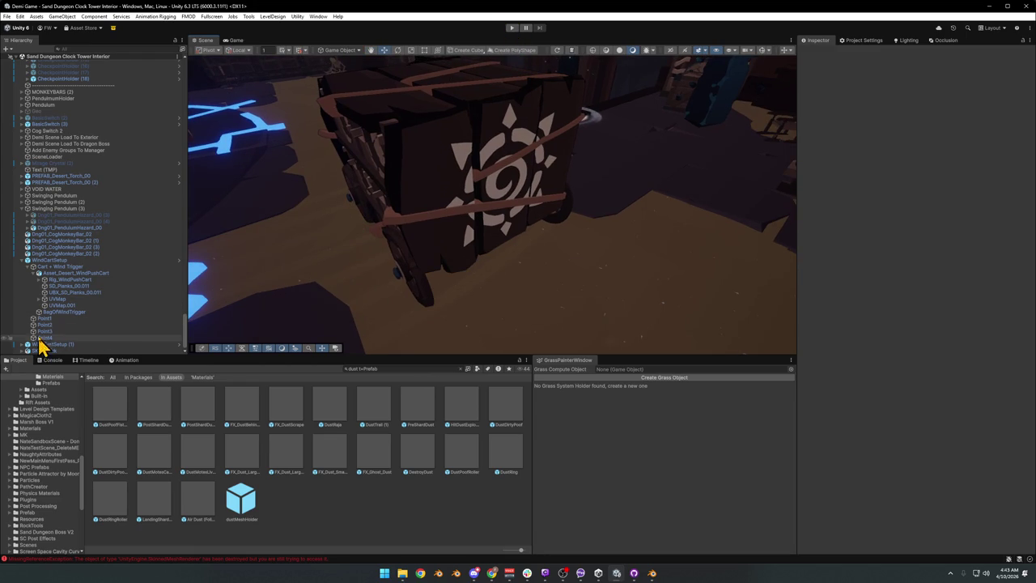
Move WindCartSetup to X -662.103 and start a new play test
click(49, 260)
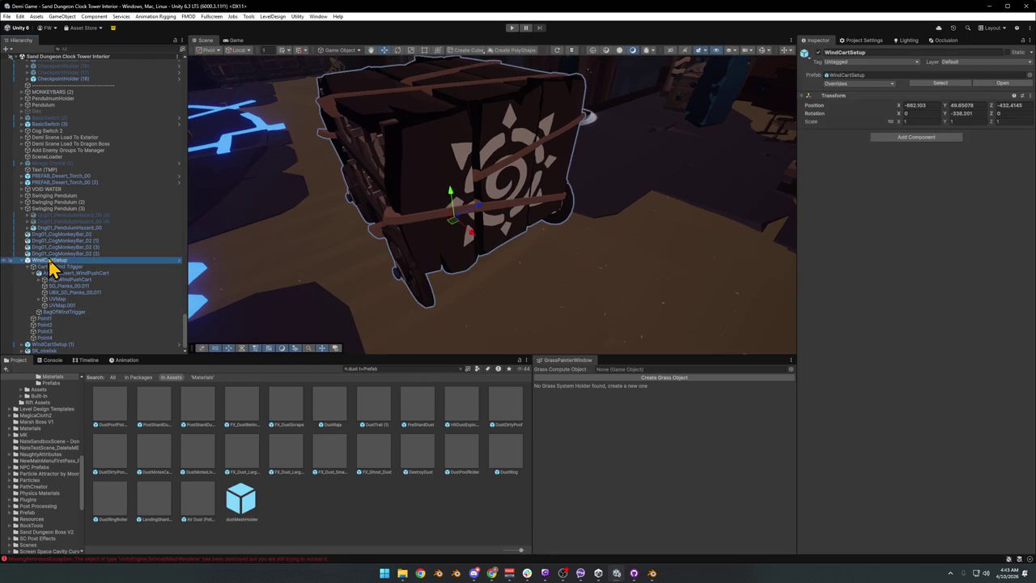
mouse_move(454, 228)
mouse_down()
mouse_move(462, 219)
mouse_move(363, 208)
mouse_move(454, 197)
mouse_move(386, 166)
mouse_move(446, 226)
mouse_move(412, 182)
mouse_move(503, 212)
mouse_up()
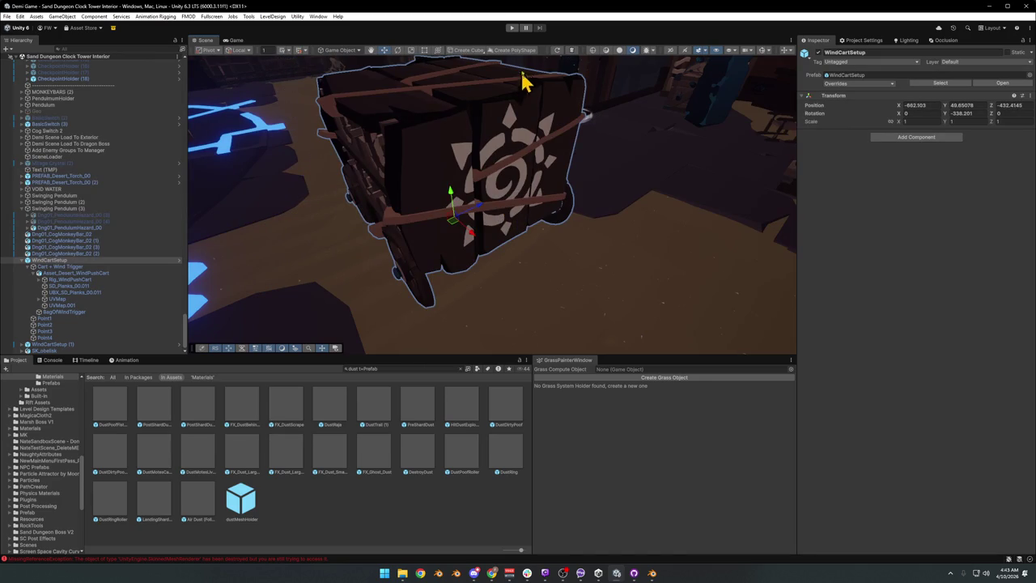
click(511, 28)
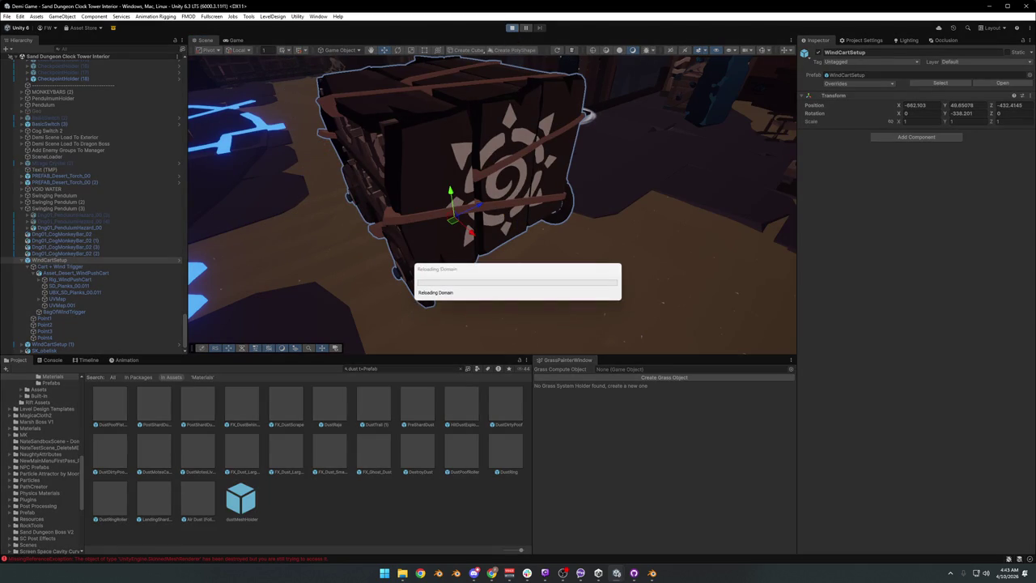
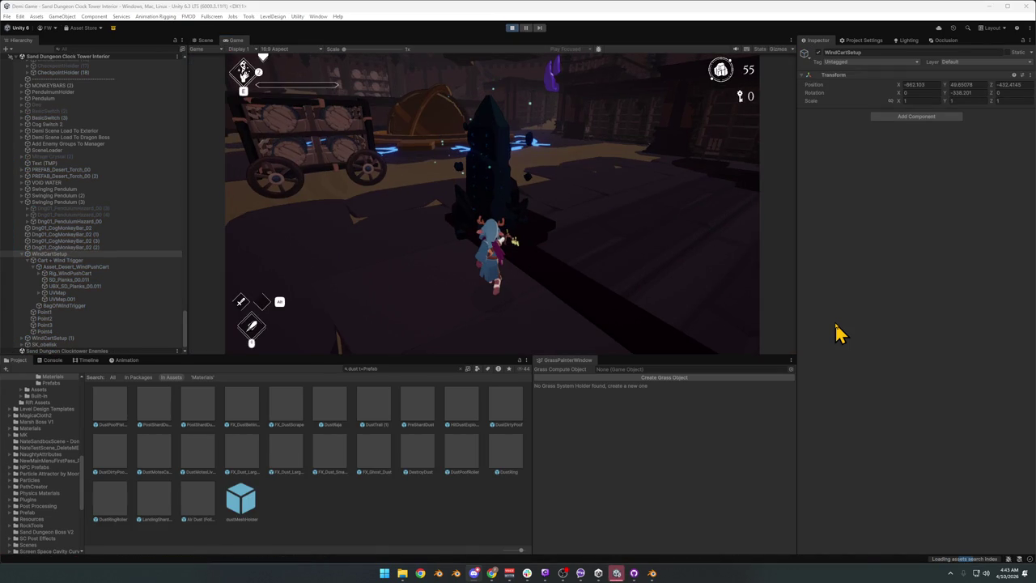
Take control of the game in fullscreen, run to the barrel cart and slash at it
click(488, 258)
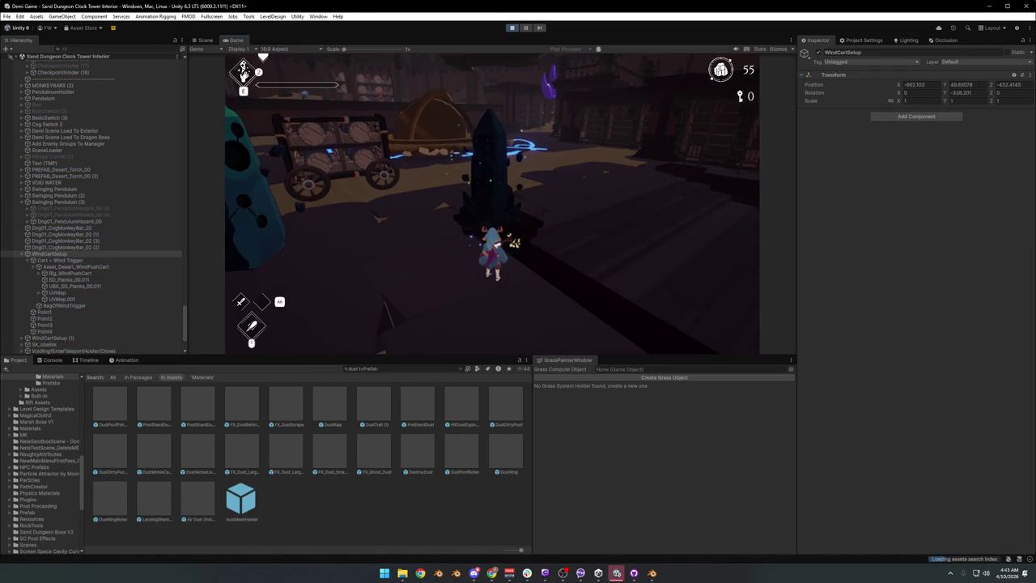
key(F10)
key(w)
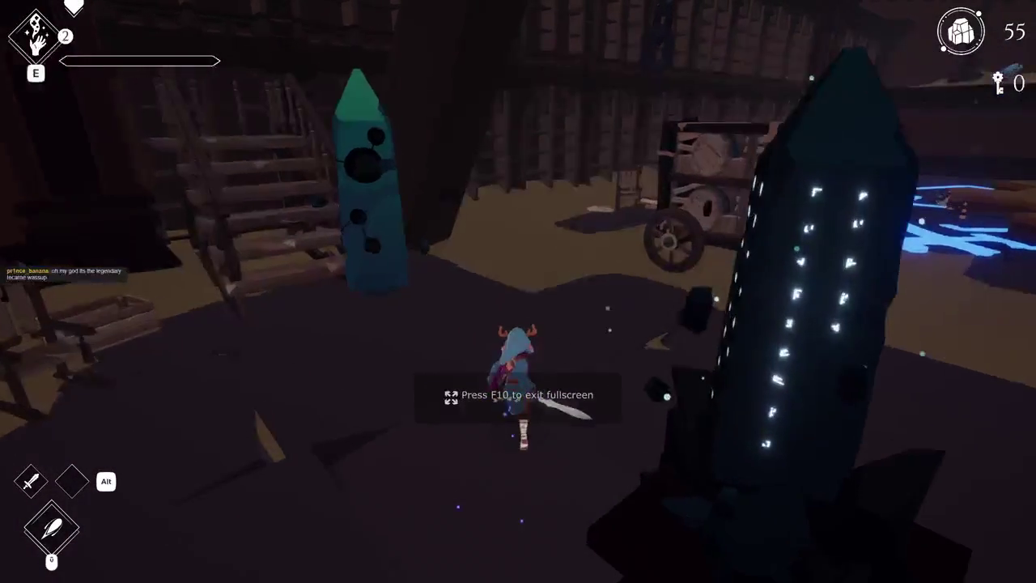
key(d)
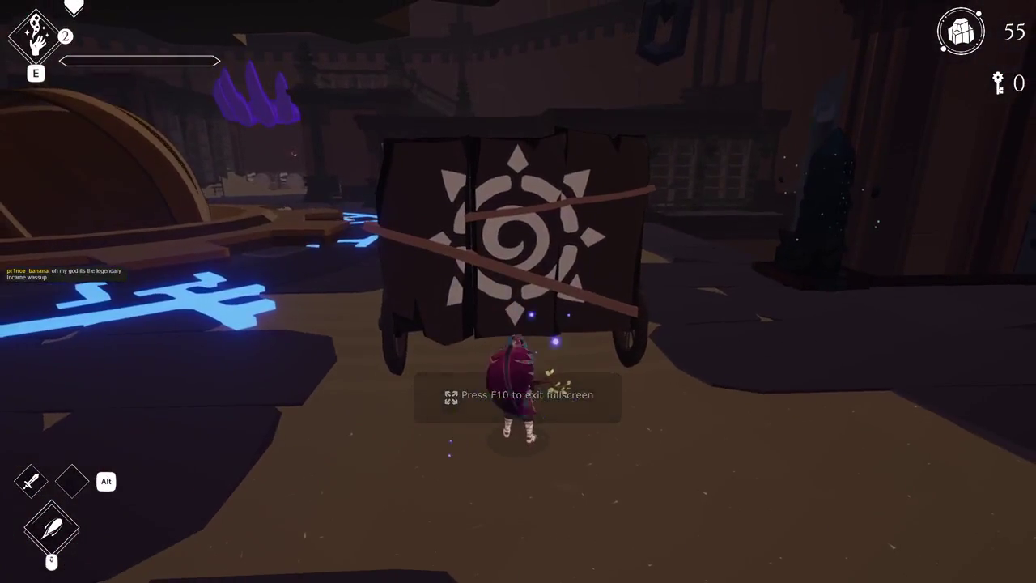
click(518, 291)
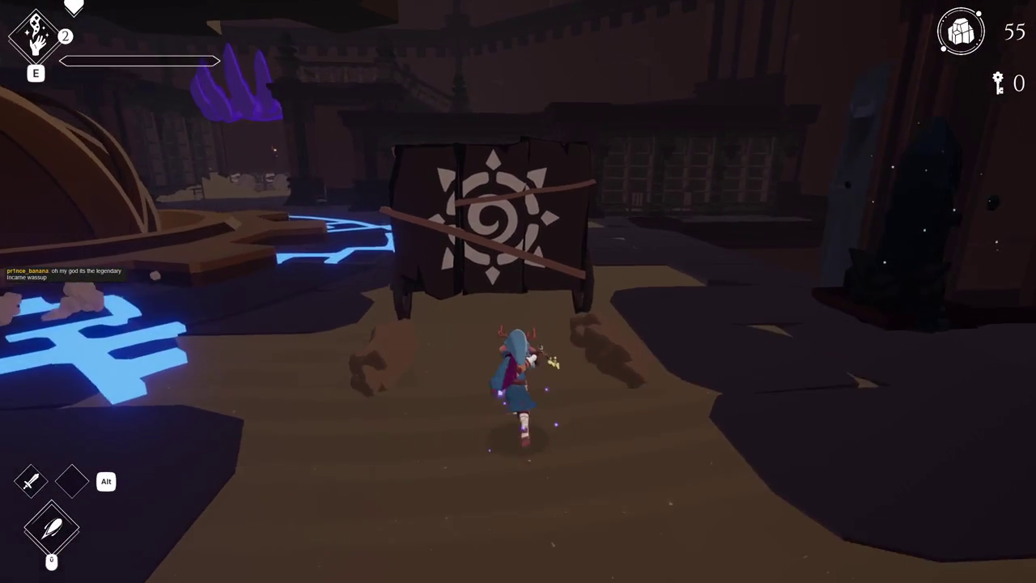
Circle the sun-emblem cart, climb its roof, run along the ledges, then pause
key(w)
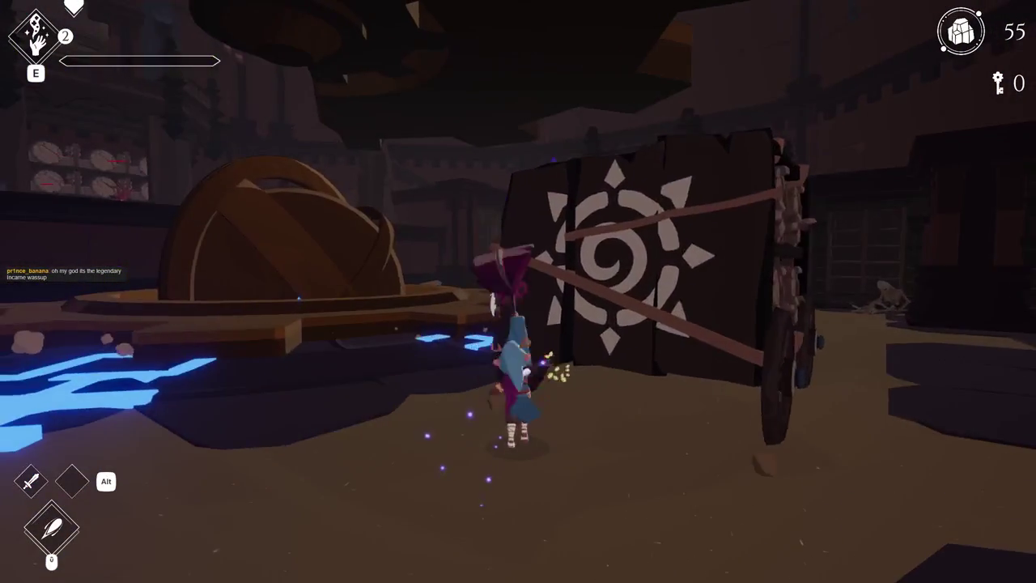
key(a)
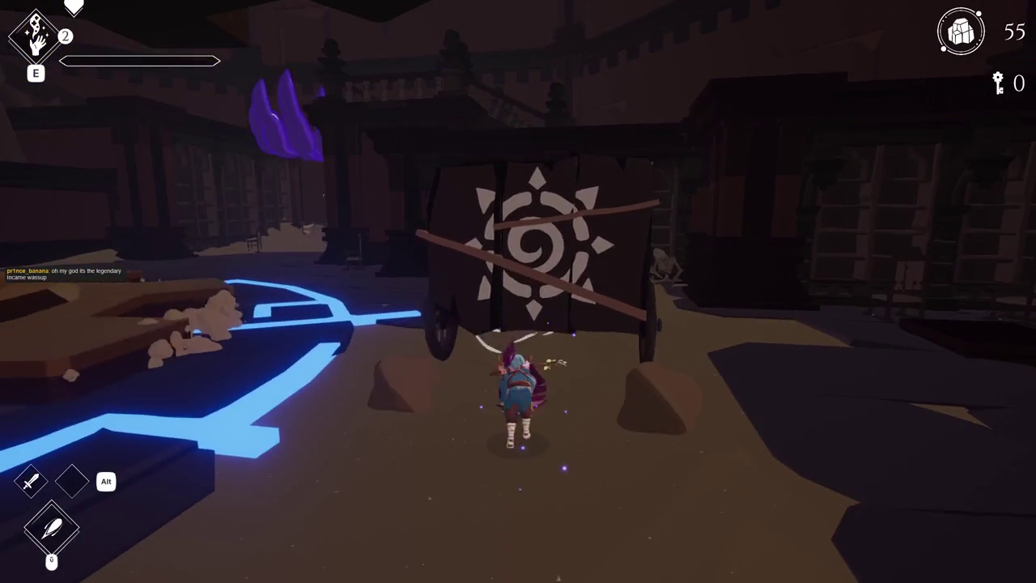
key(w)
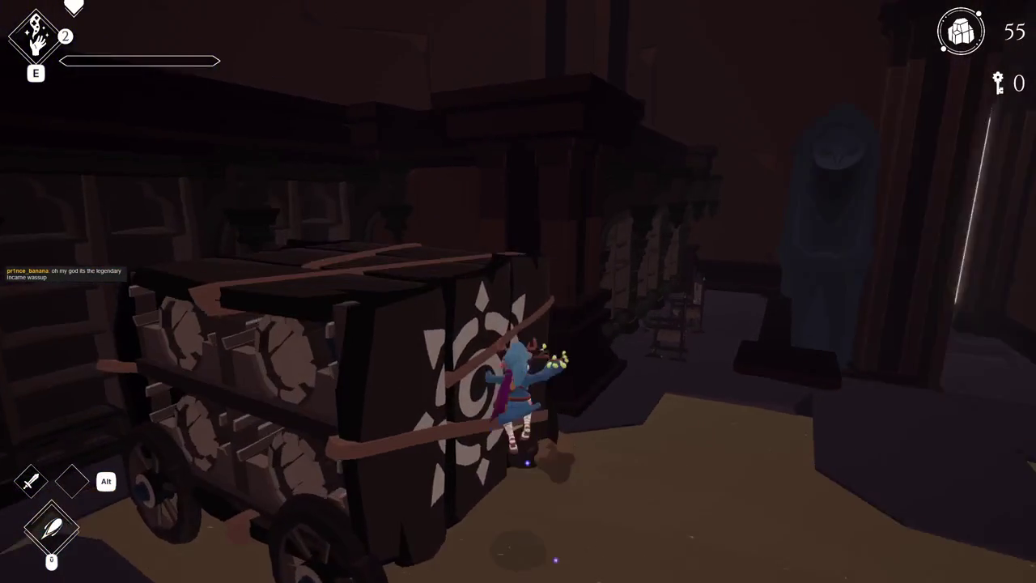
key(w)
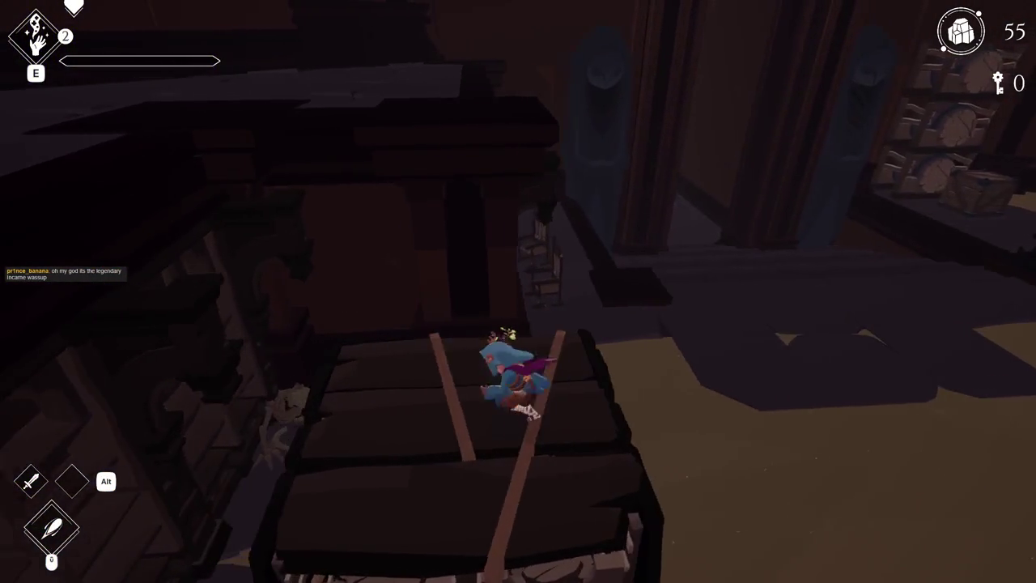
key(w)
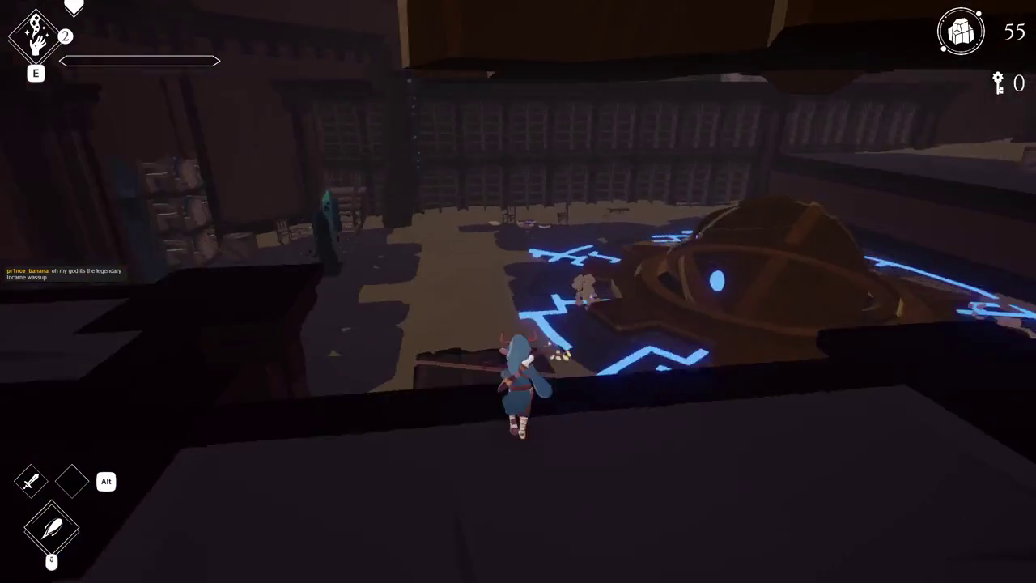
key(w)
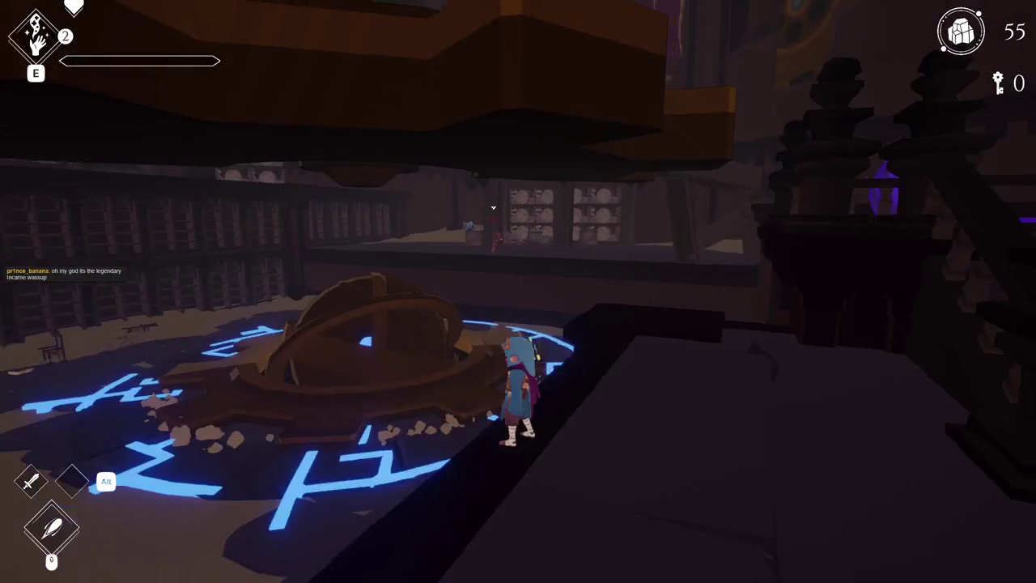
key(w)
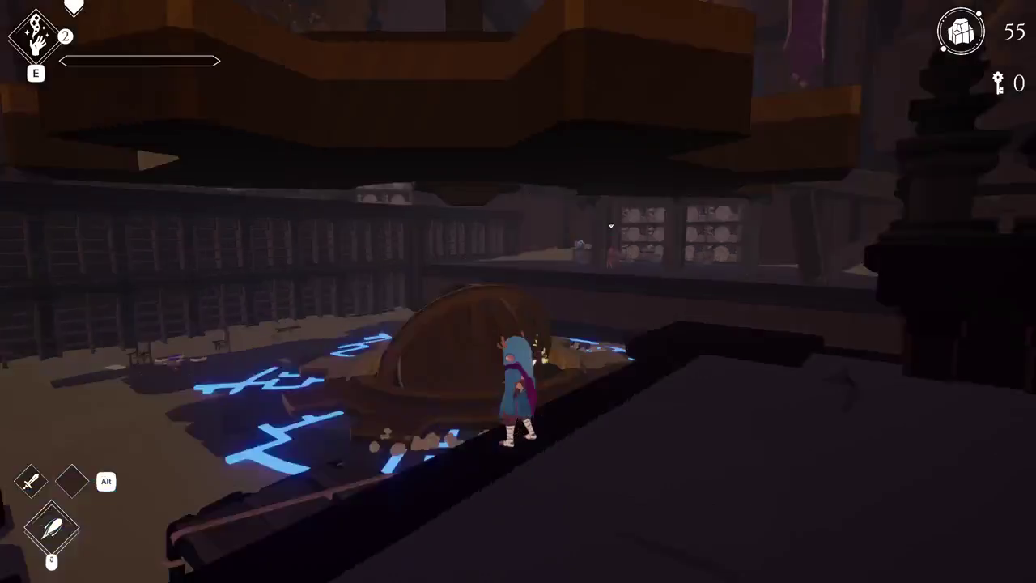
key(Escape)
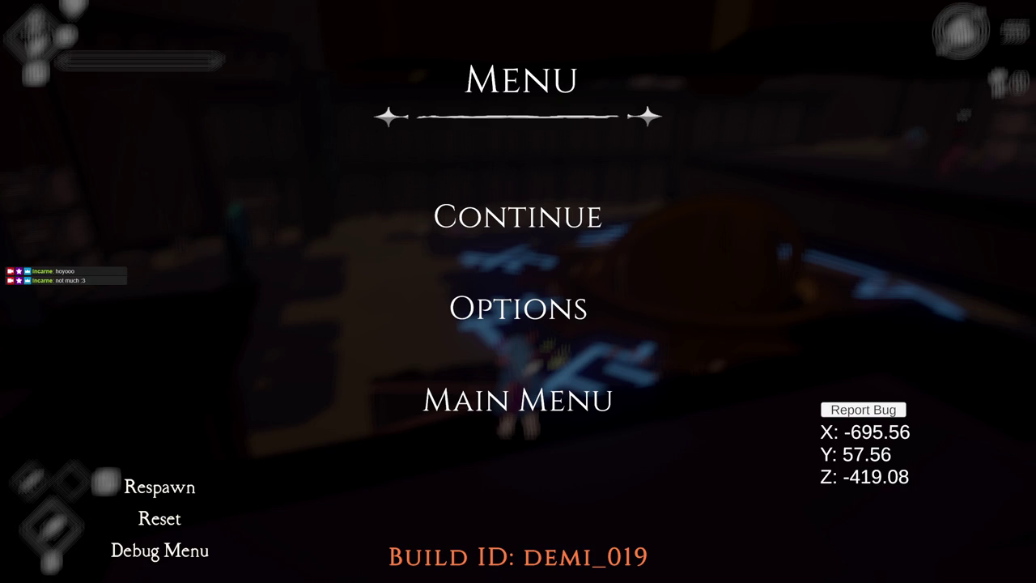
Choose Continue on the pause menu to resume the game
click(596, 217)
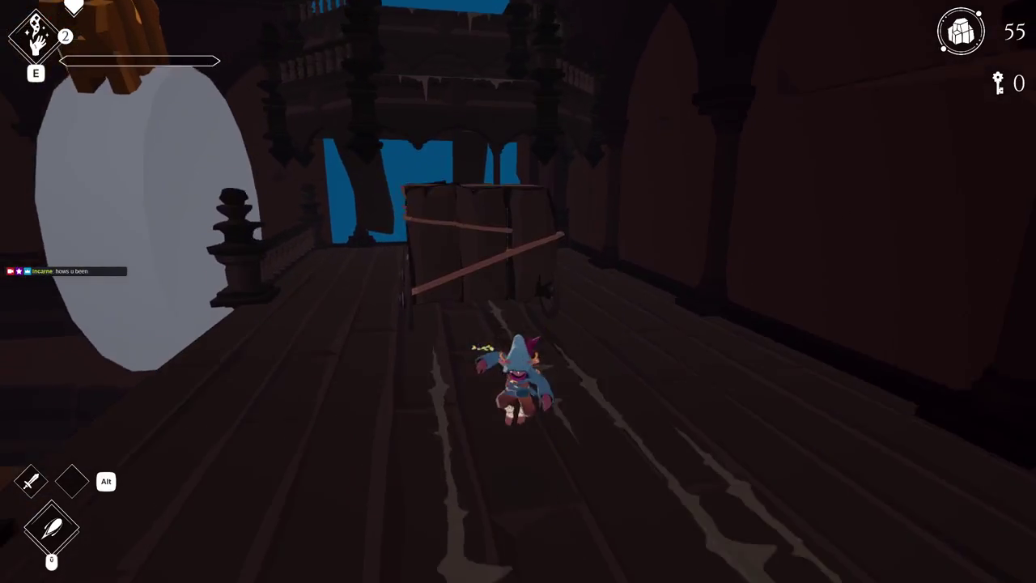
Dash across the walkway past the cart and roll across the bridge
key(space)
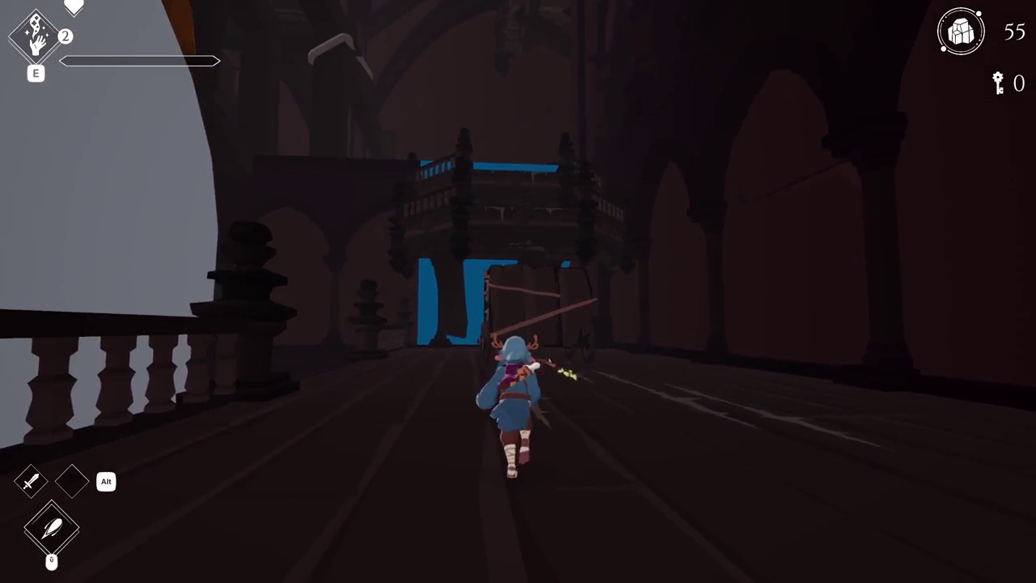
key(w)
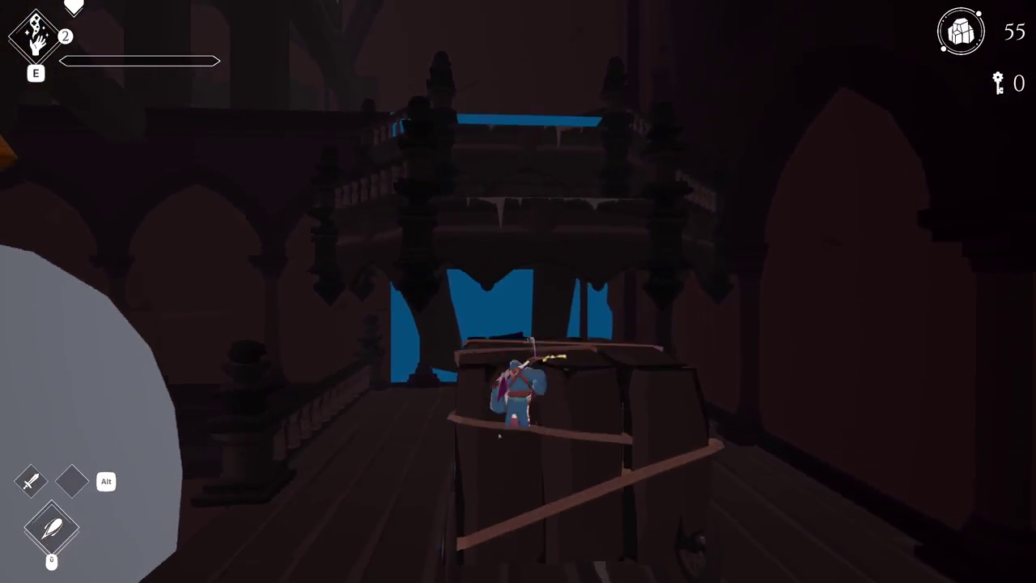
key(w)
key(s)
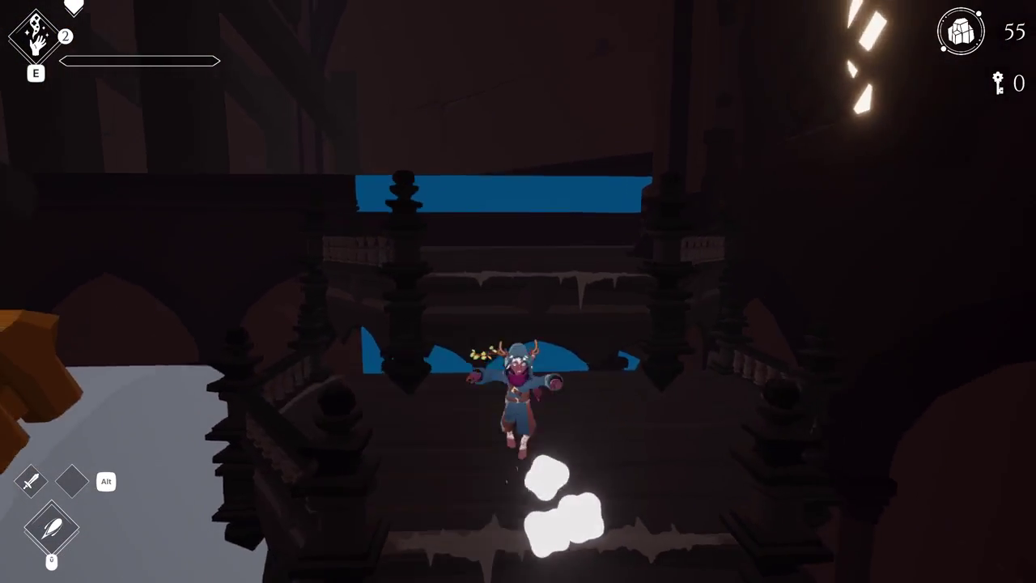
key(w)
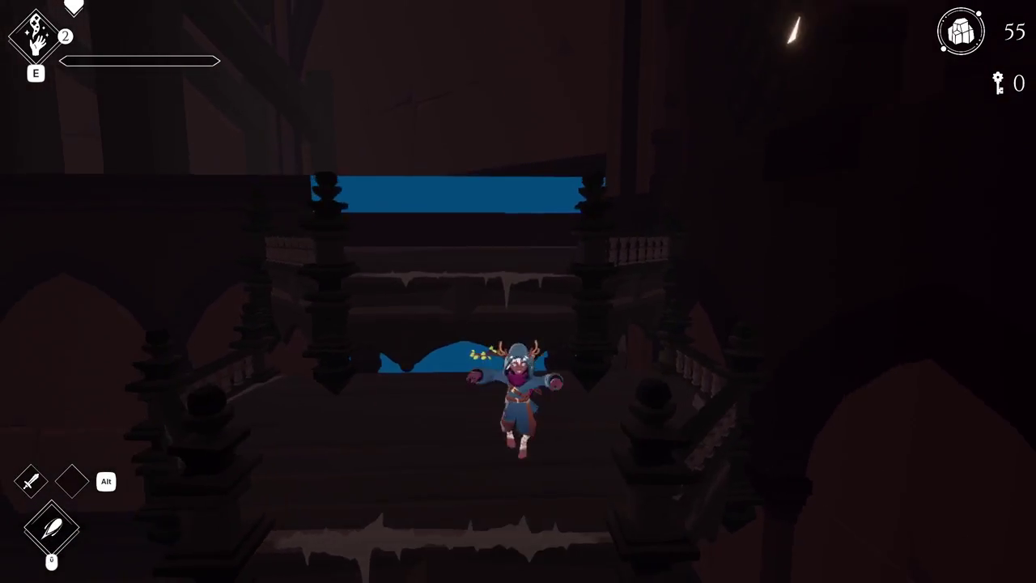
key(w)
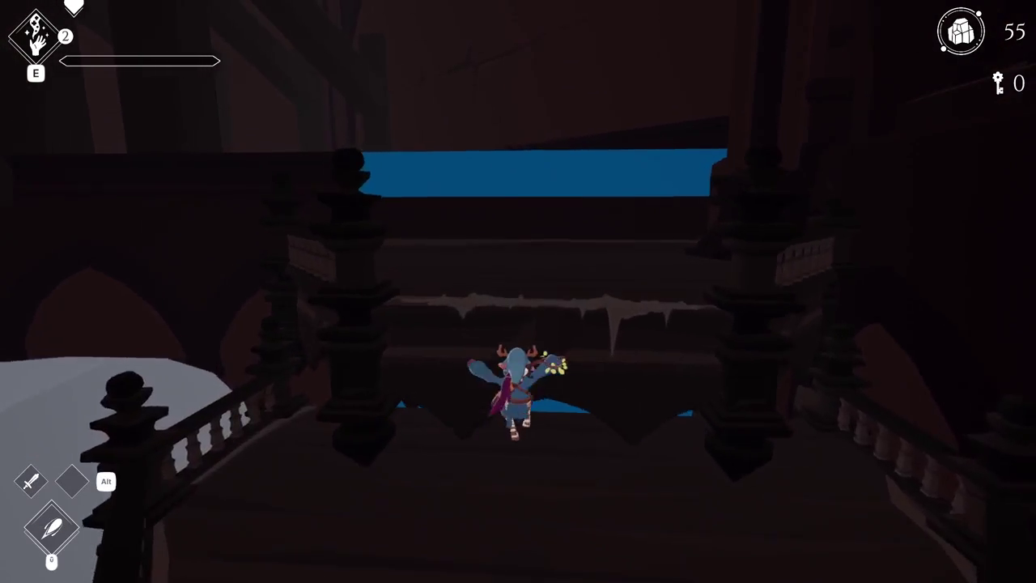
Drop to the lower floor, run toward the blue wall and glide toward the cart
key(w)
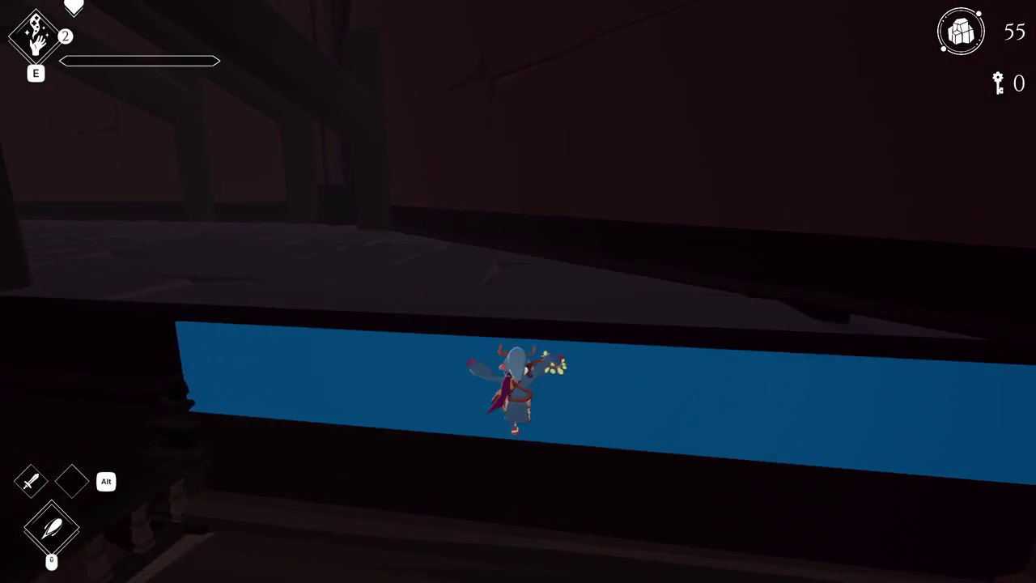
key(w)
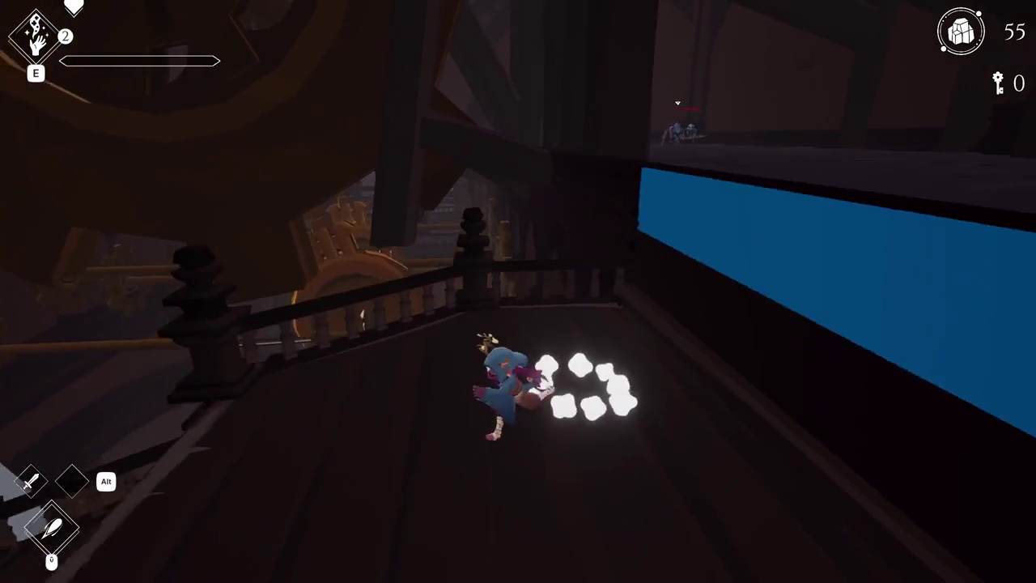
key(w)
key(w)
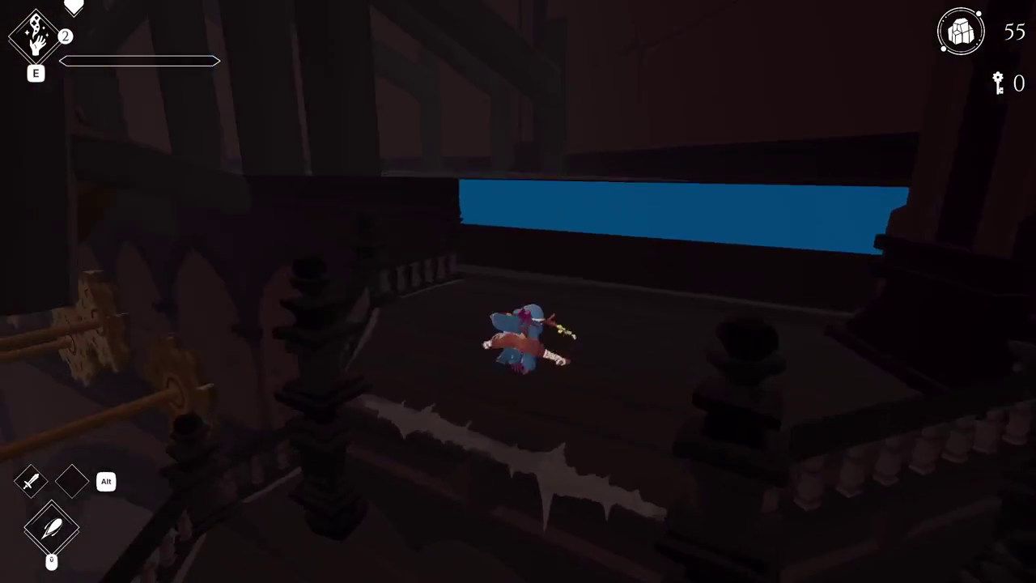
key(w)
key(w)
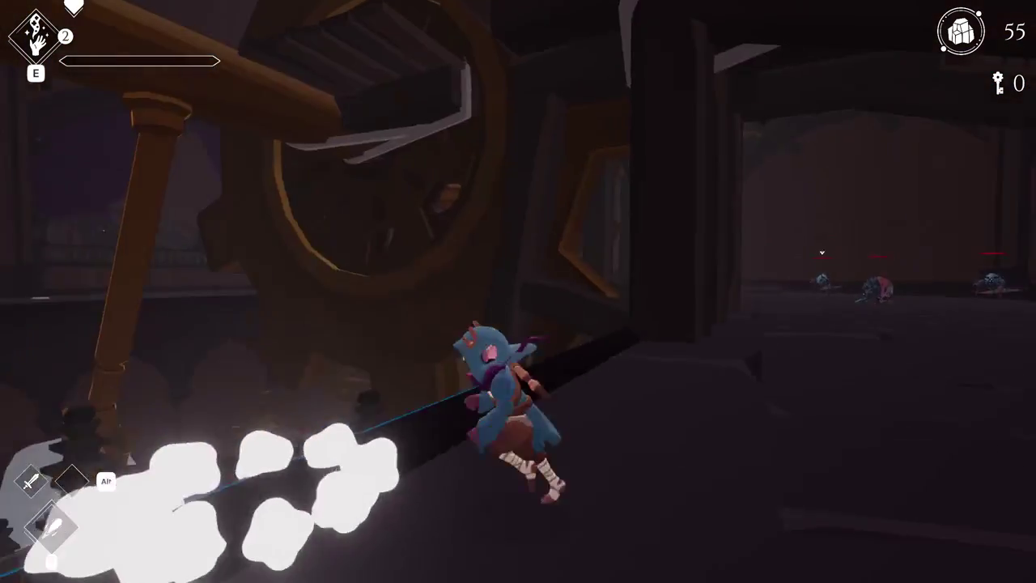
key(space)
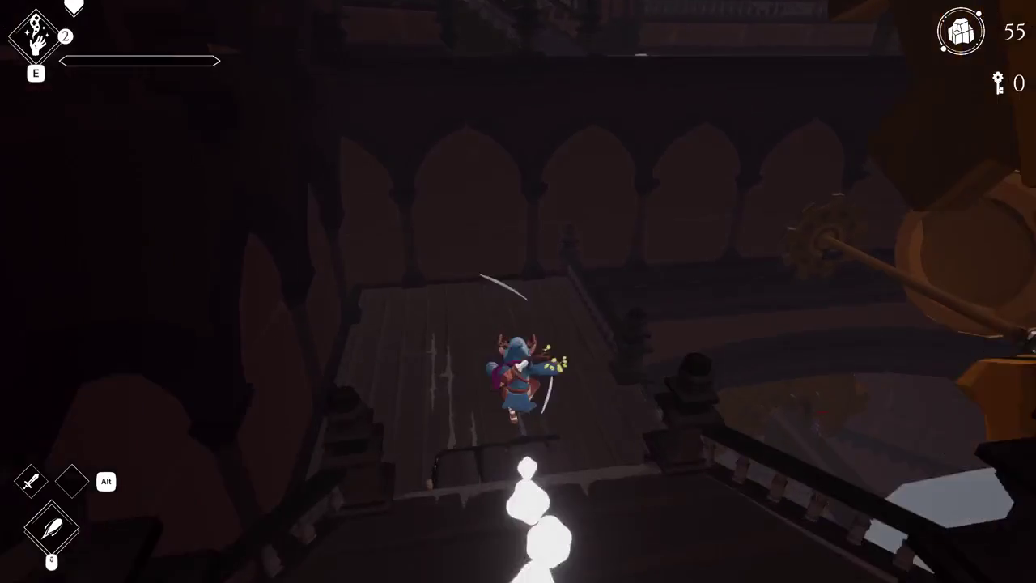
Run along the corridor beam into the lit room past the enemy
key(w)
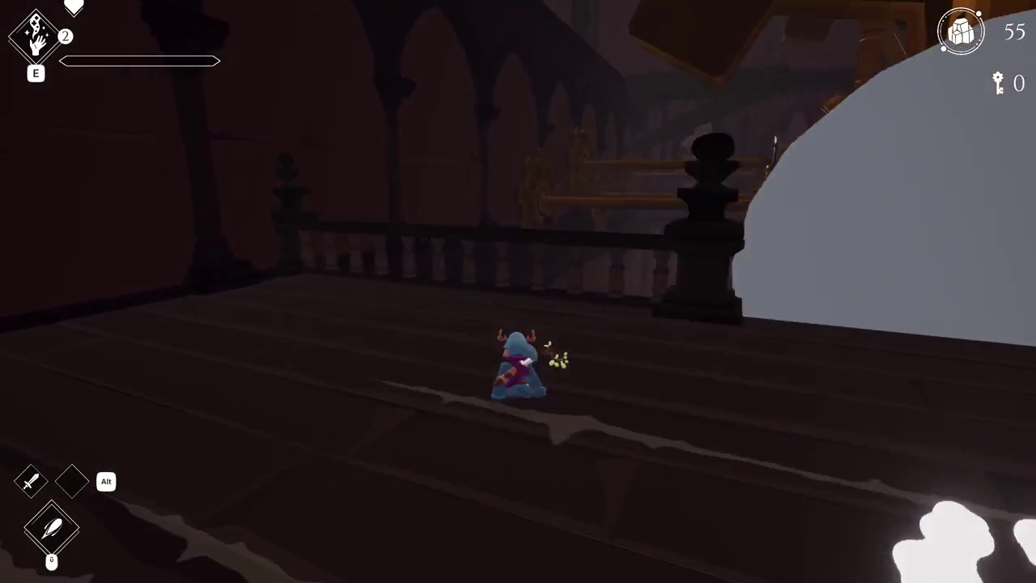
key(w)
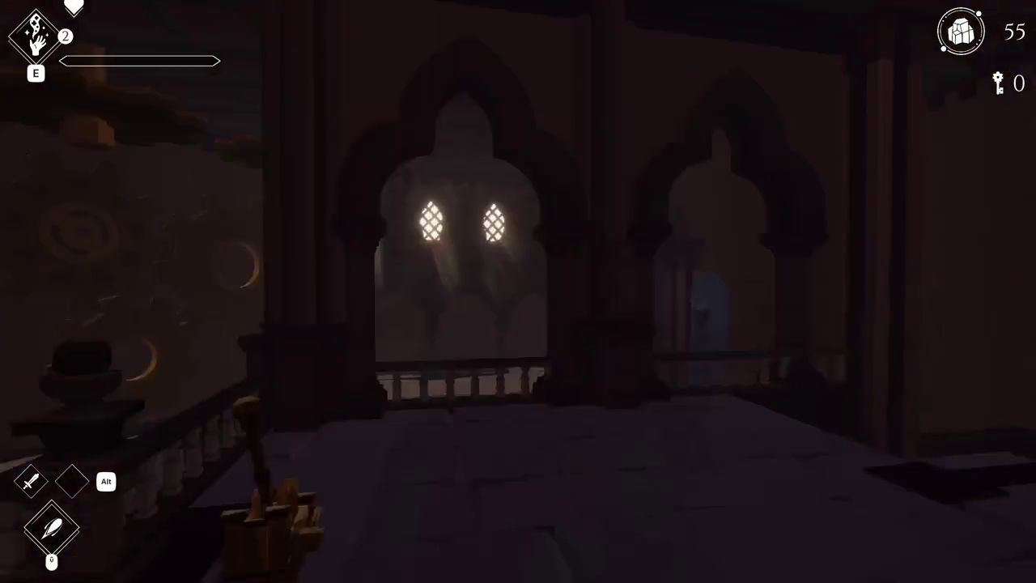
key(w)
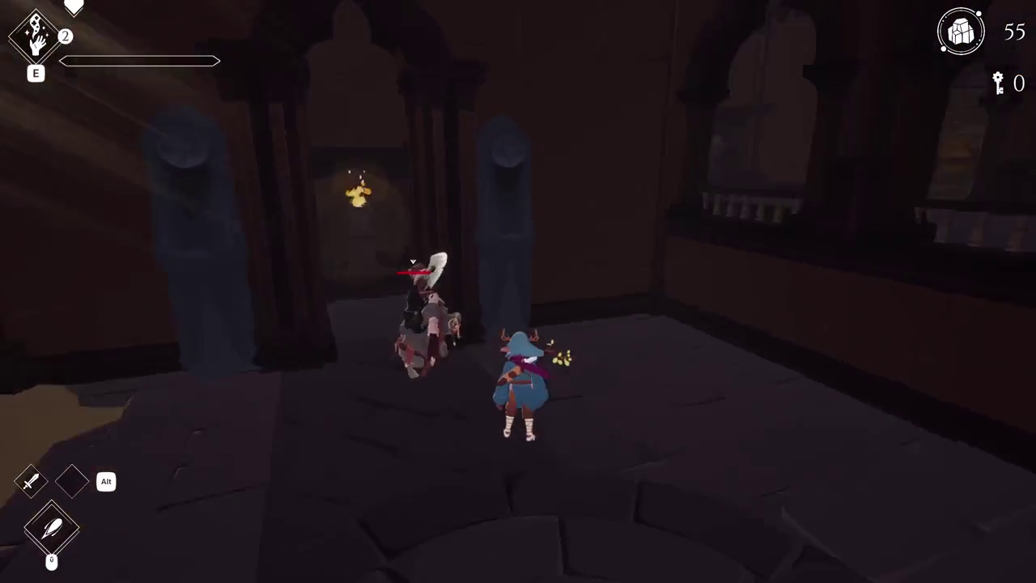
key(w)
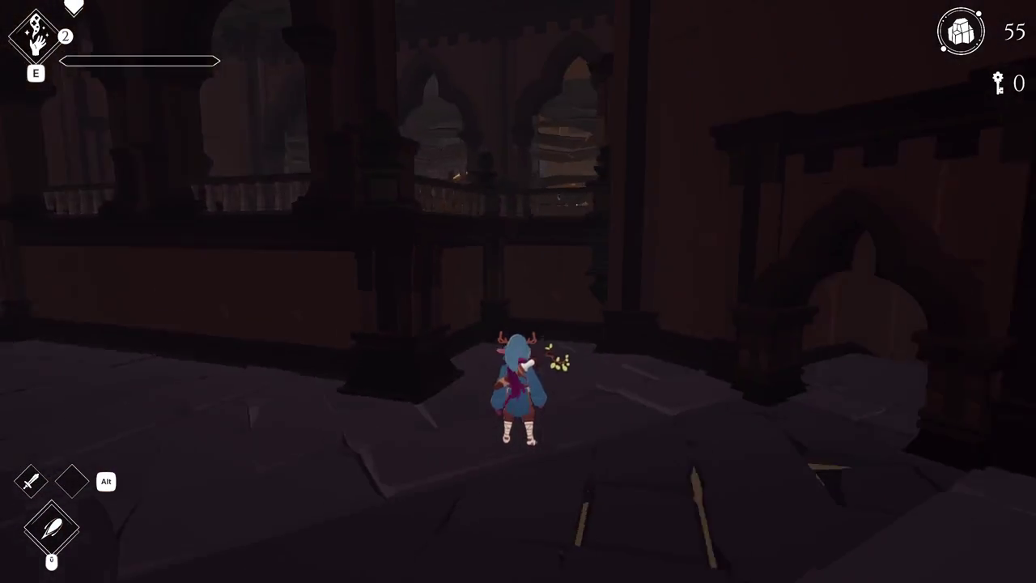
Walk through the archway, over the gear and chain into the balustraded room, then pause
key(w)
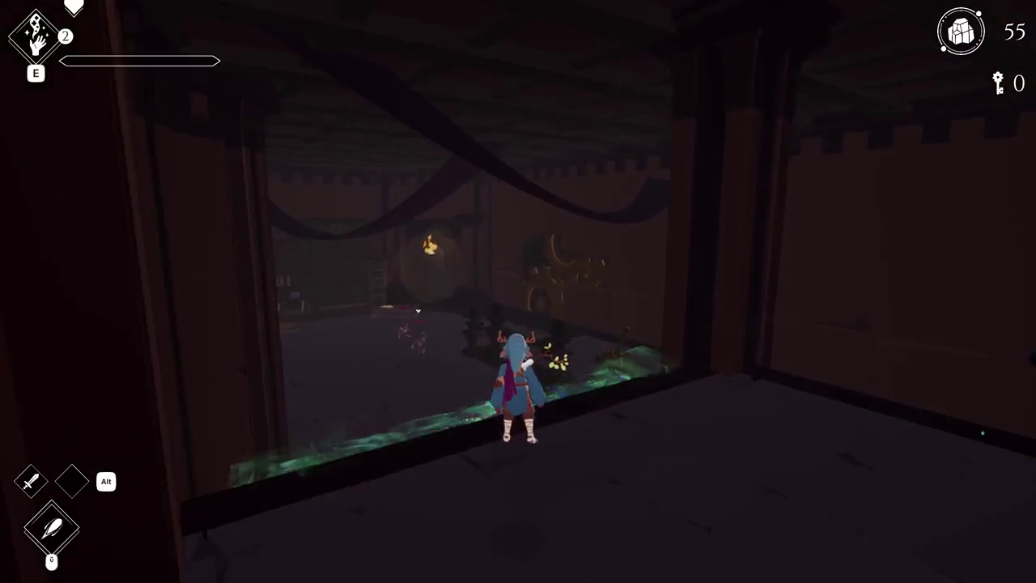
key(w)
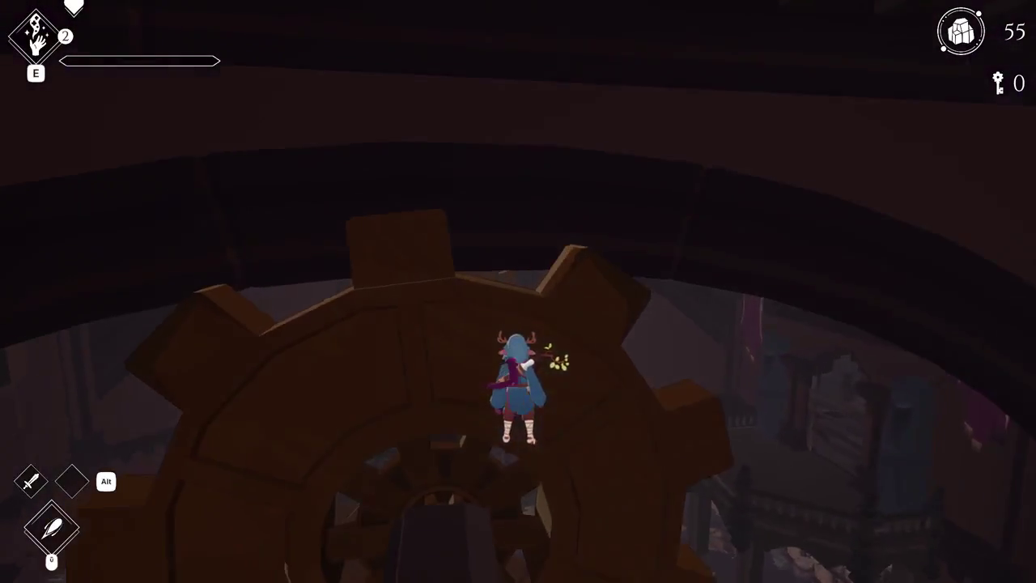
key(w)
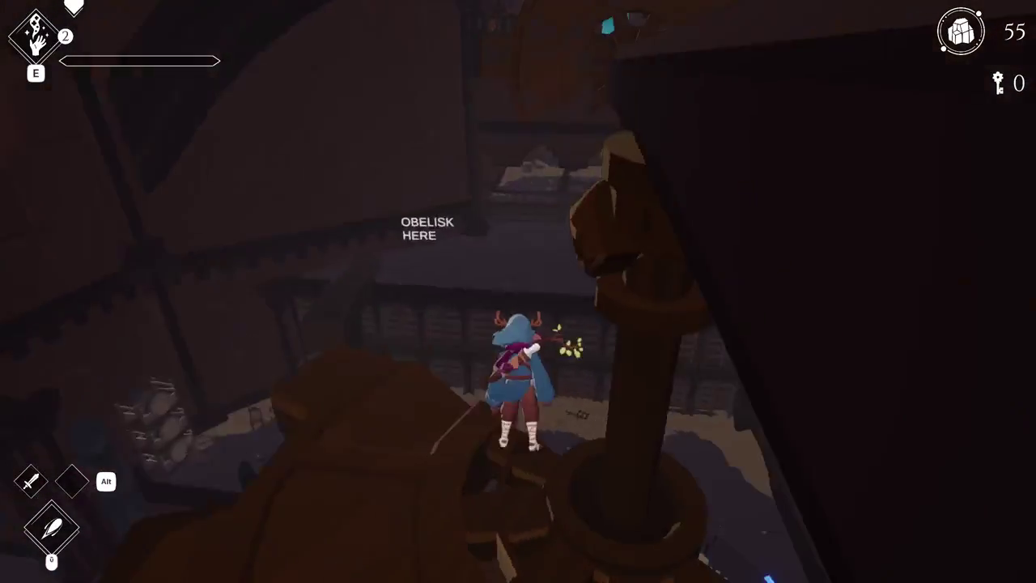
key(w)
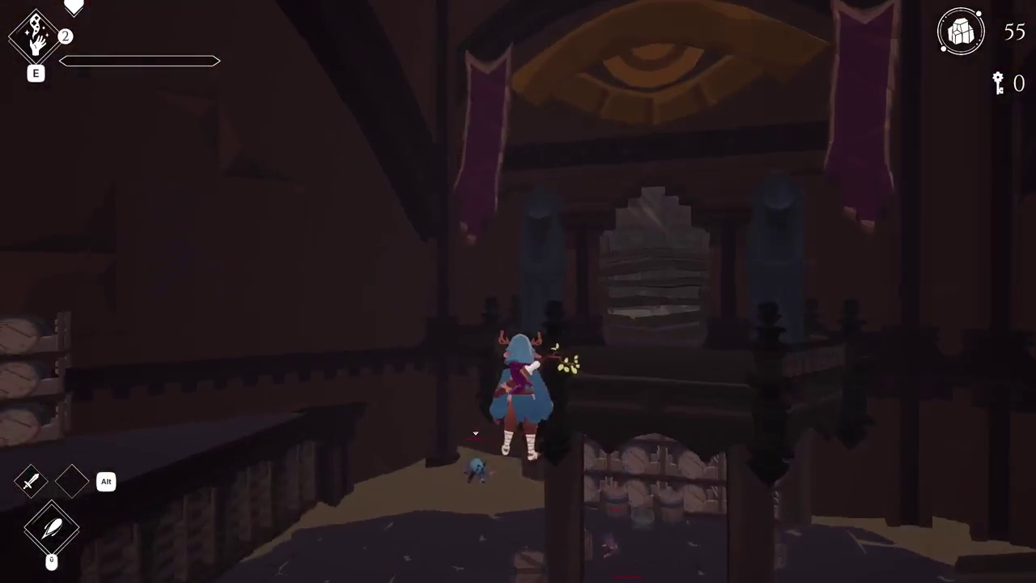
key(w)
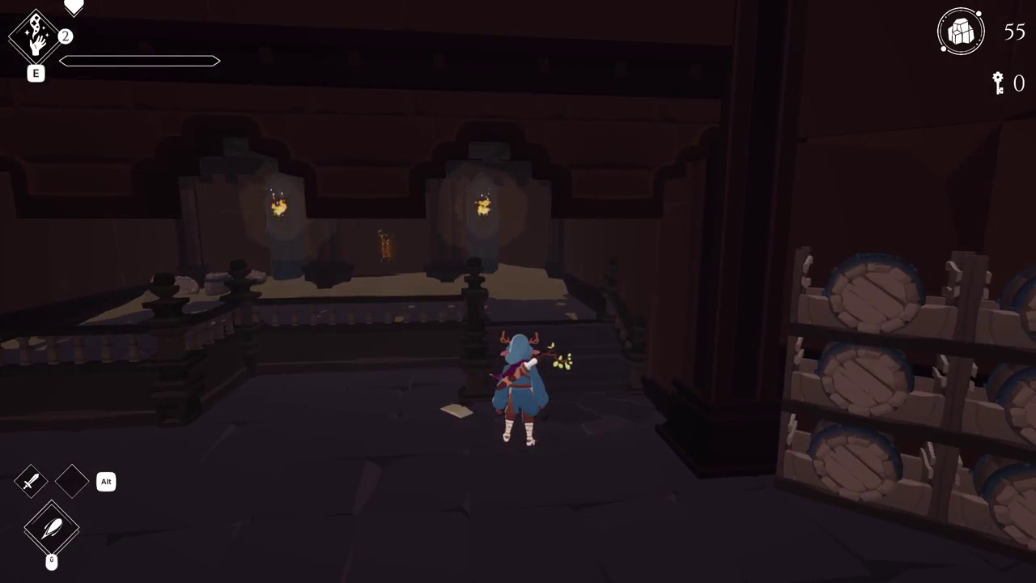
key(w)
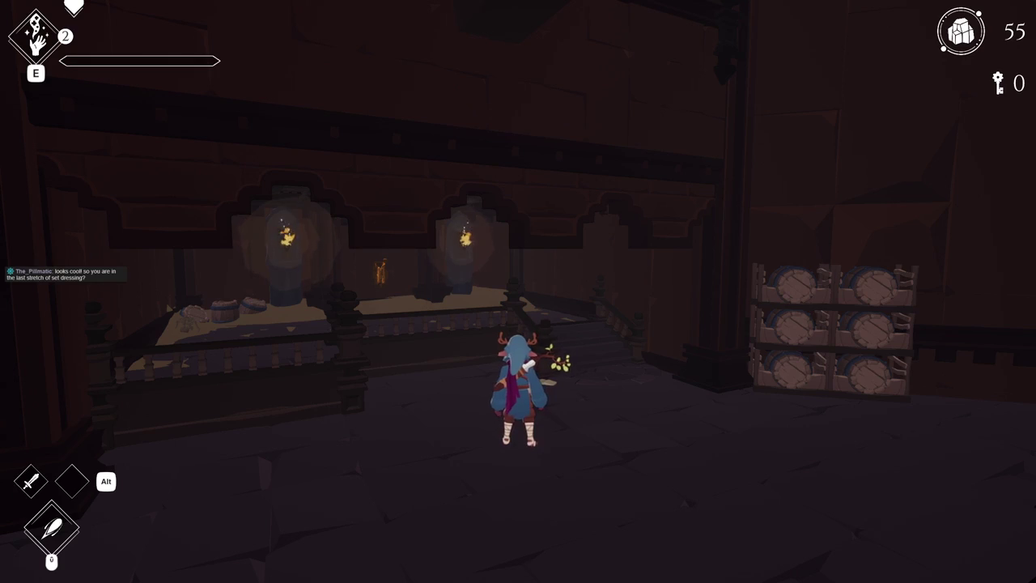
key(w)
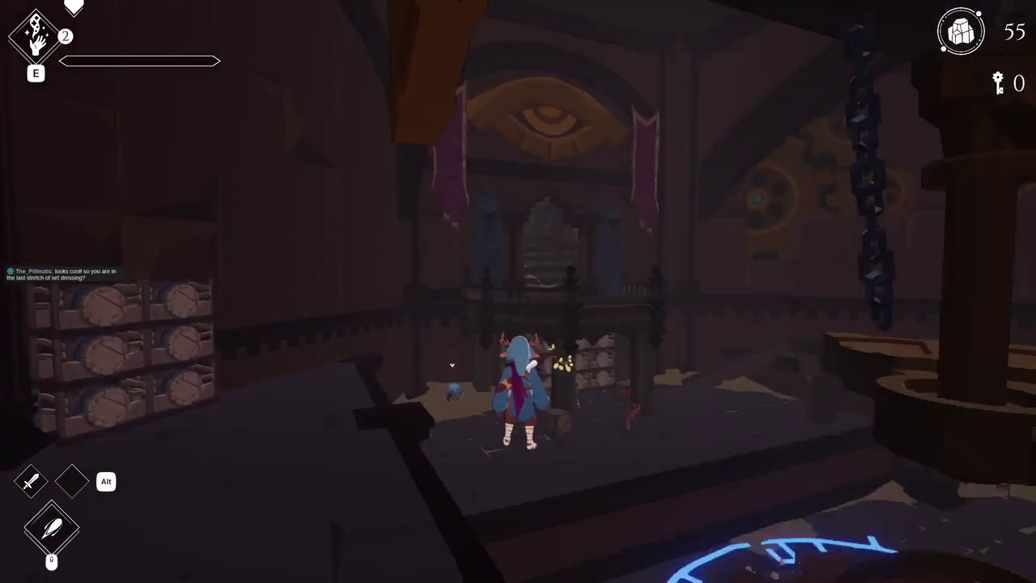
key(Escape)
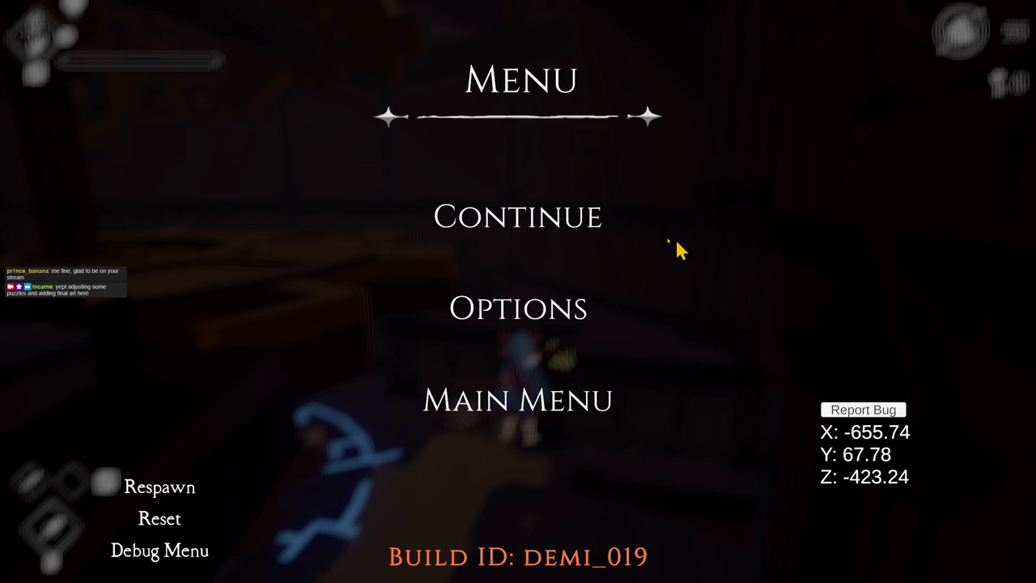
Continue from the pause menu and walk through the archway into the library room
click(572, 229)
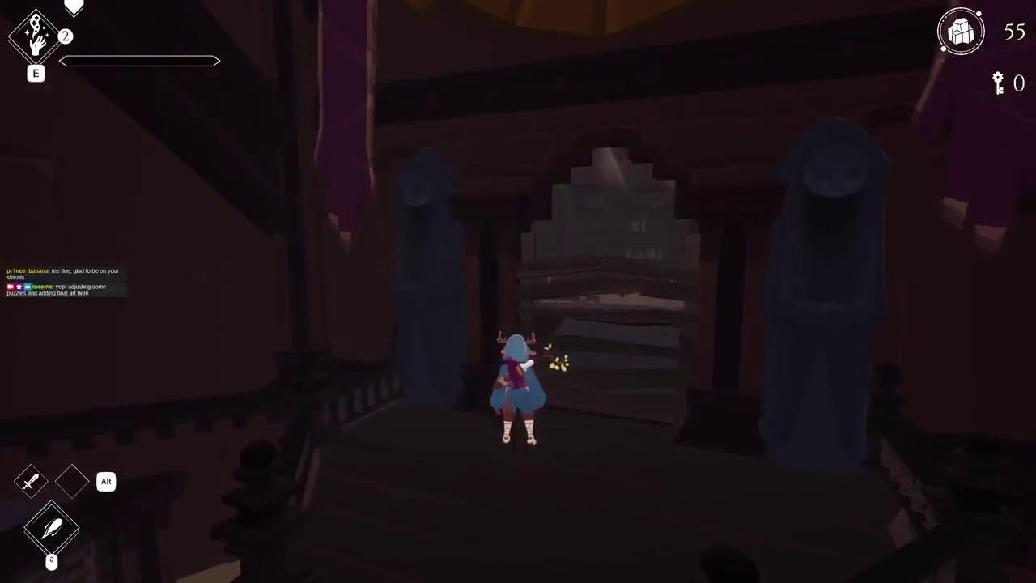
key(w)
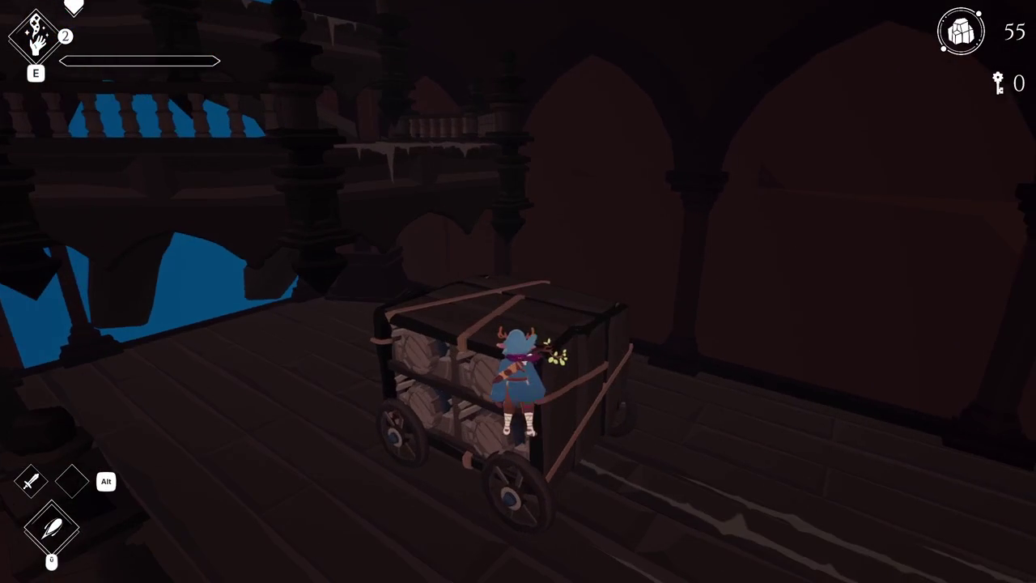
Walk from the barrel cart past the enemies and along the balconies to the gear wall
key(w)
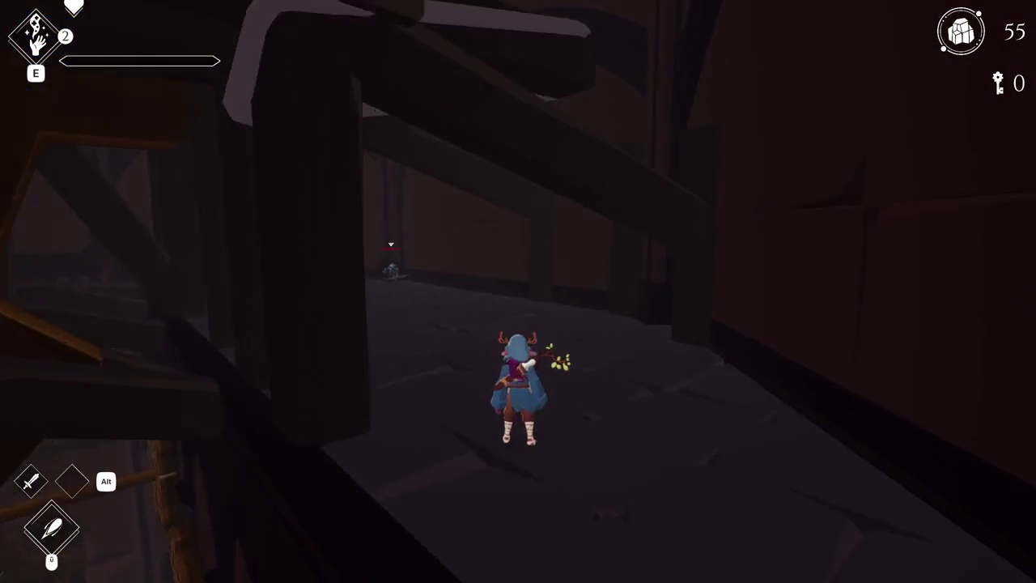
key(w)
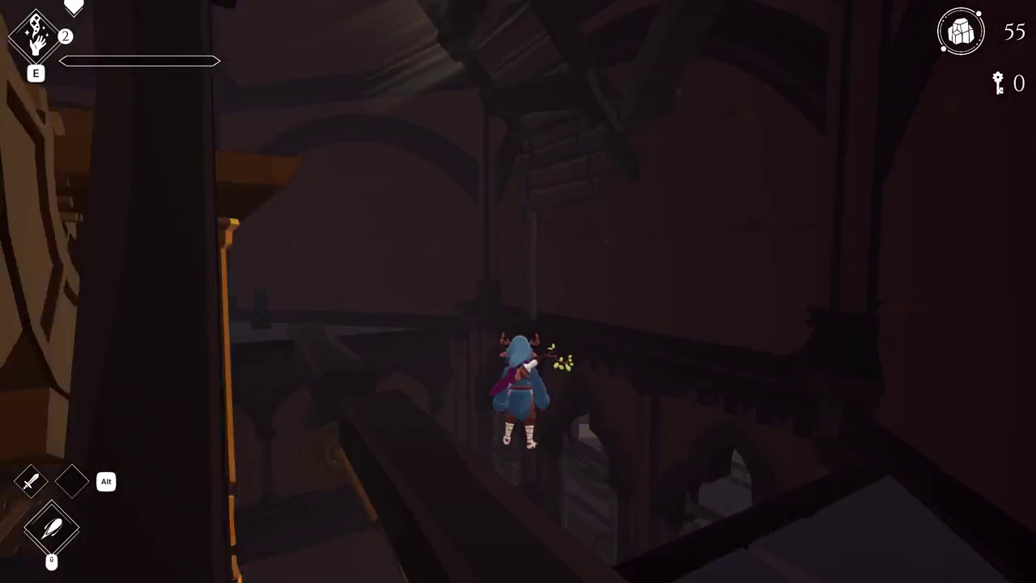
key(w)
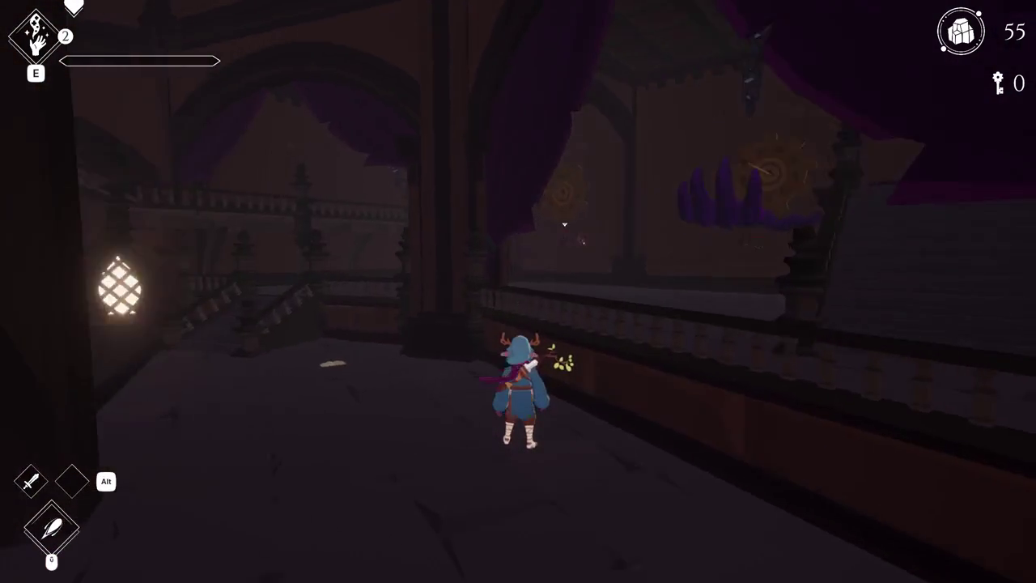
key(w)
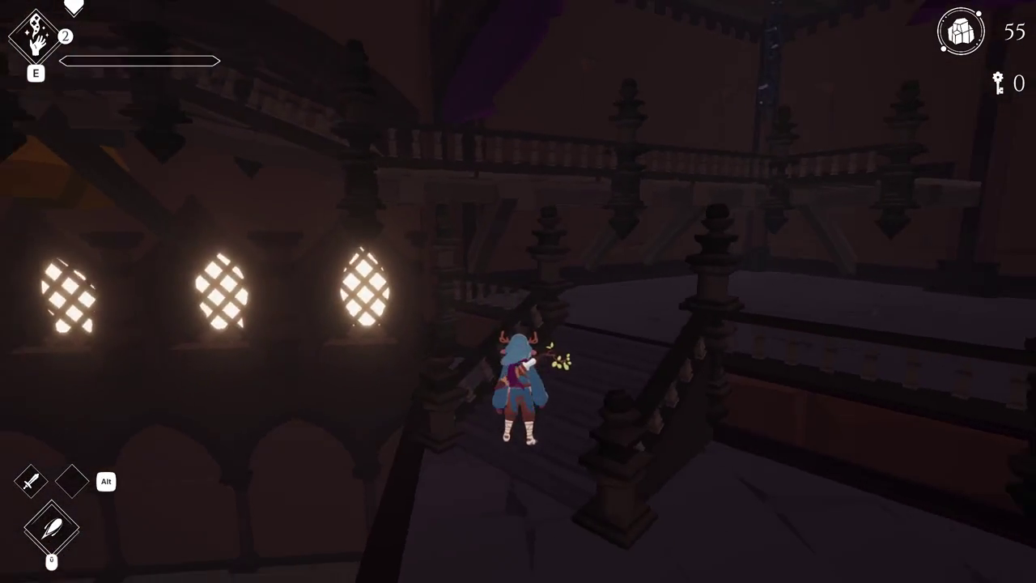
key(w)
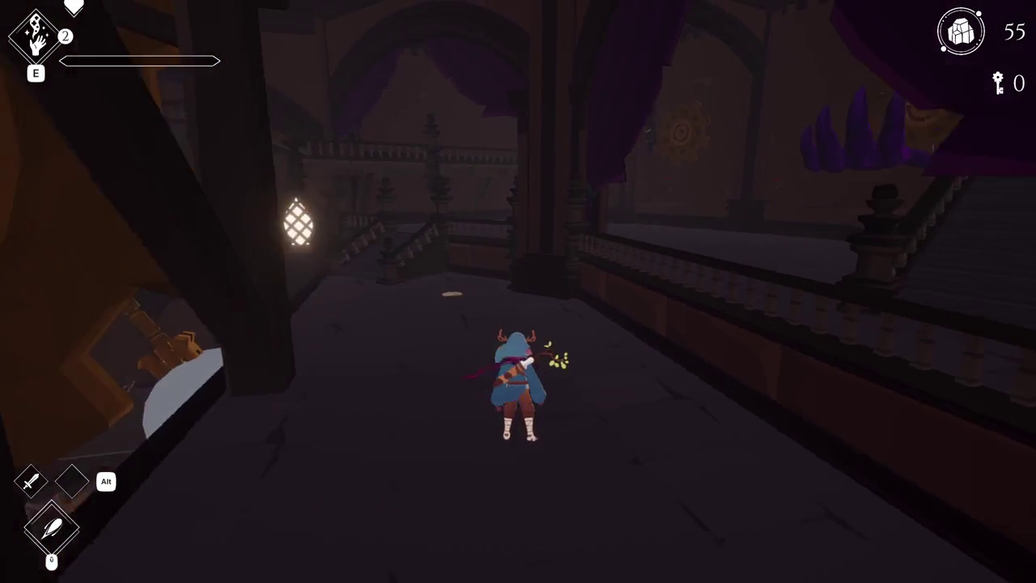
key(w)
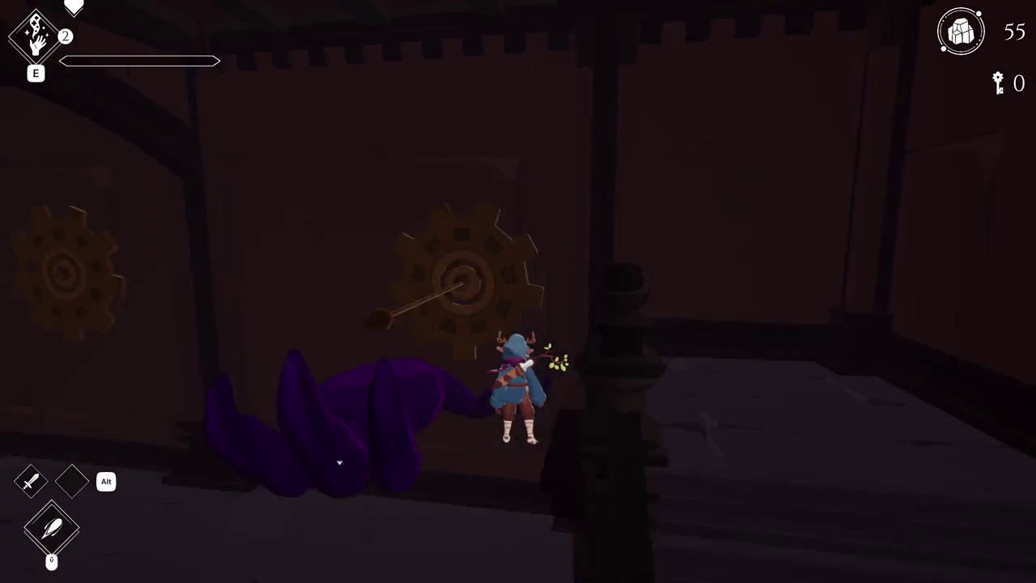
Look around the gear room beside the right-hand bridge, then pause and resume
key(w)
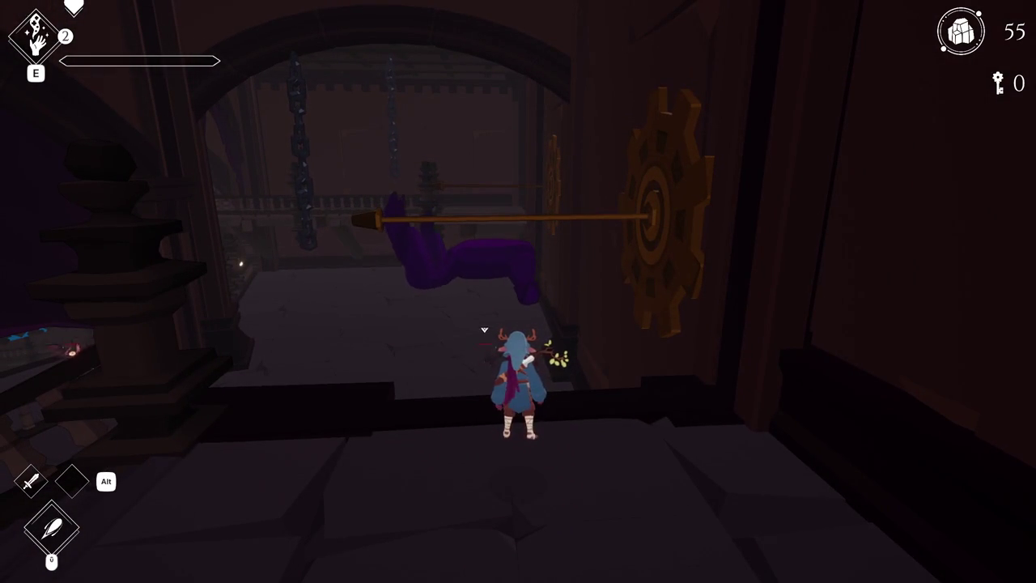
key(w)
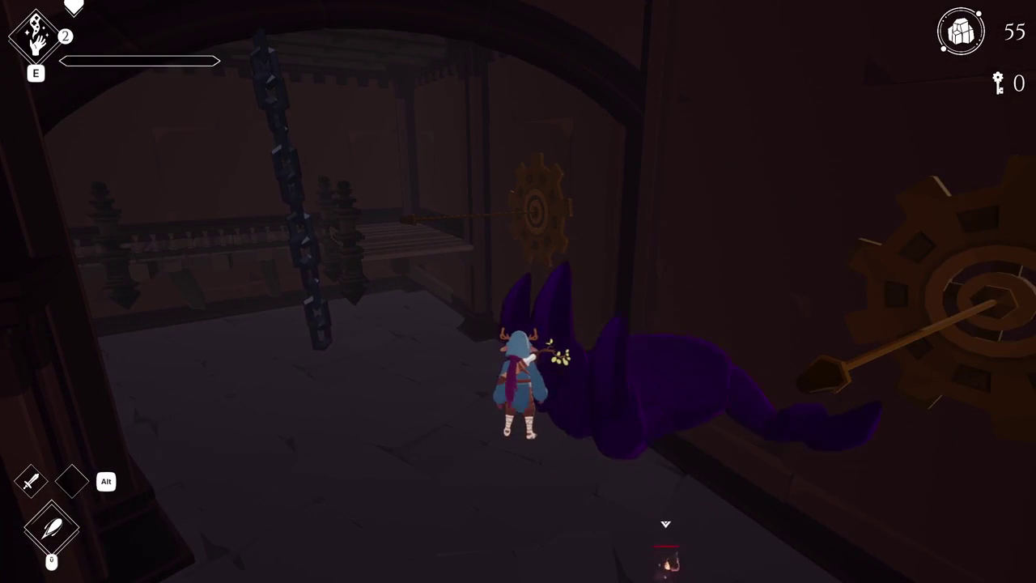
key(w)
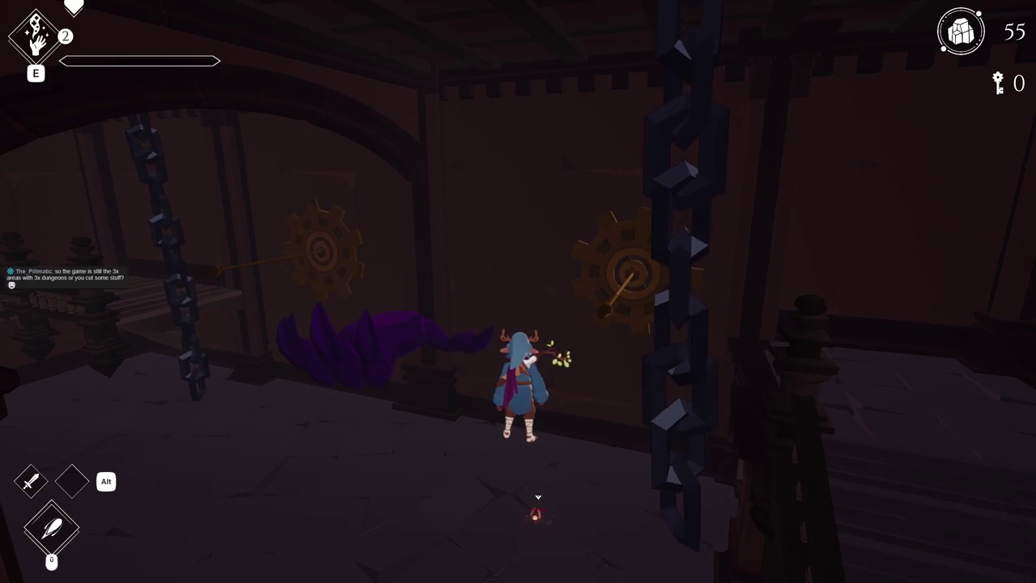
key(d)
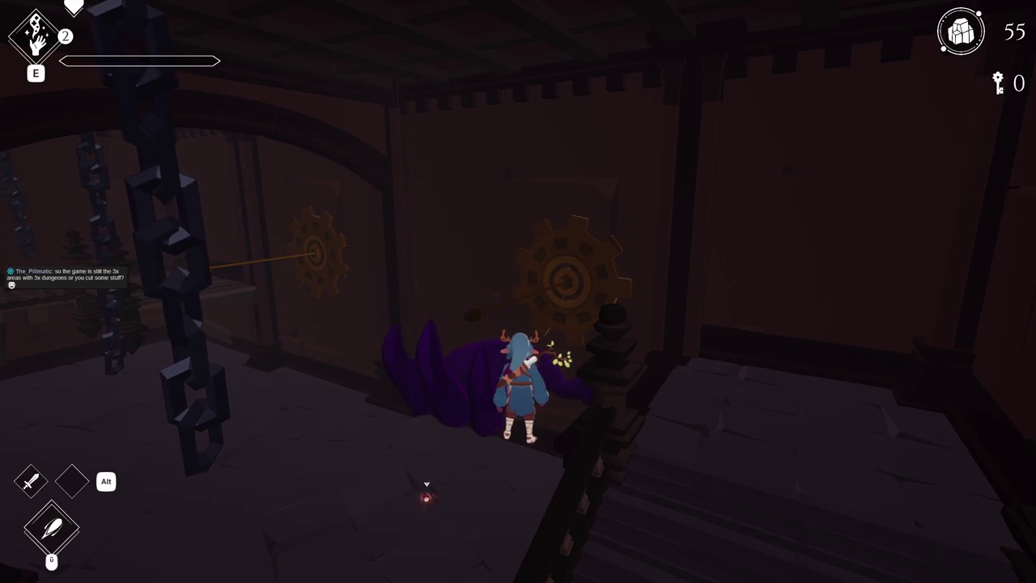
key(w)
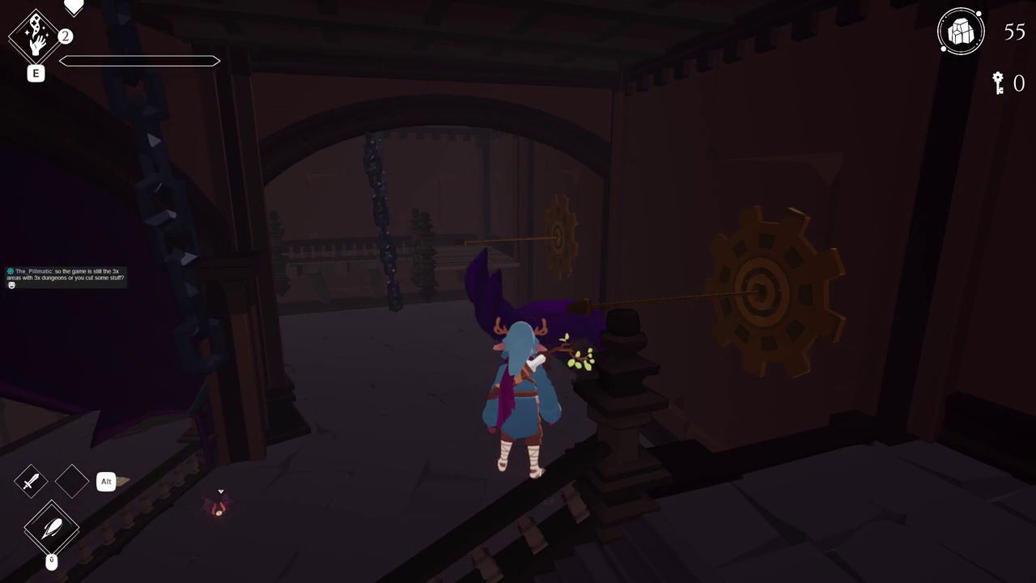
key(Escape)
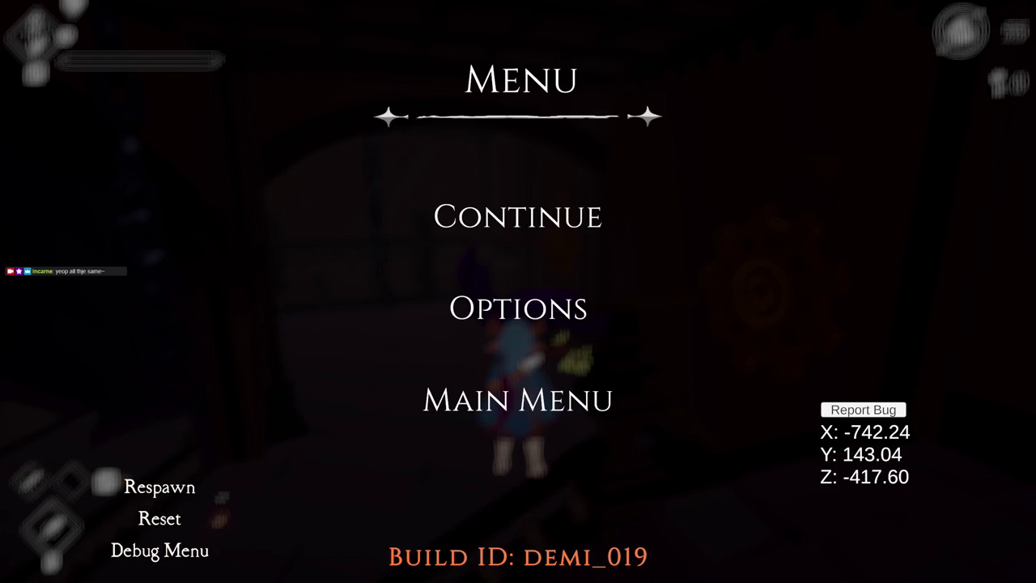
click(527, 232)
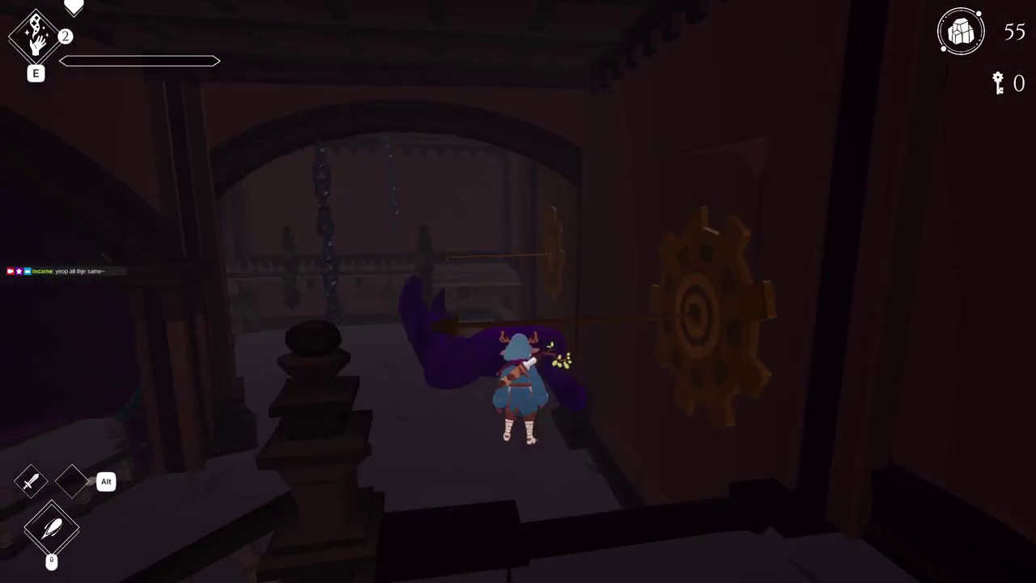
Walk onto the sloped orange beam and cast the purple rune spell to reach the high beam
key(w)
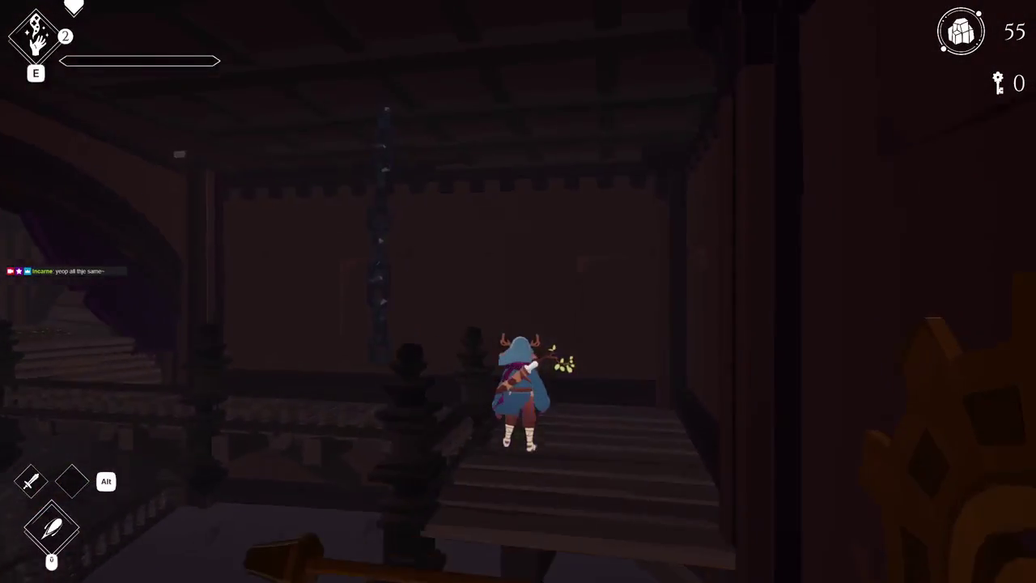
key(w)
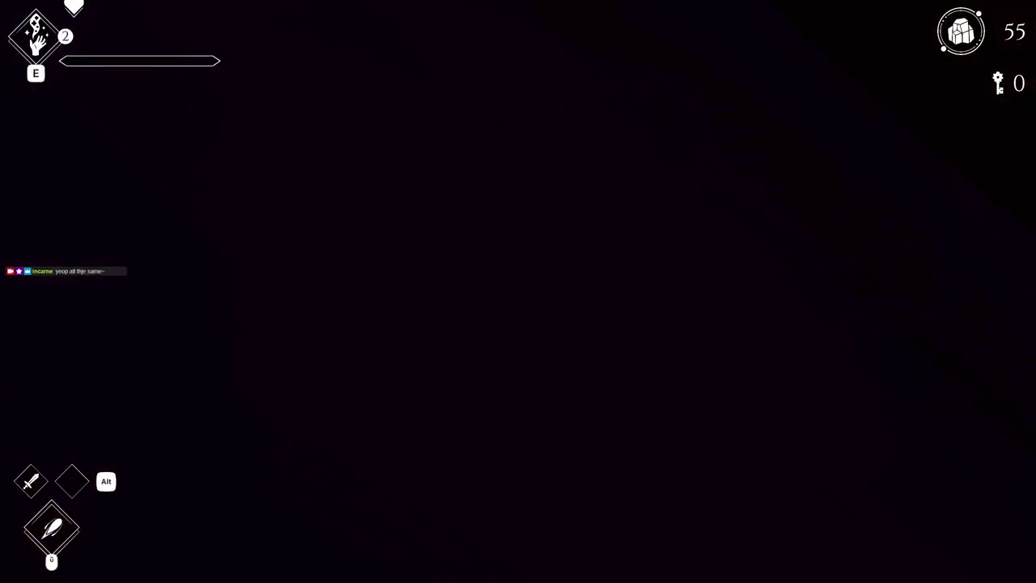
key(w)
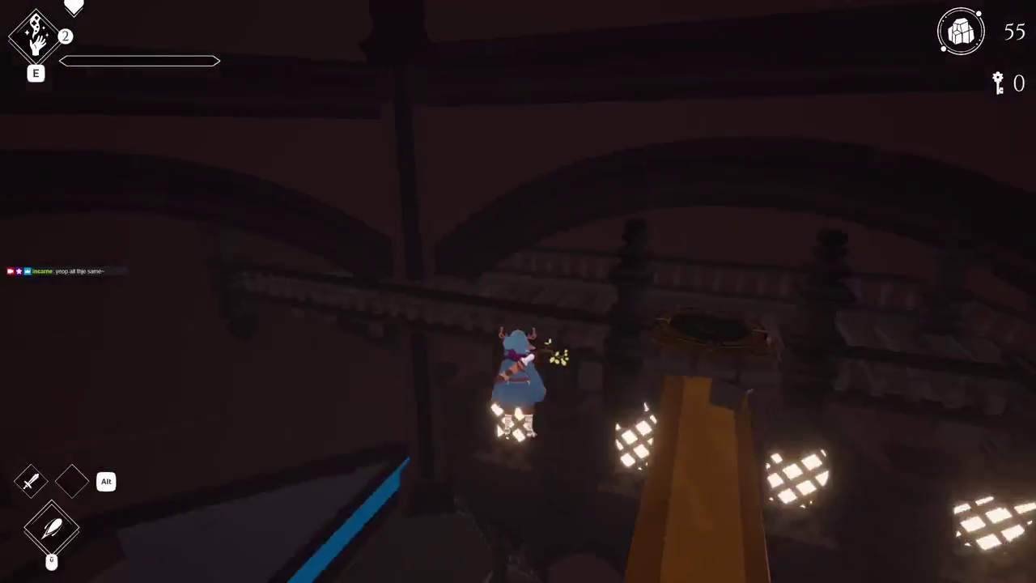
key(w)
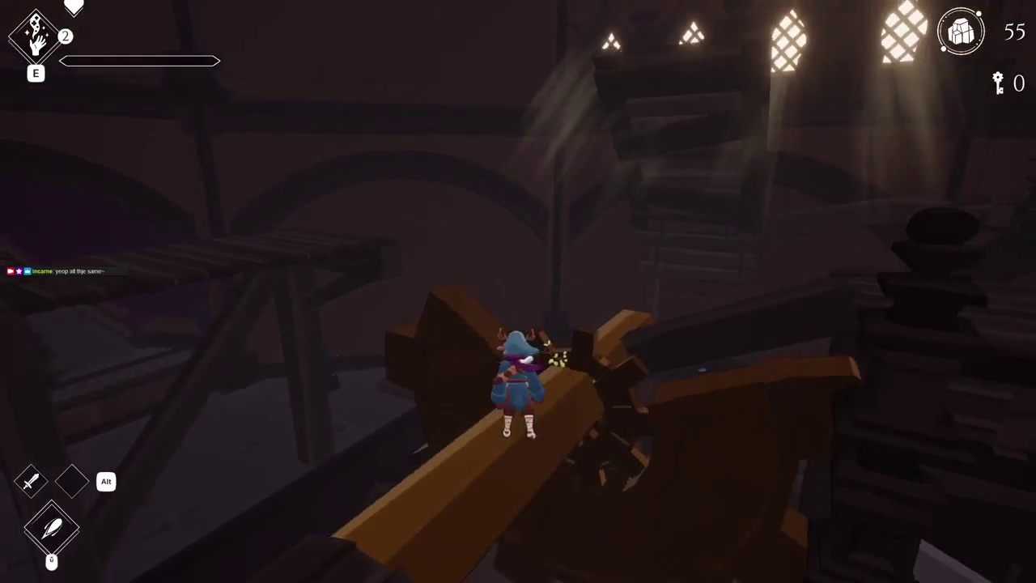
key(w)
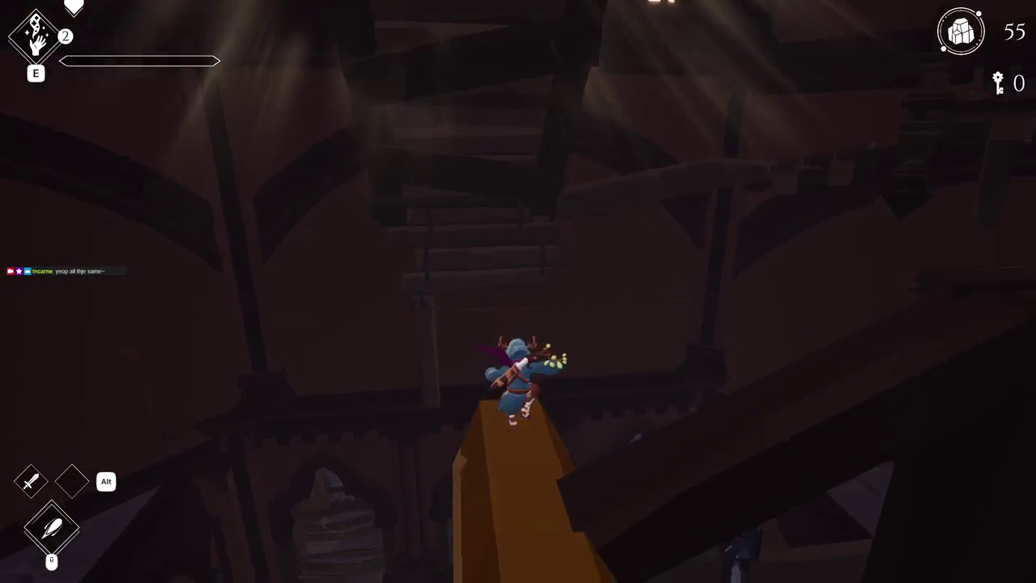
right_click(519, 291)
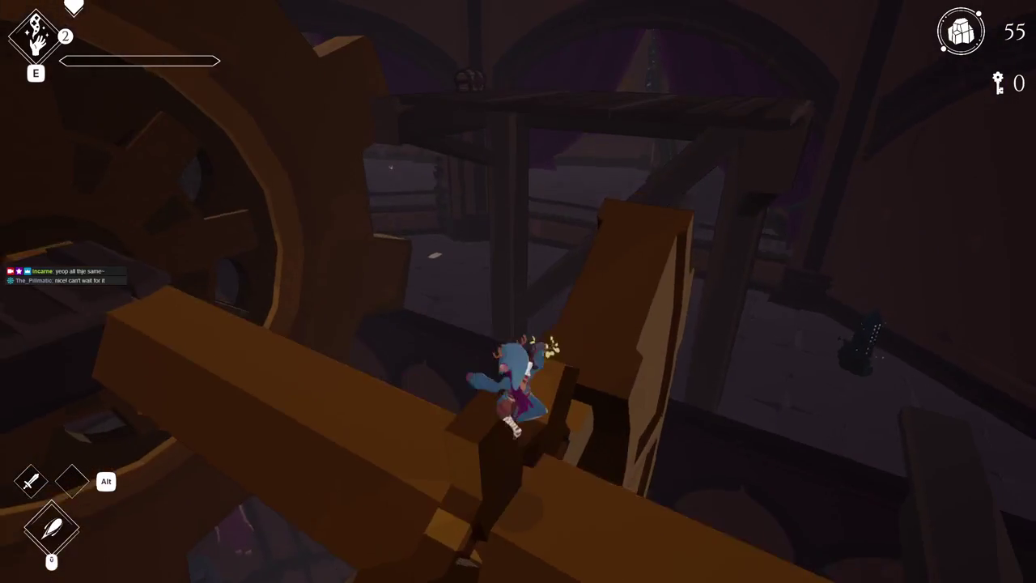
key(space)
Run and dash along the beams toward the wooden stairs, then leap off toward the enemies
key(space)
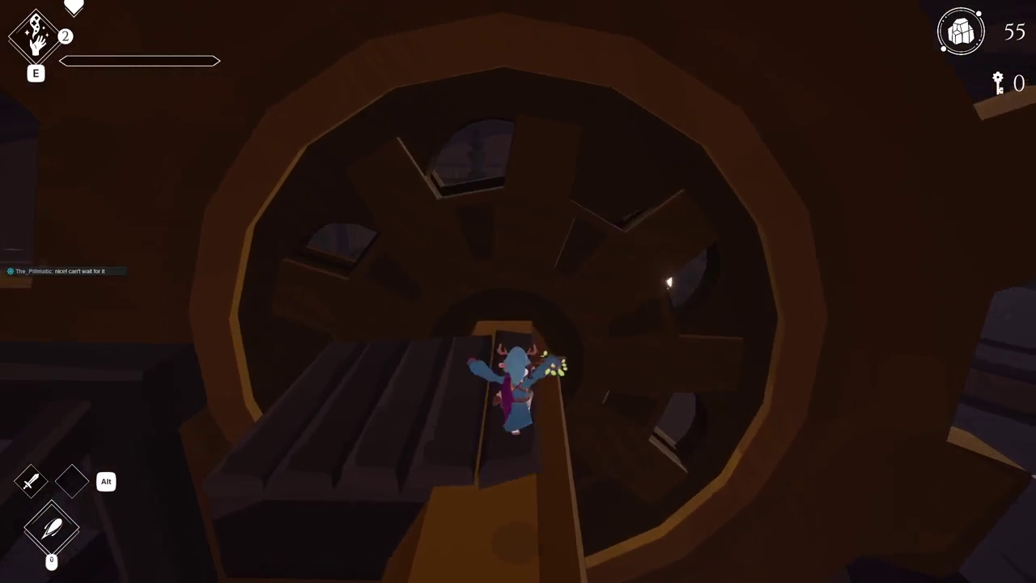
key(space)
key(space)
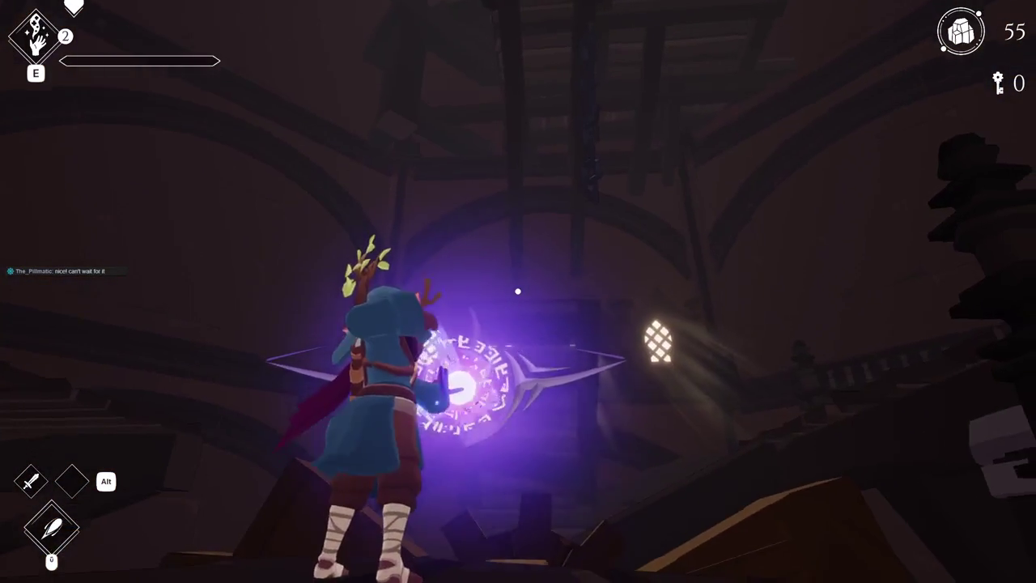
key(w)
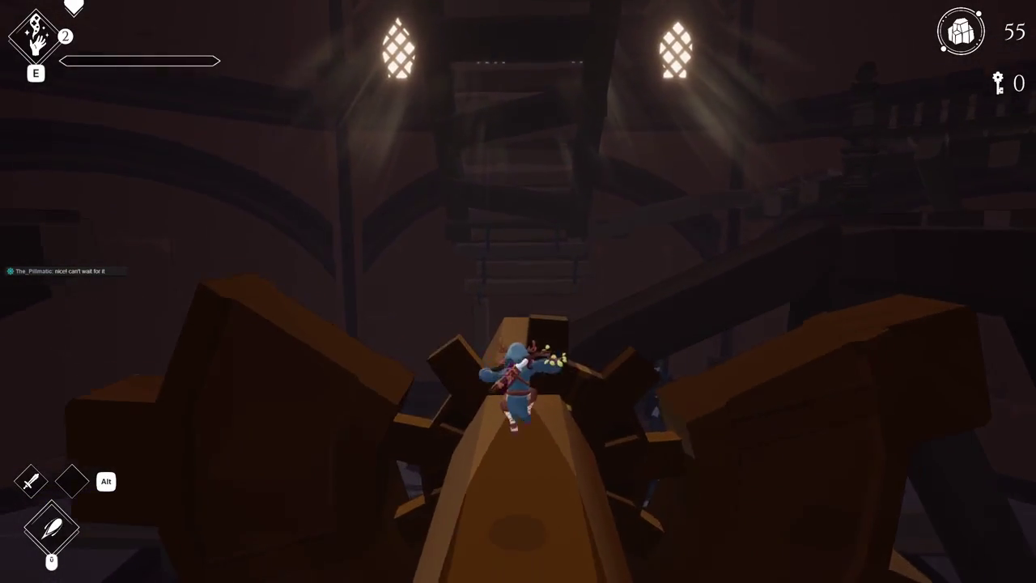
key(space)
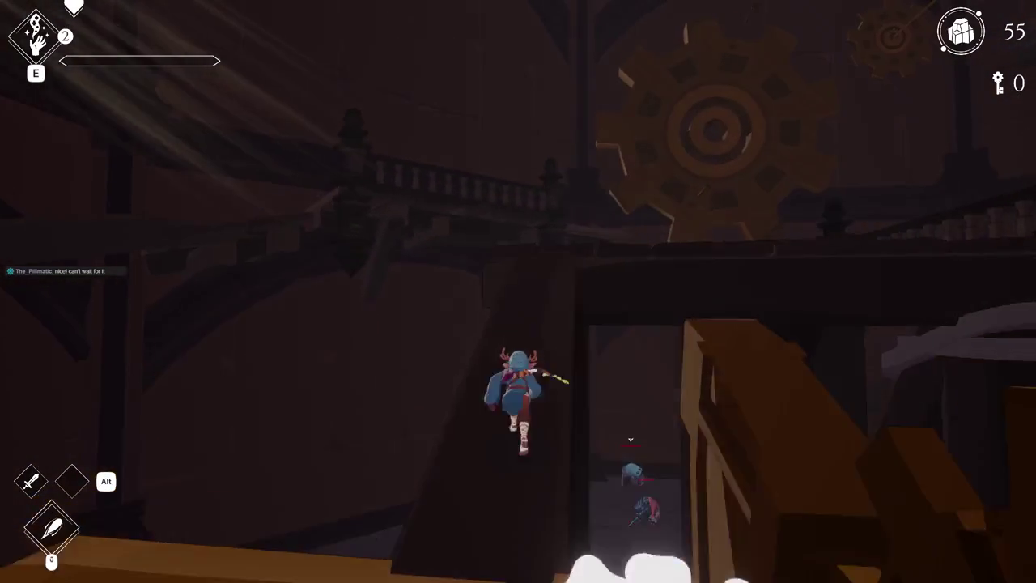
key(space)
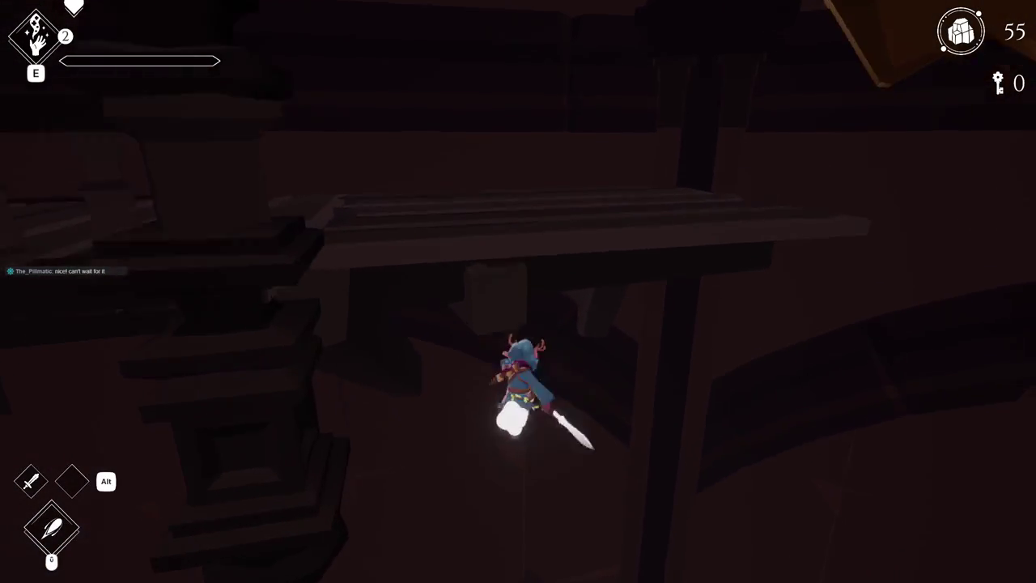
key(space)
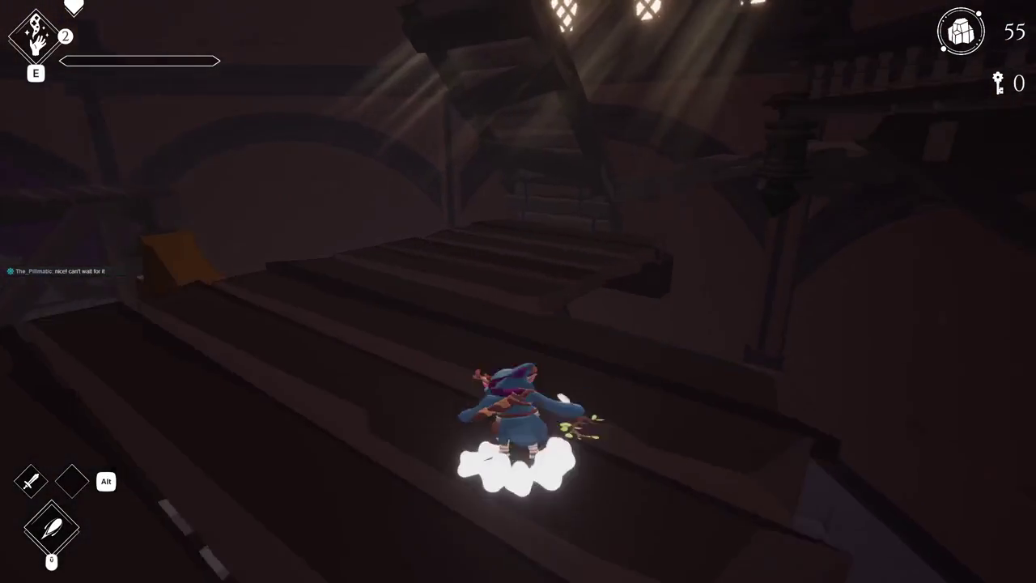
key(w)
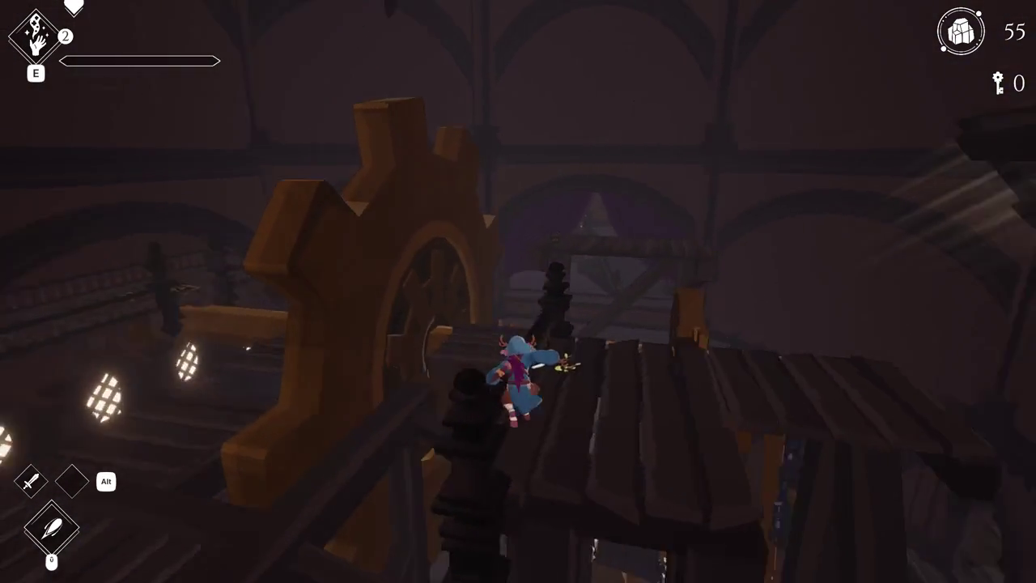
key(space)
key(space)
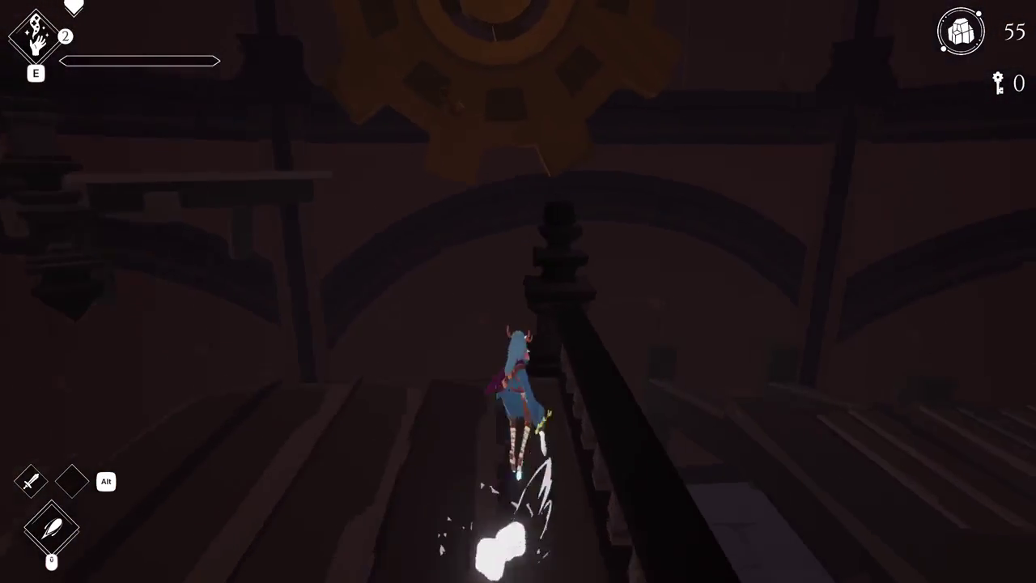
key(w)
key(w)
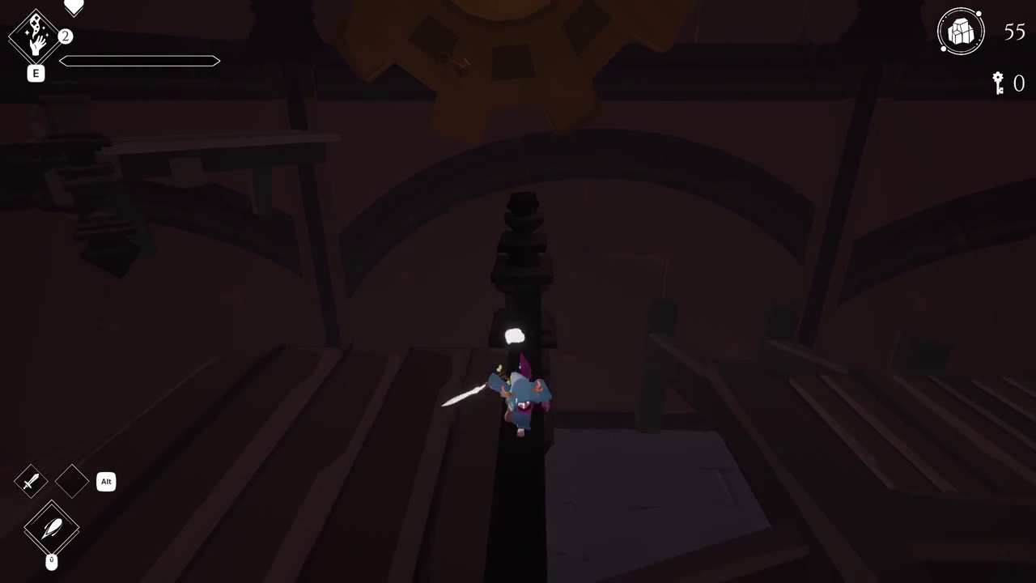
key(space)
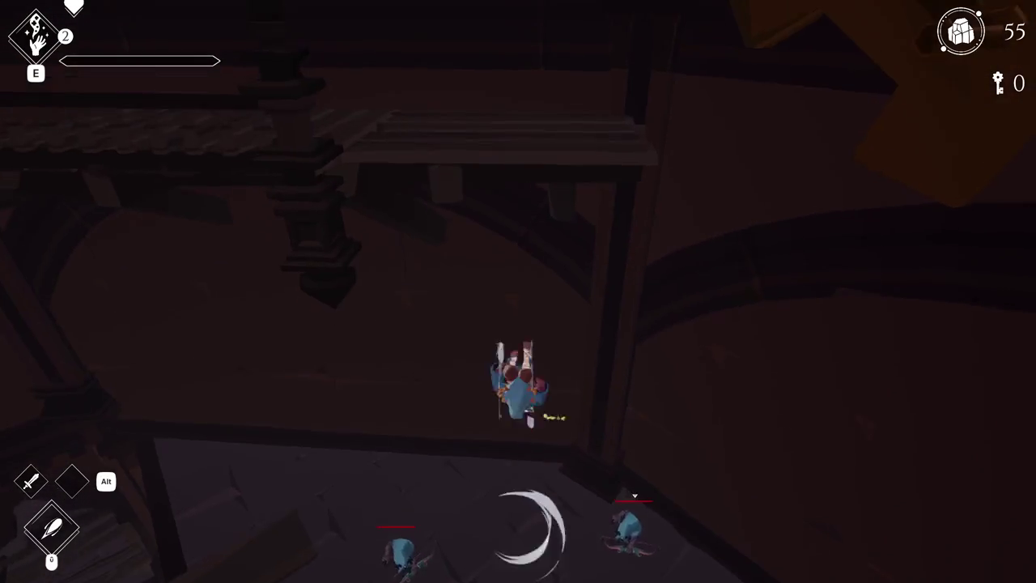
Jump and slash, then run along the wooden beam past the enemies to the giant gear
key(w)
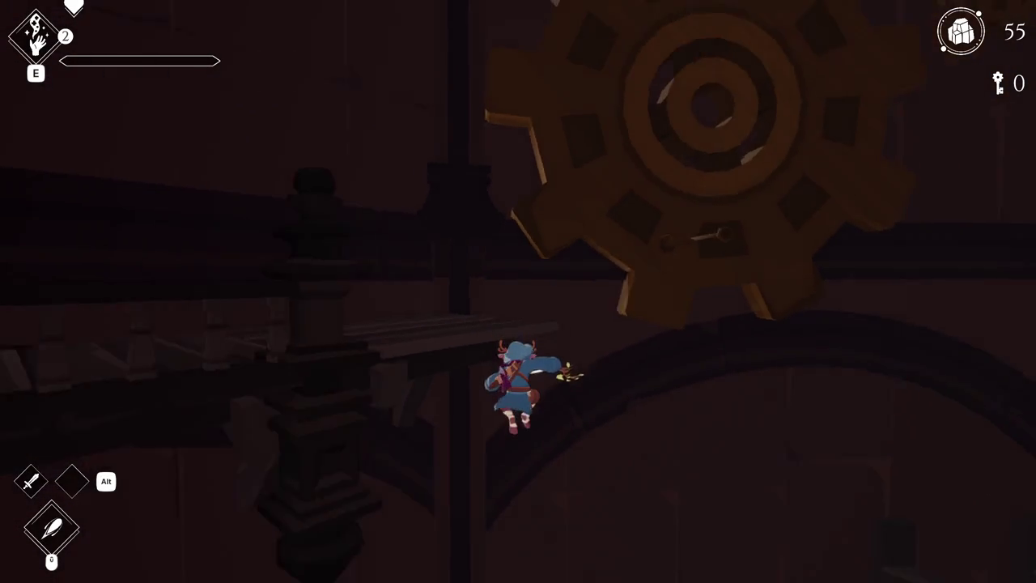
key(w)
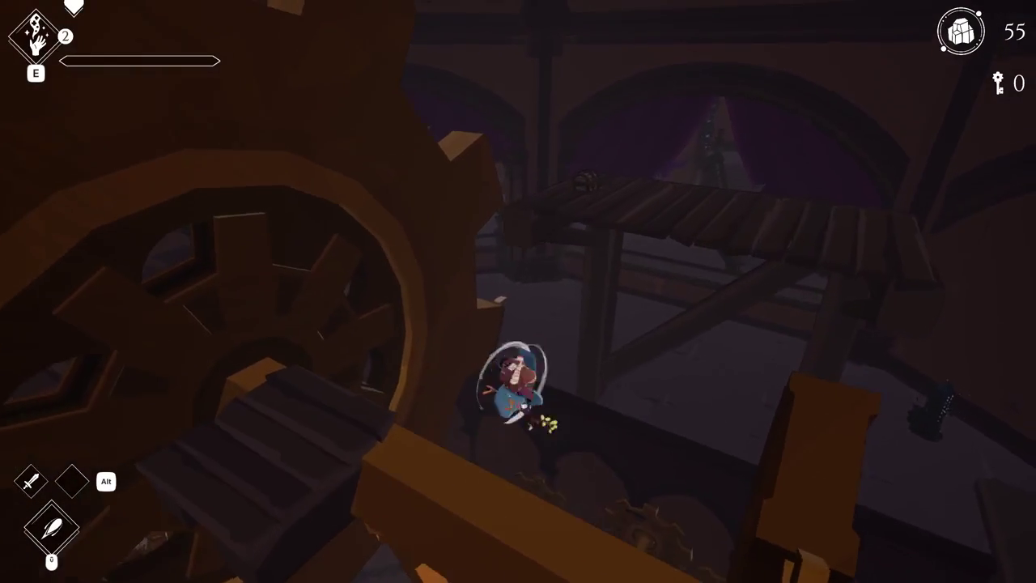
key(w)
key(w)
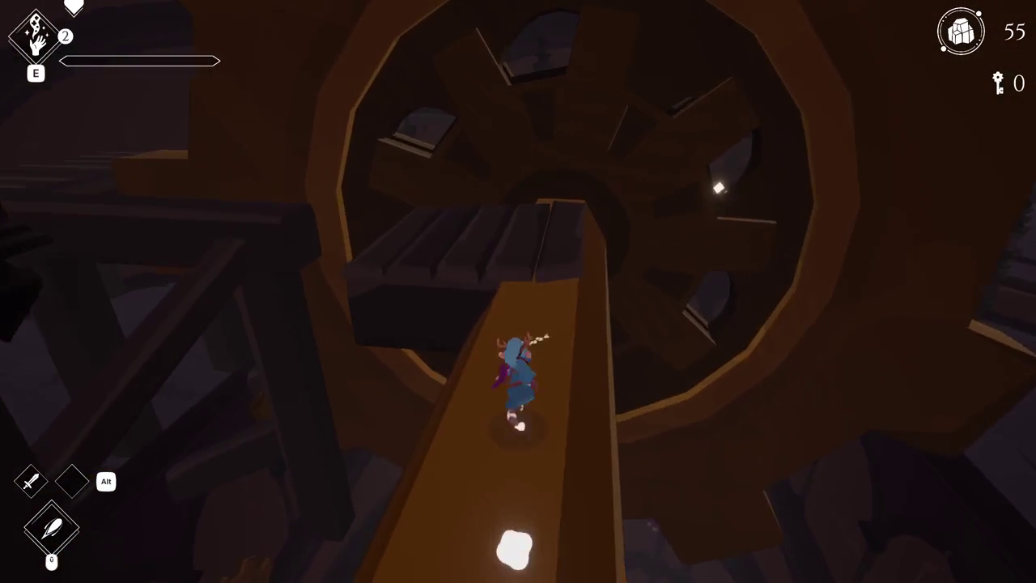
key(w)
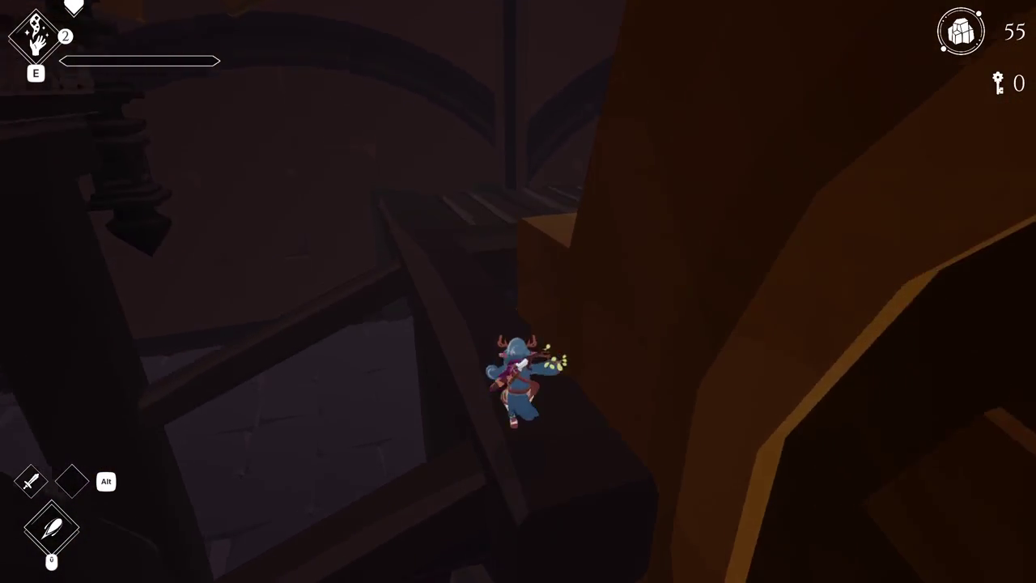
key(w)
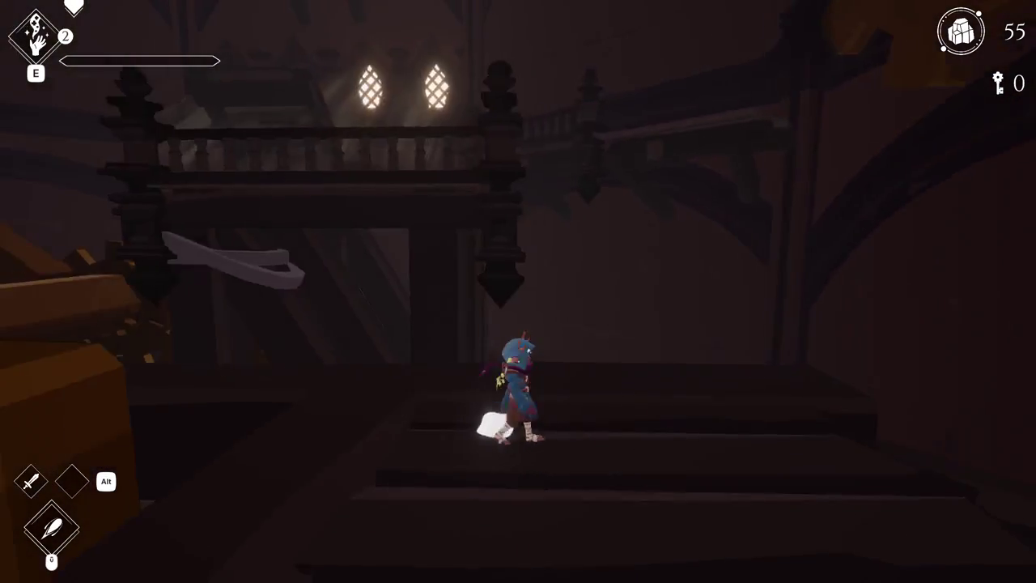
key(w)
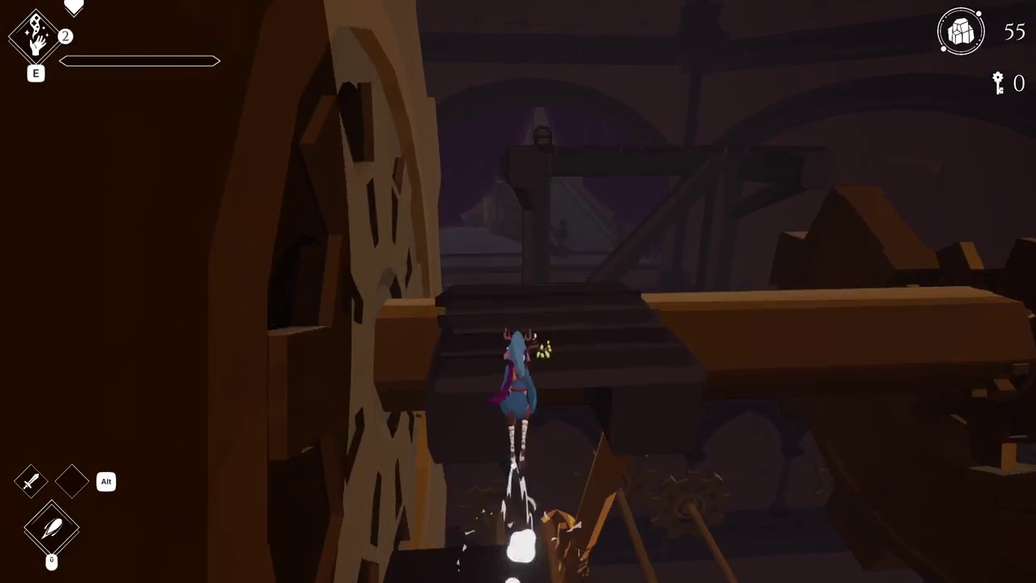
key(w)
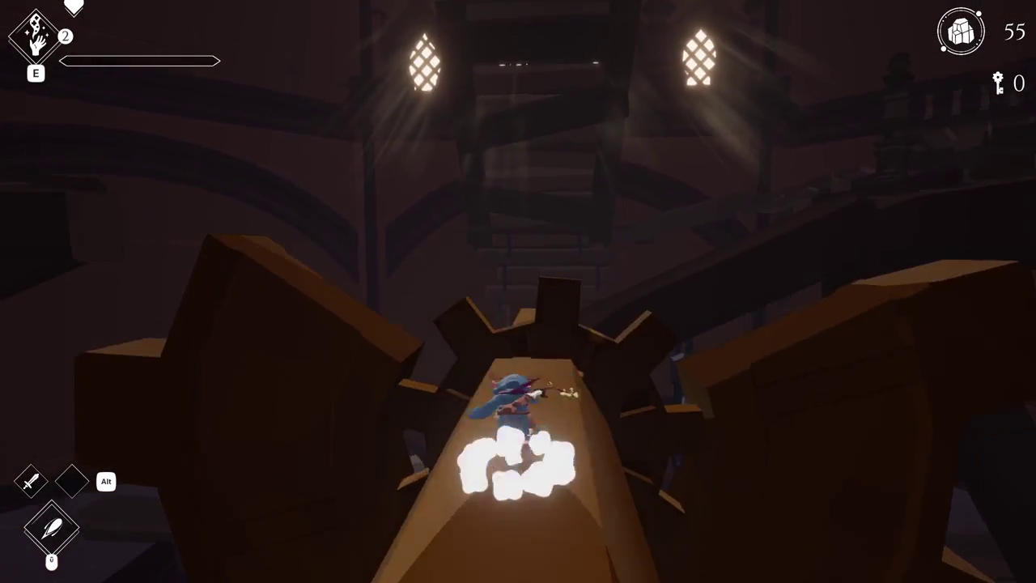
key(w)
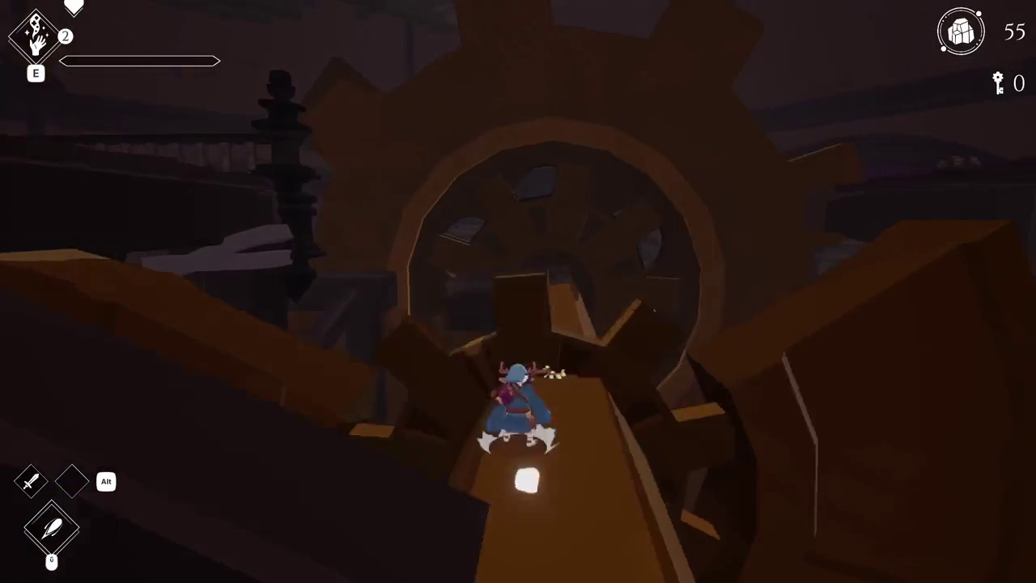
Cross the railing, stairs and gear-topped posts, through the gear hole into the dark corridor
key(w)
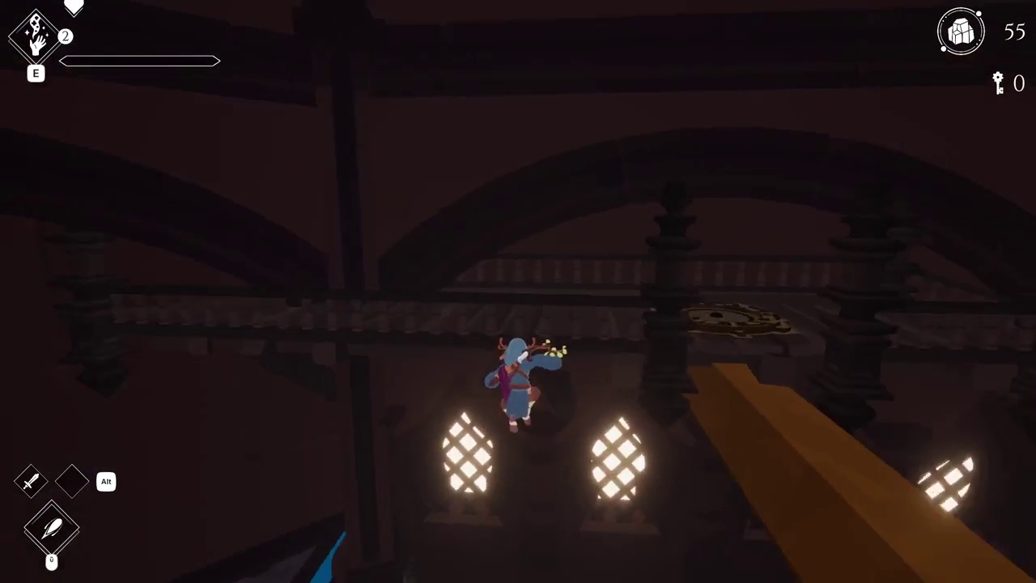
key(w)
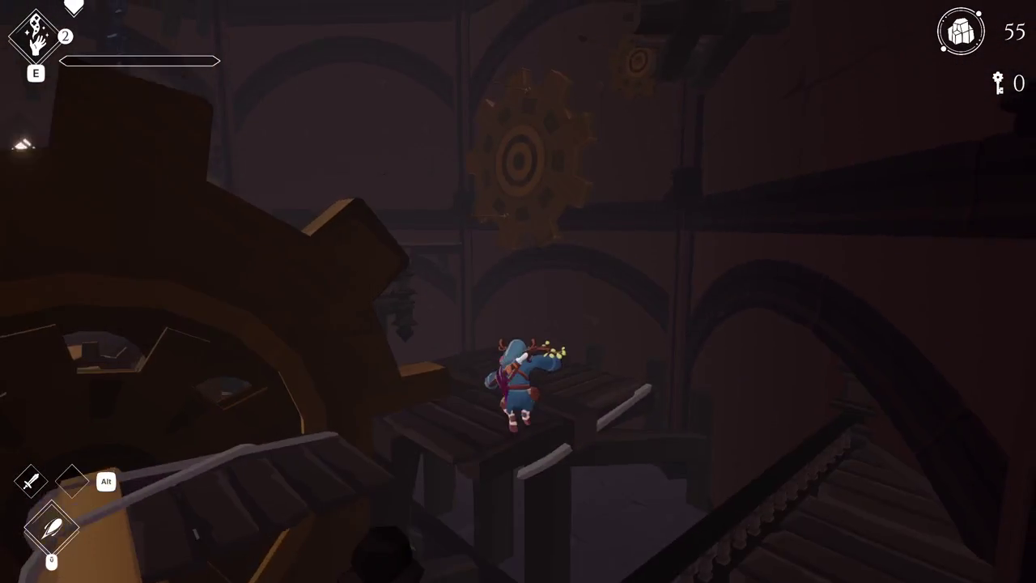
key(w)
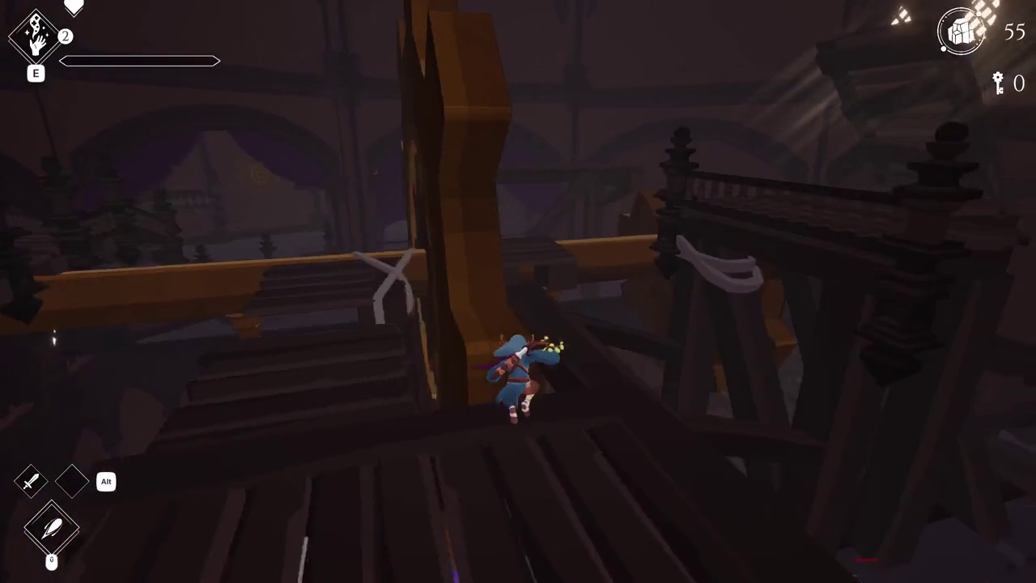
key(w)
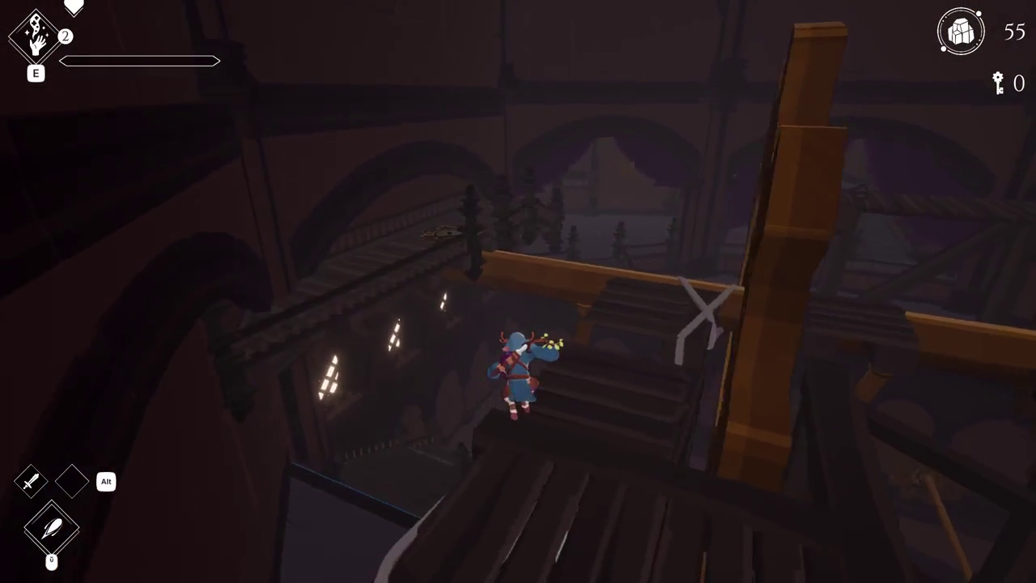
key(w)
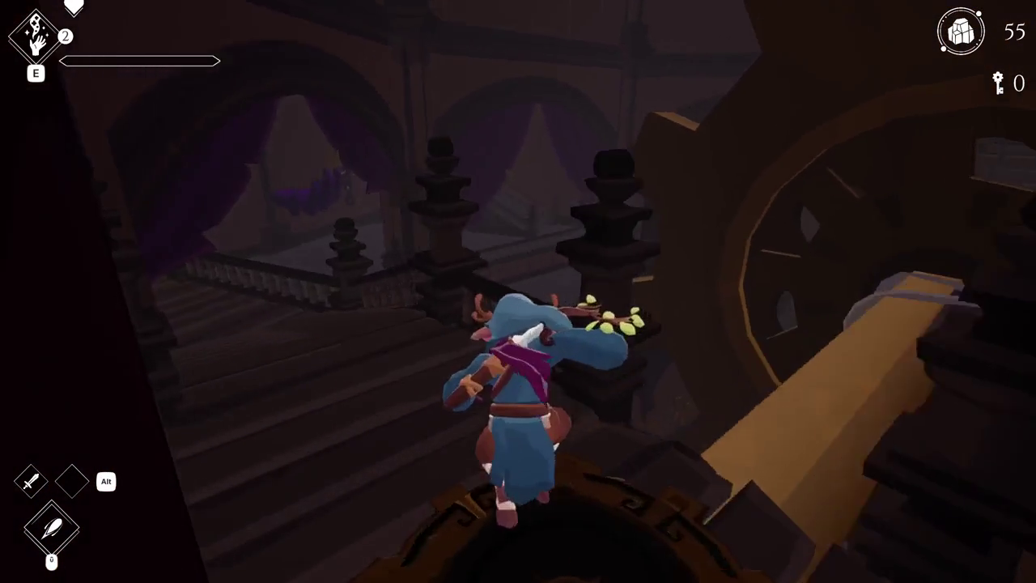
key(space)
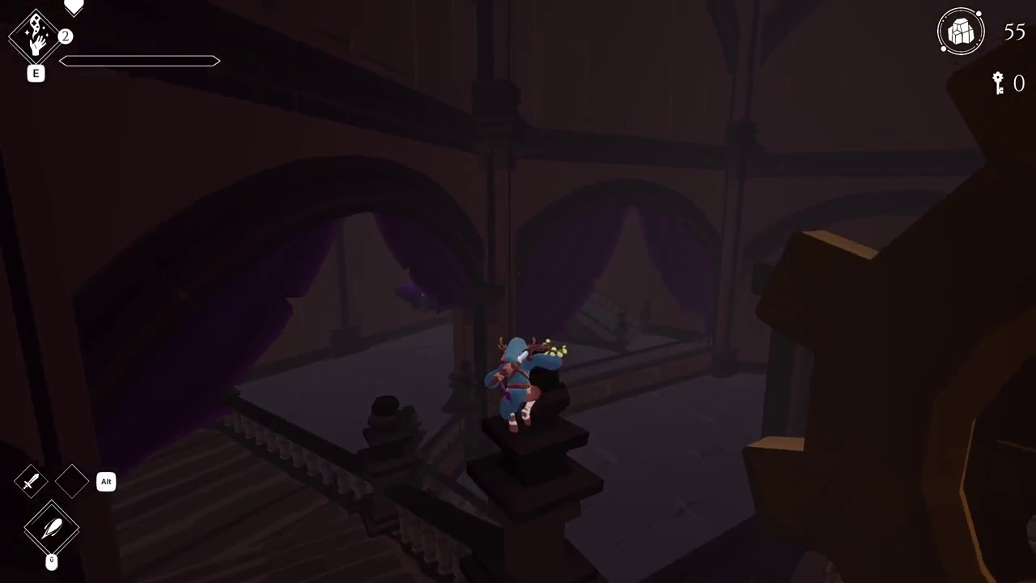
key(w)
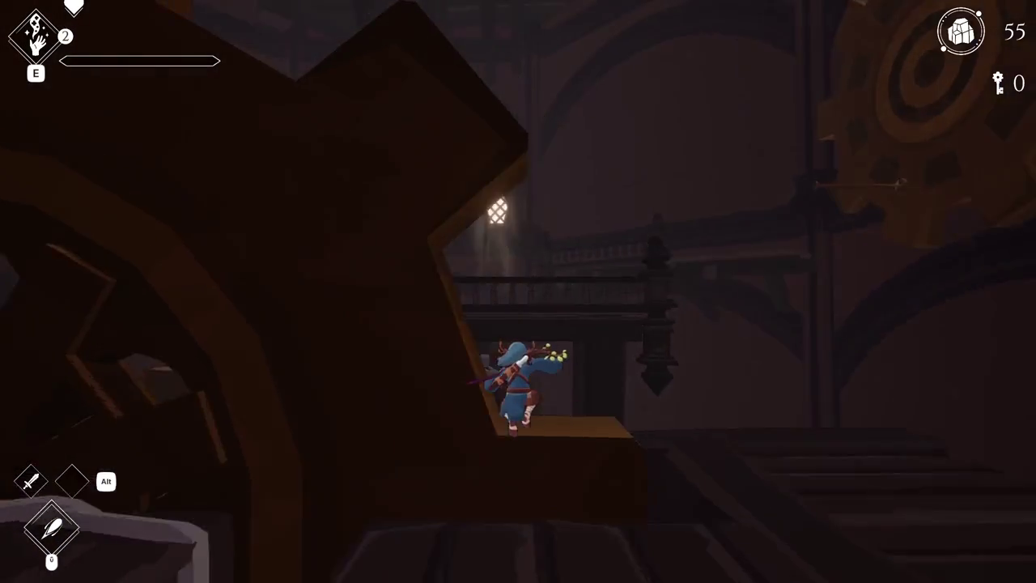
key(w)
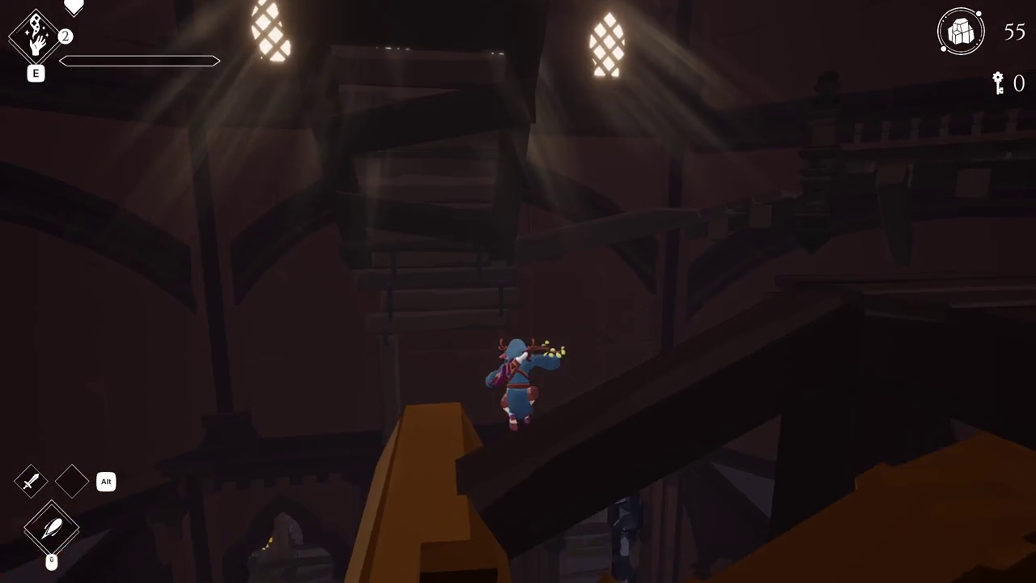
key(w)
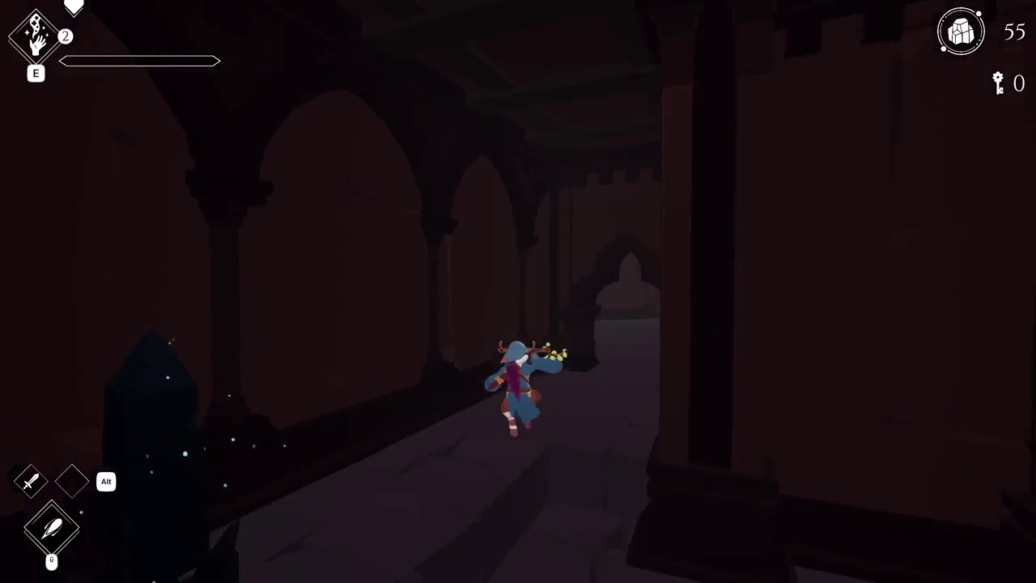
Run up the stairway corridors past the statues toward the lit balcony
key(w)
key(w)
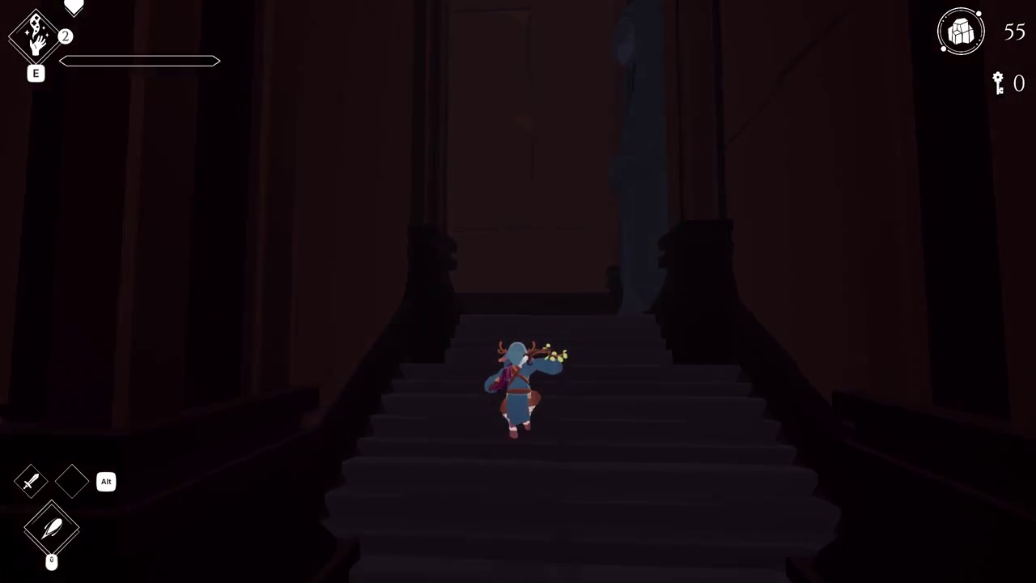
key(w)
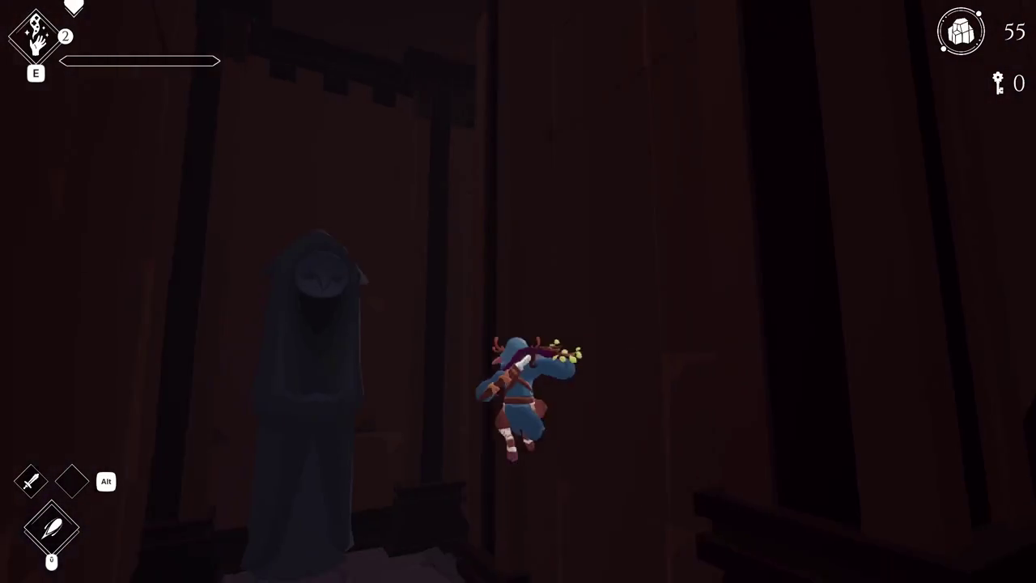
key(w)
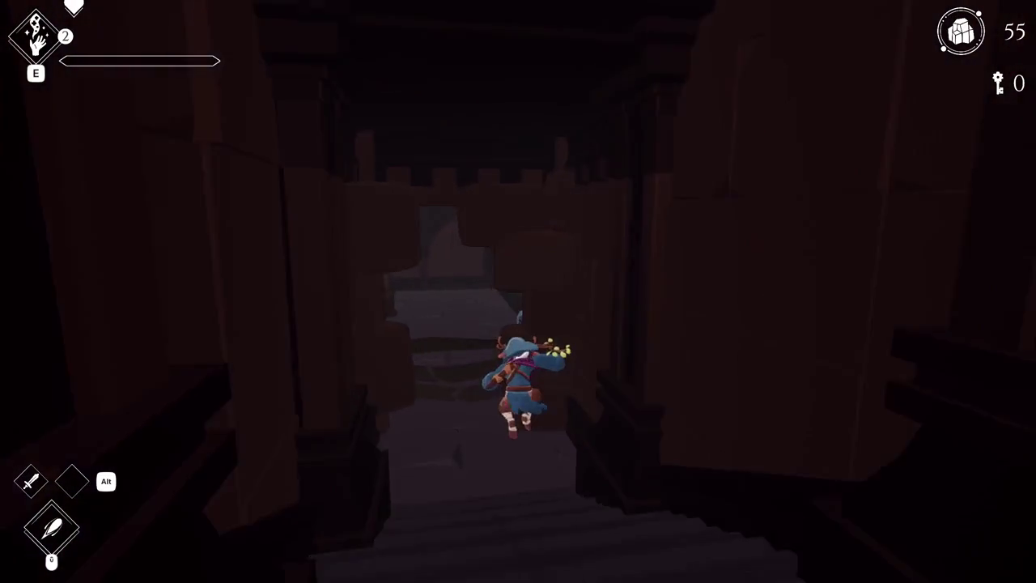
key(w)
key(w)
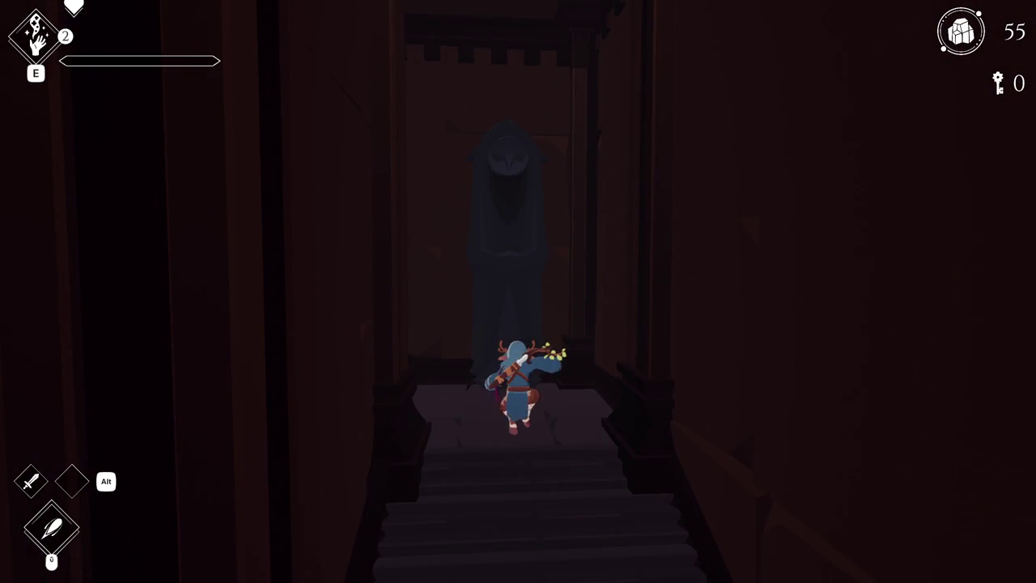
key(w)
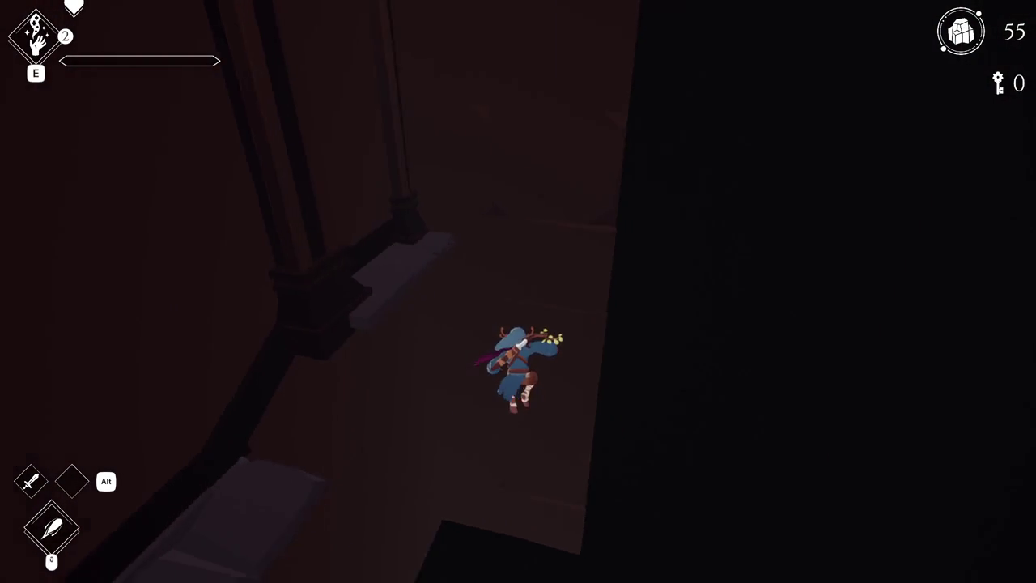
key(w)
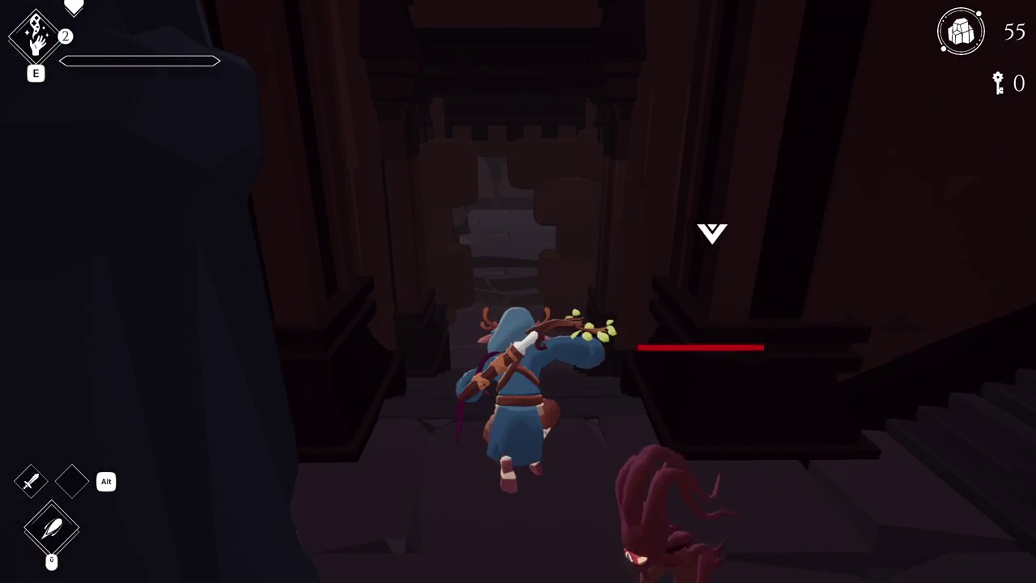
key(w)
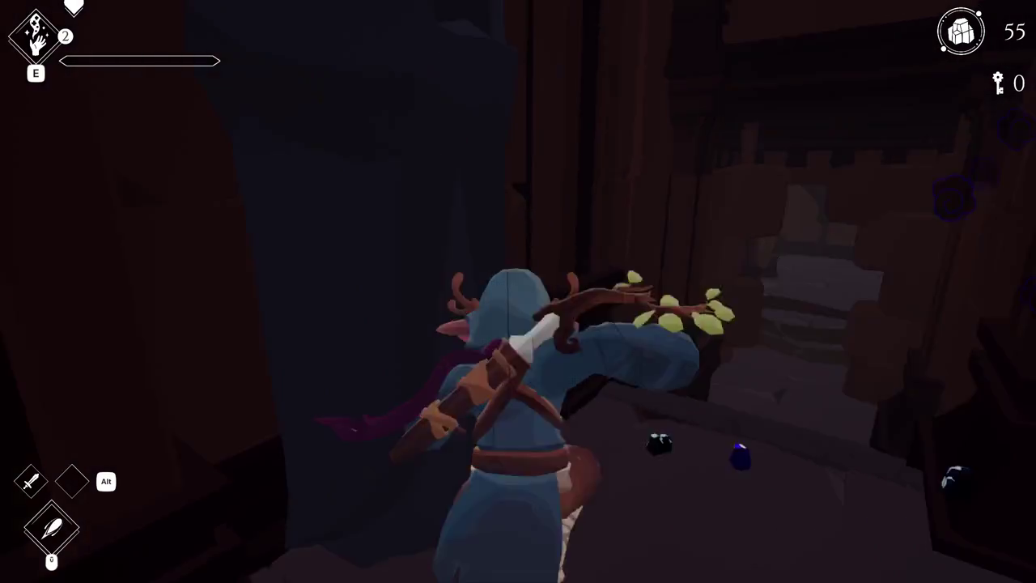
key(w)
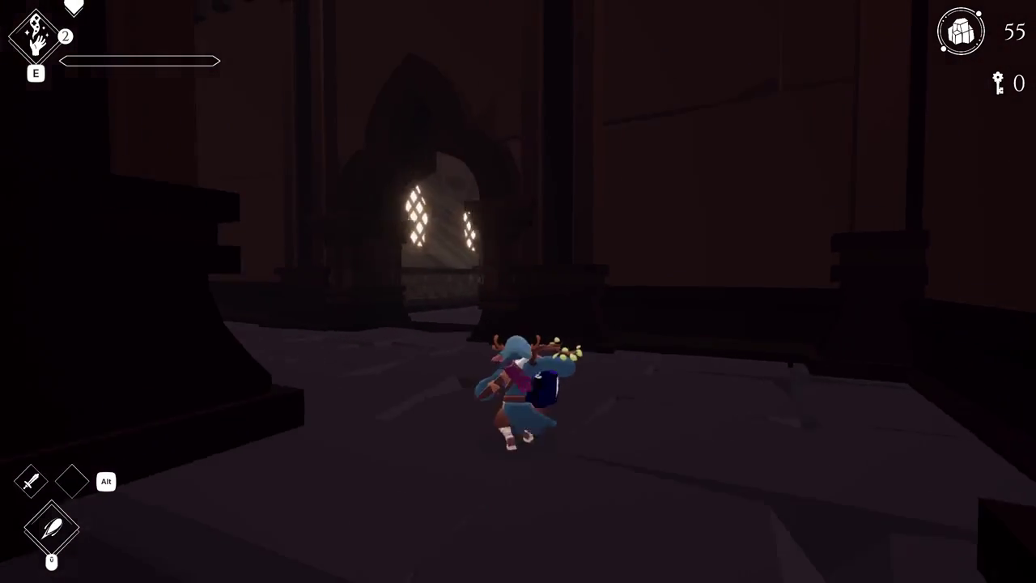
key(w)
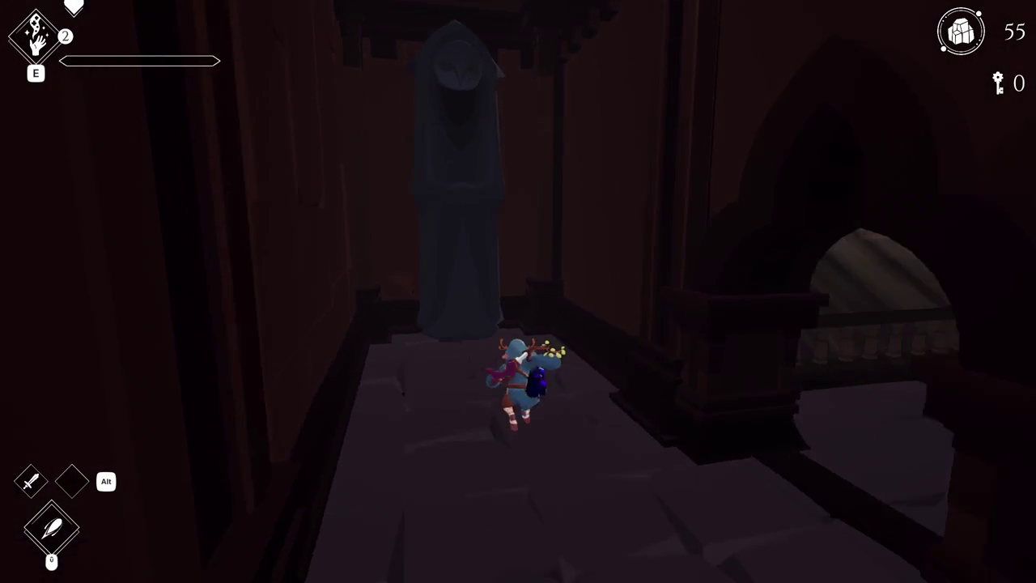
Turn onto the bridge, float through the ring and grab the pendulum ring
key(d)
key(w)
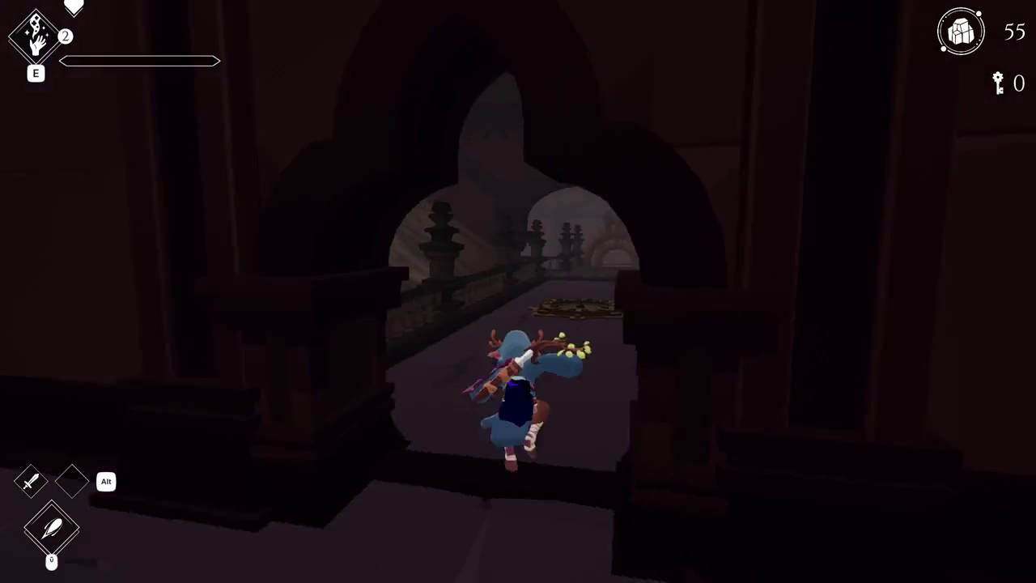
key(w)
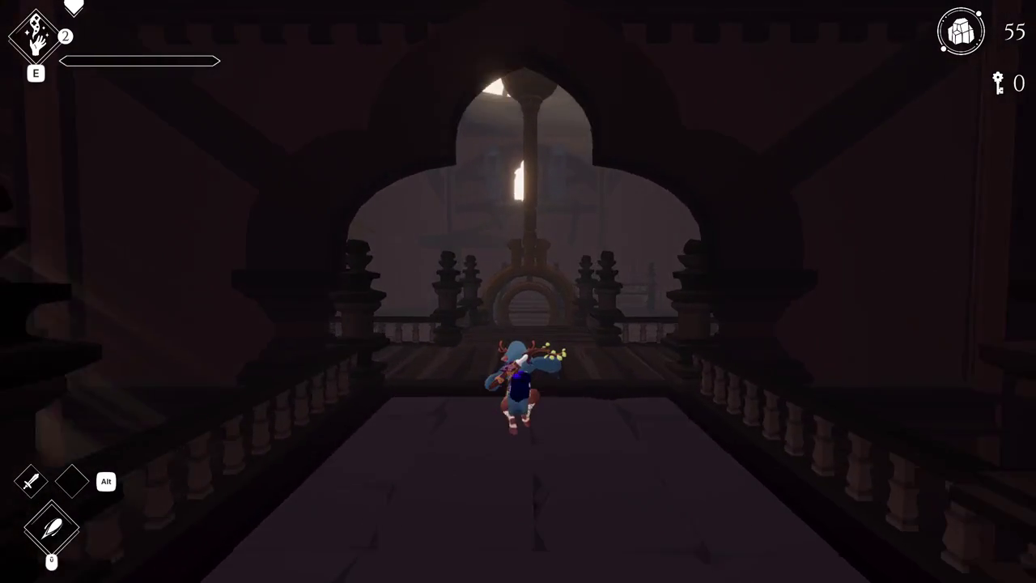
key(w)
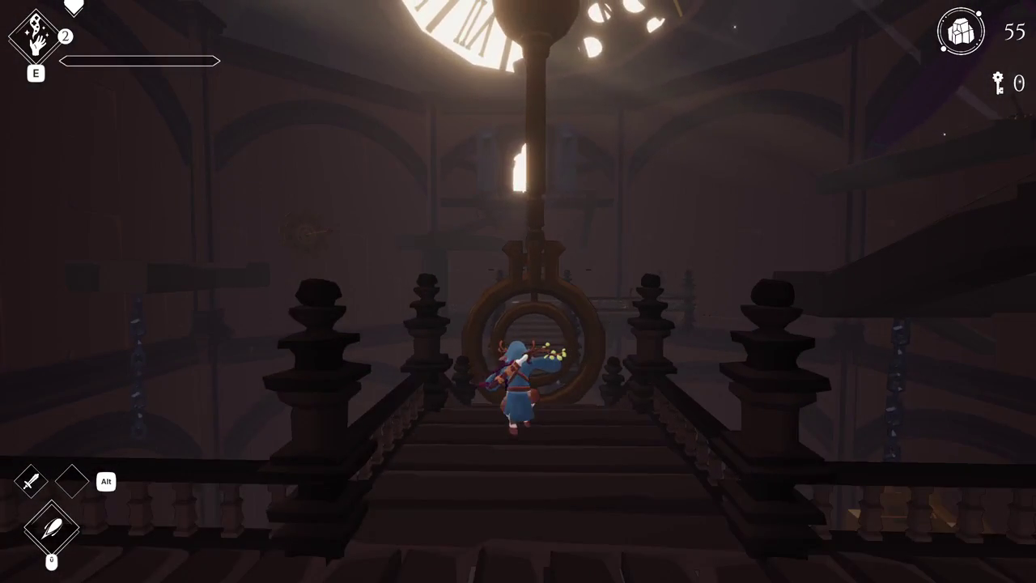
key(w)
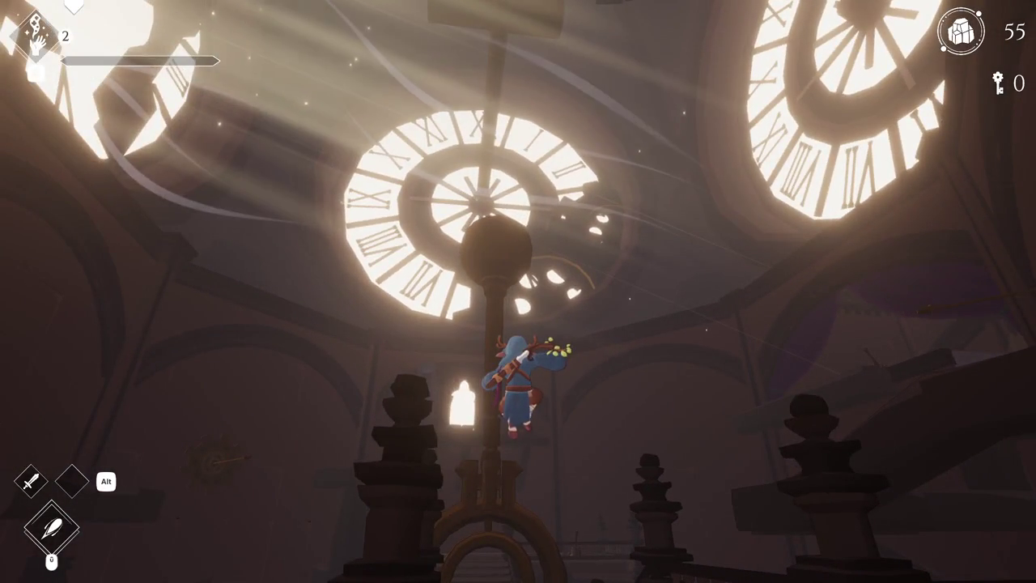
Drop onto the stairs, run across the bridge past the clock faces, and pause
key(w)
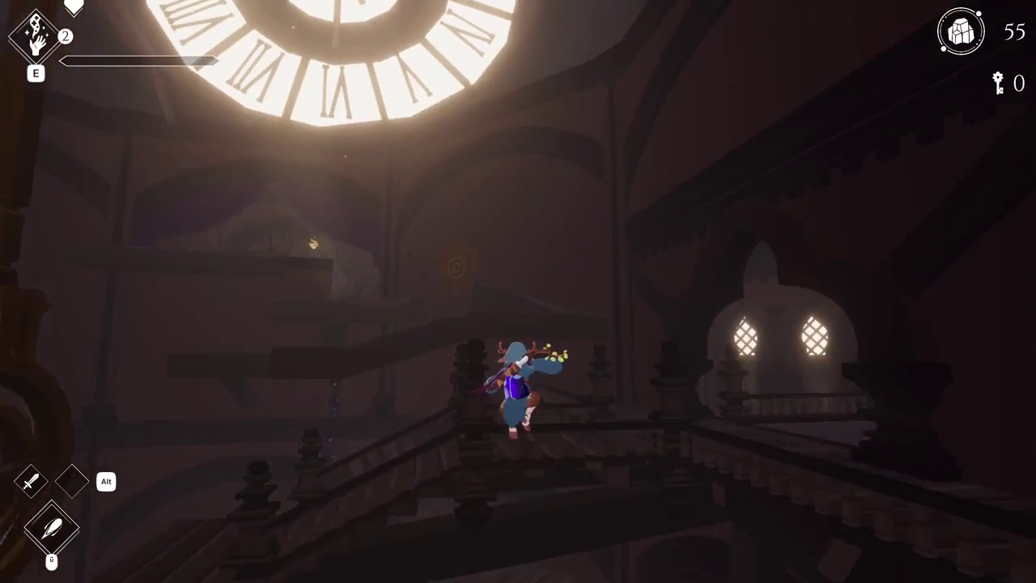
key(w)
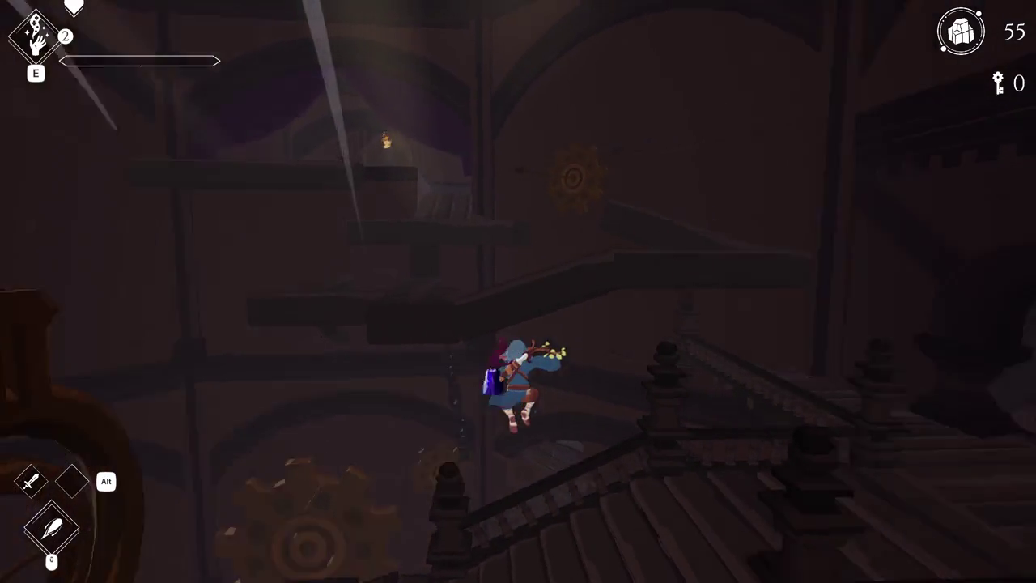
key(w)
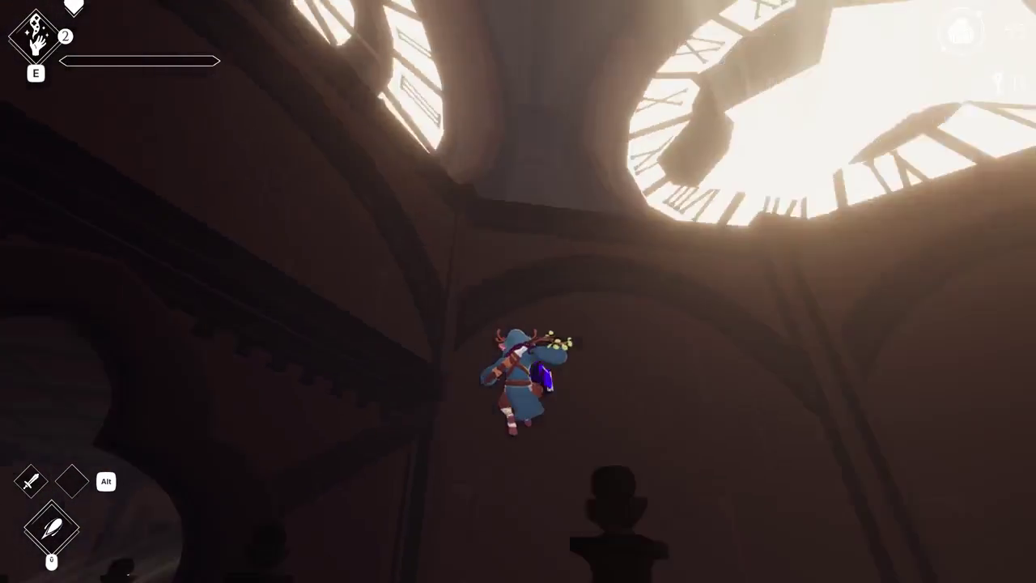
key(w)
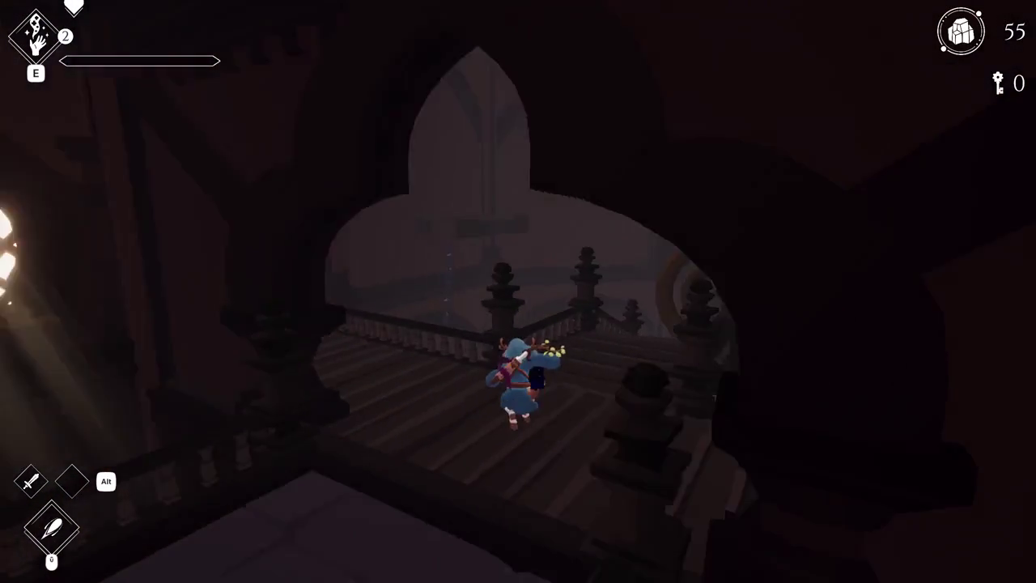
key(Escape)
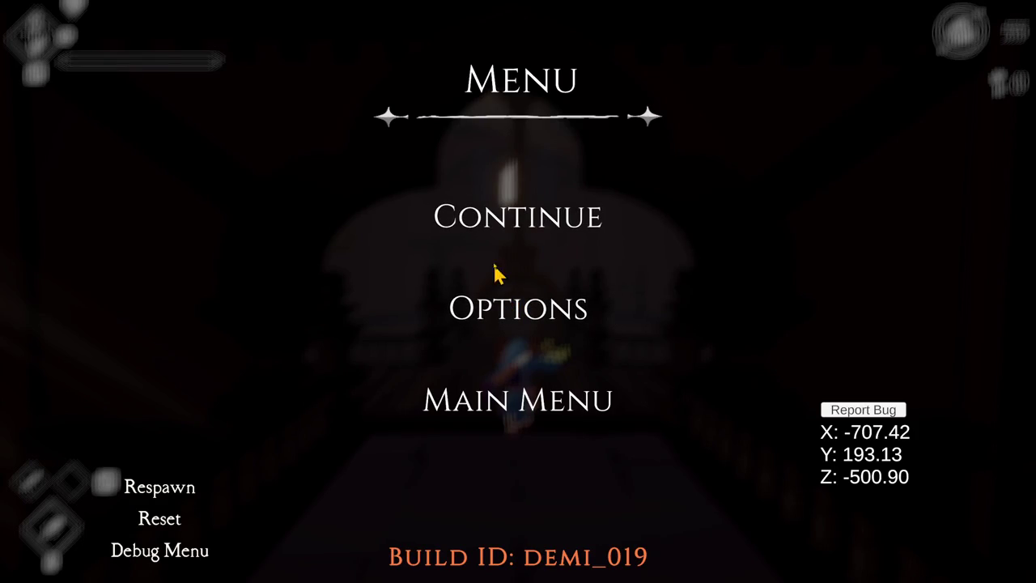
Leave fullscreen, stop Play mode and switch to the Blender clock tower file
key(F11)
key(Escape)
key(Escape)
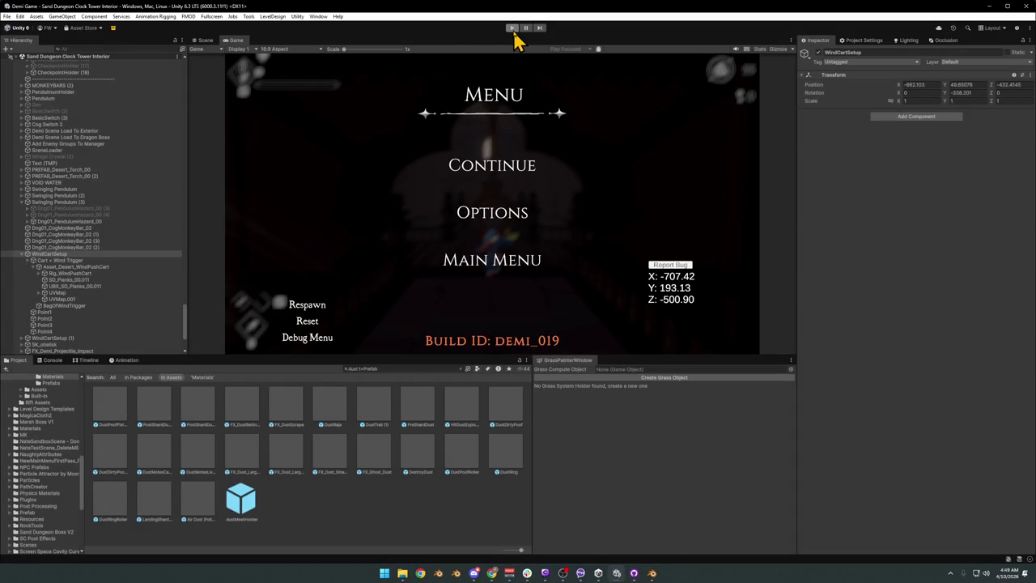
click(513, 29)
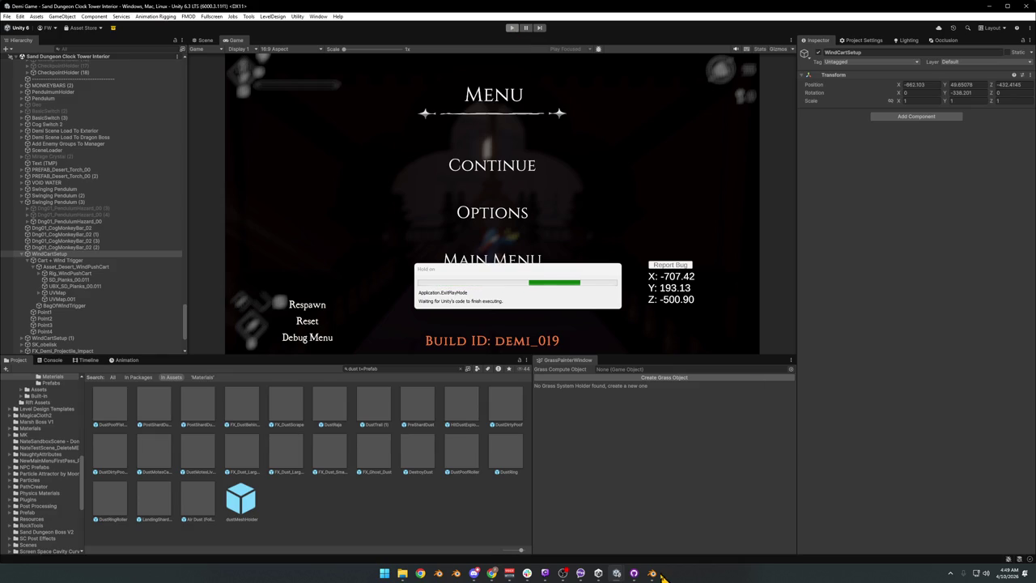
mouse_move(654, 573)
click(635, 546)
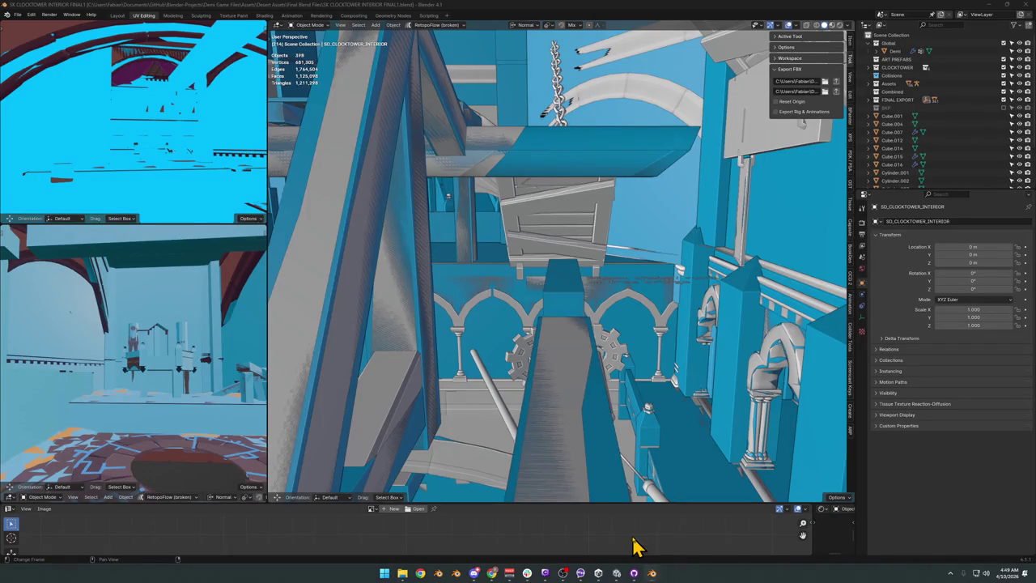
Fly through the Blender clock tower interior toward the balcony chairs, then return to Unity
key(shift+grave)
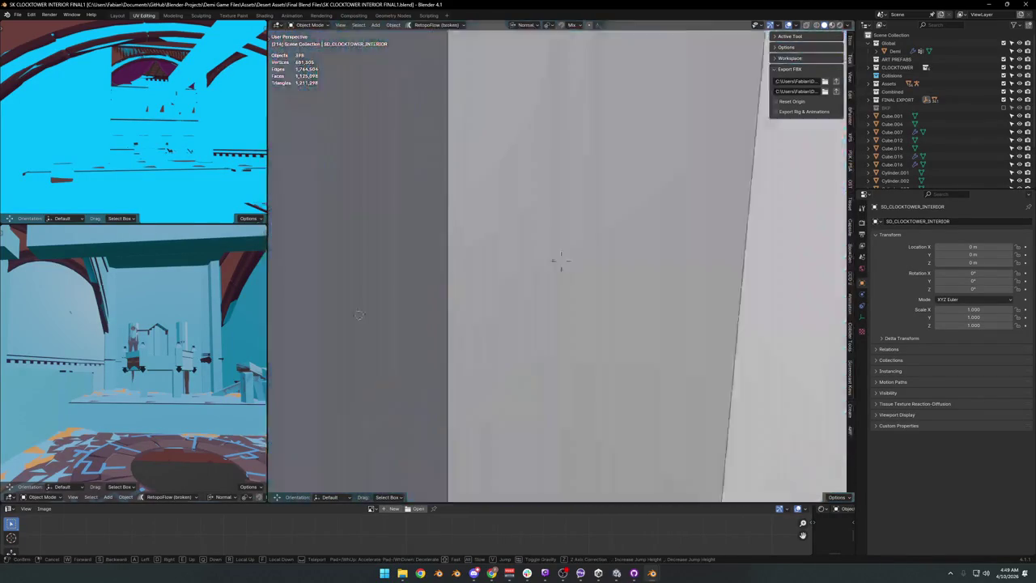
key(w)
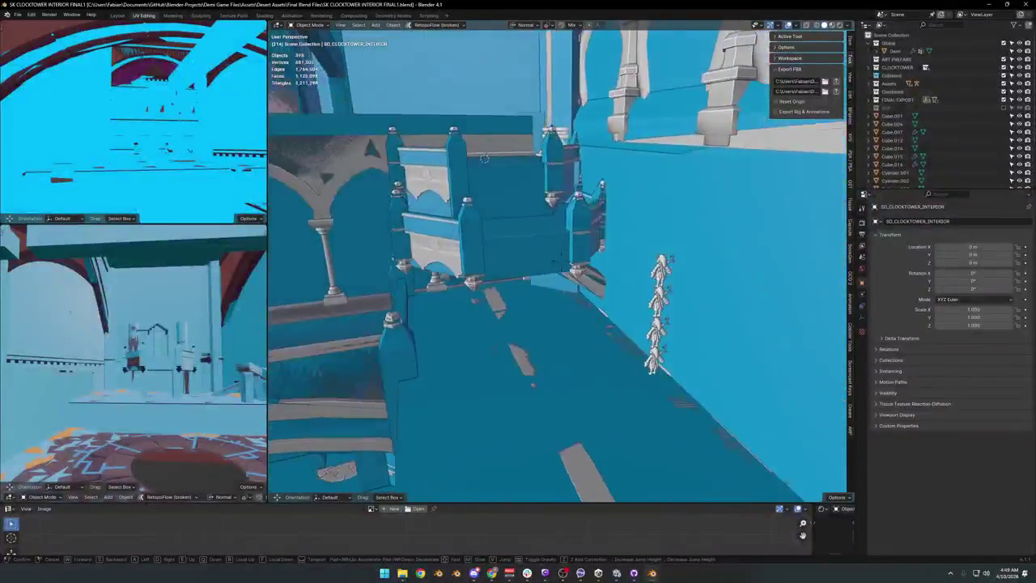
click(643, 416)
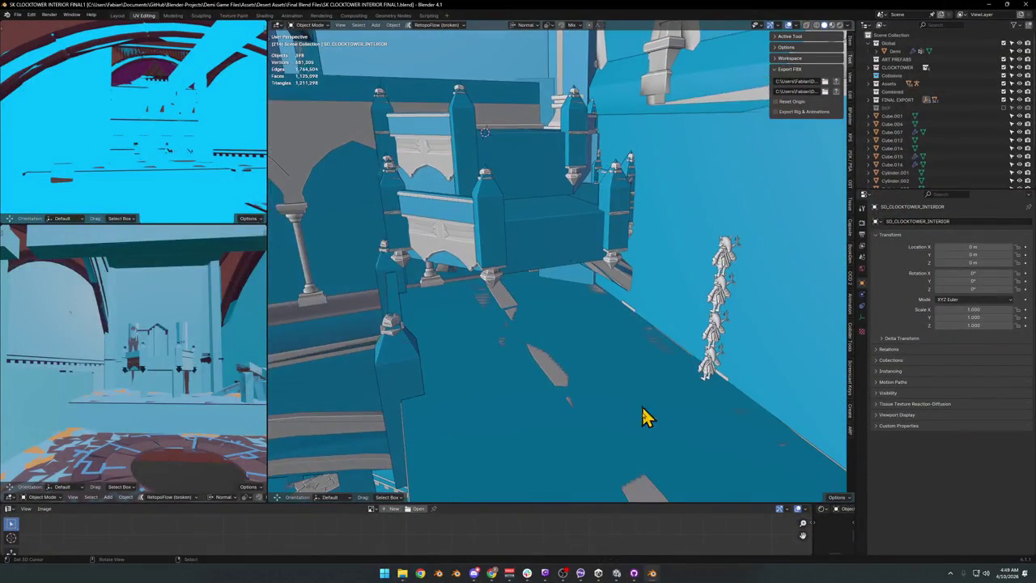
click(616, 573)
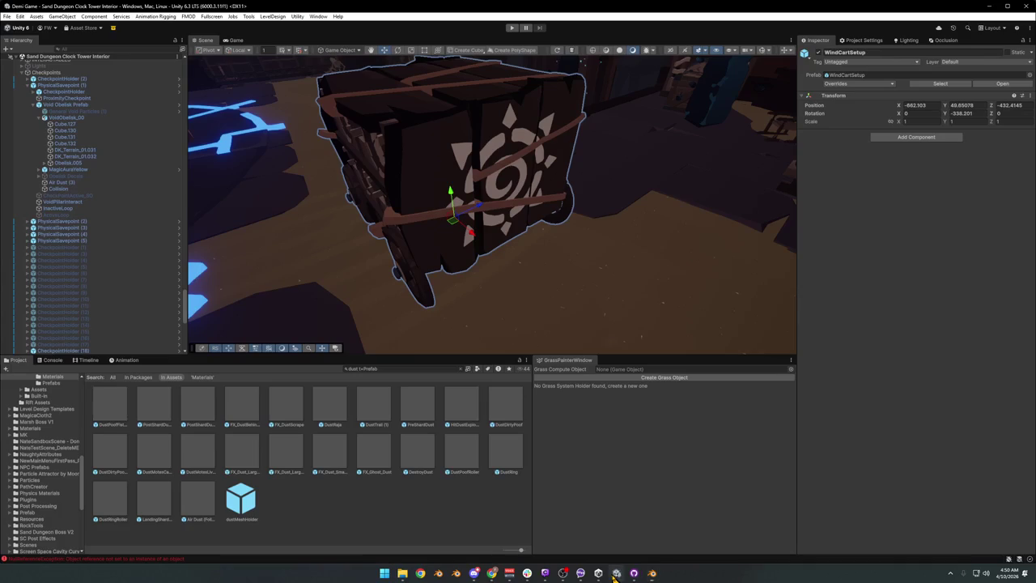
Collapse Checkpoints and check the original WindCartSetup for prefab overrides, finding none
mouse_move(574, 237)
mouse_down()
mouse_move(539, 194)
mouse_move(534, 213)
mouse_move(467, 209)
mouse_up()
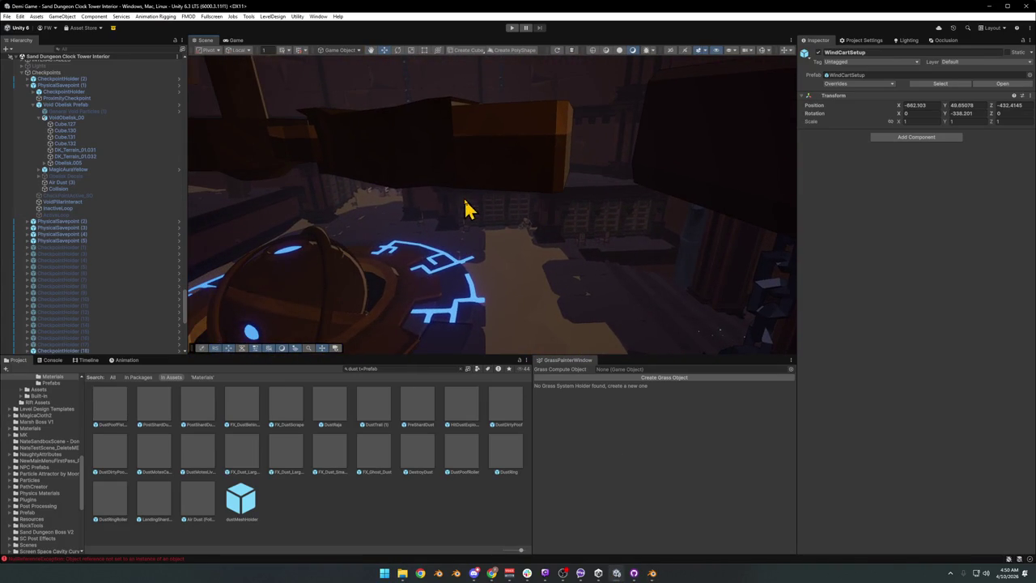
click(22, 74)
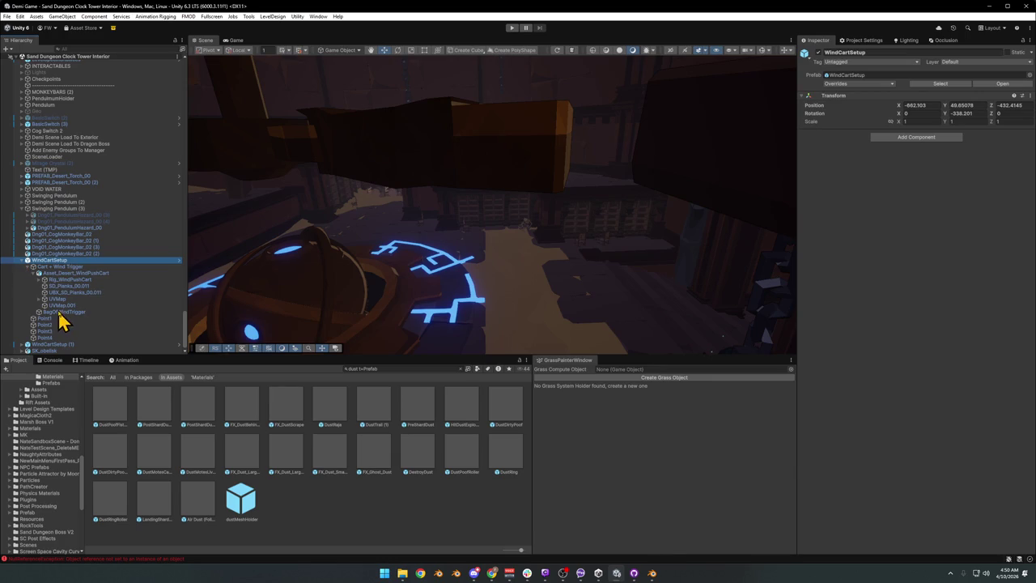
mouse_move(348, 185)
mouse_down()
mouse_move(335, 171)
mouse_move(387, 211)
mouse_move(416, 259)
mouse_move(410, 273)
mouse_up()
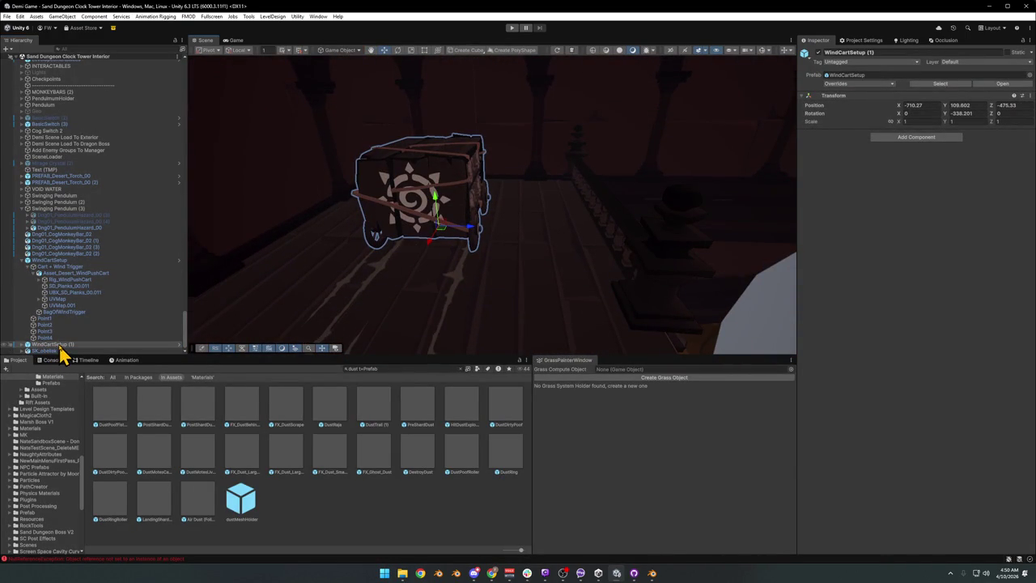
click(22, 261)
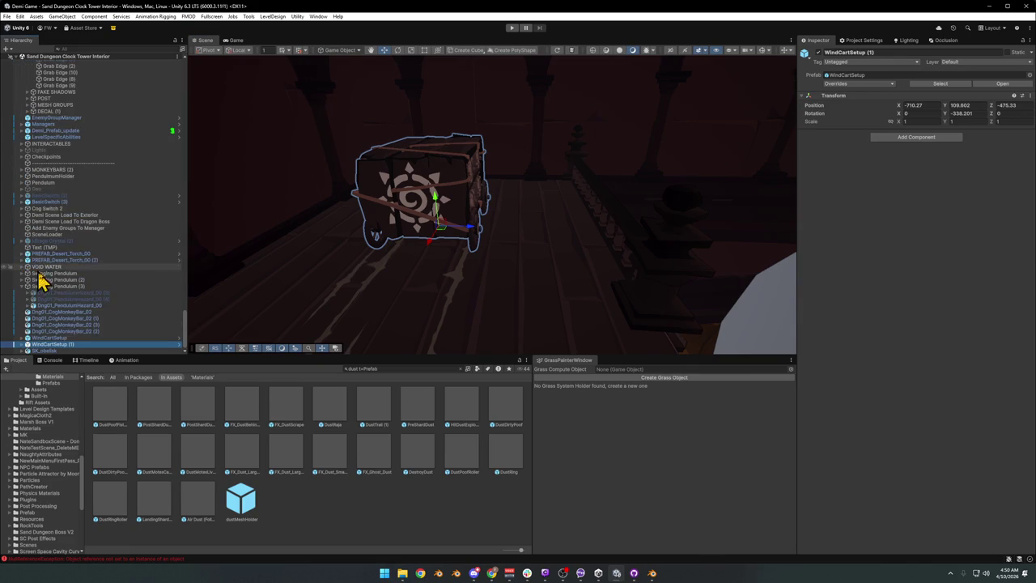
key(Up)
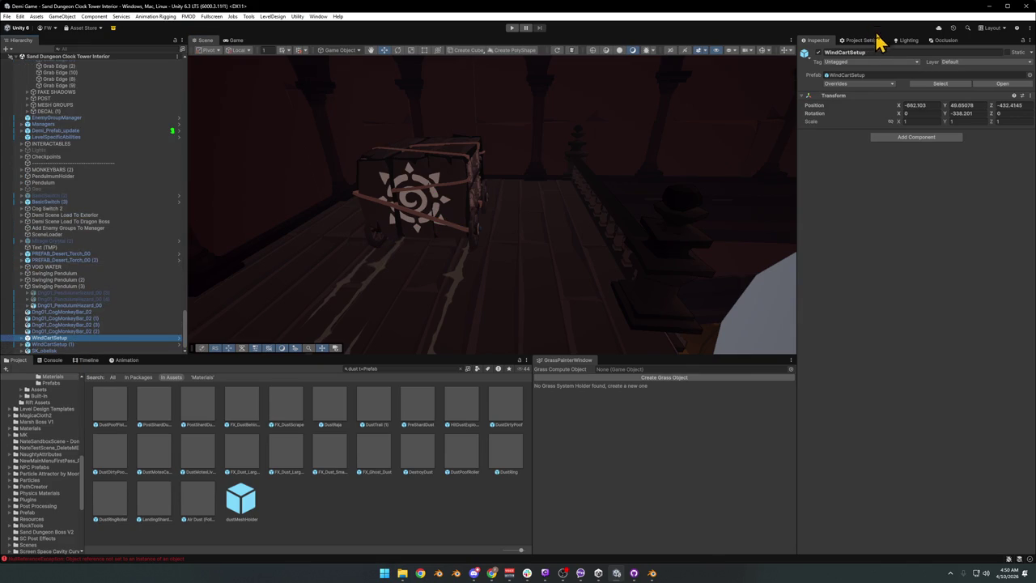
click(840, 83)
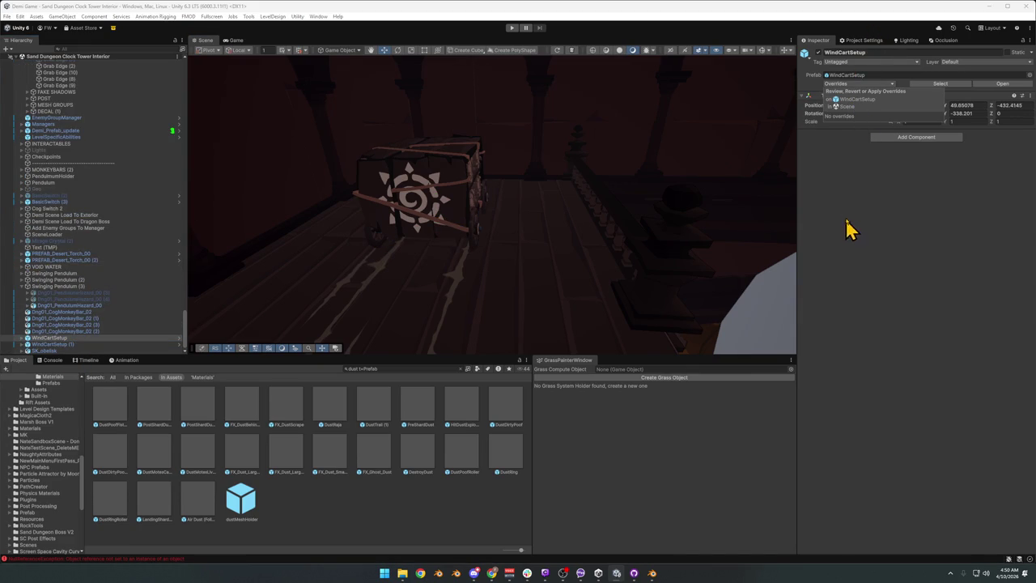
Select WindCartSetup (1), orbit to it, then delete it and undo the deletion
click(71, 344)
mouse_move(518, 203)
mouse_down()
mouse_move(440, 203)
mouse_move(394, 222)
mouse_move(529, 194)
mouse_move(466, 205)
mouse_up()
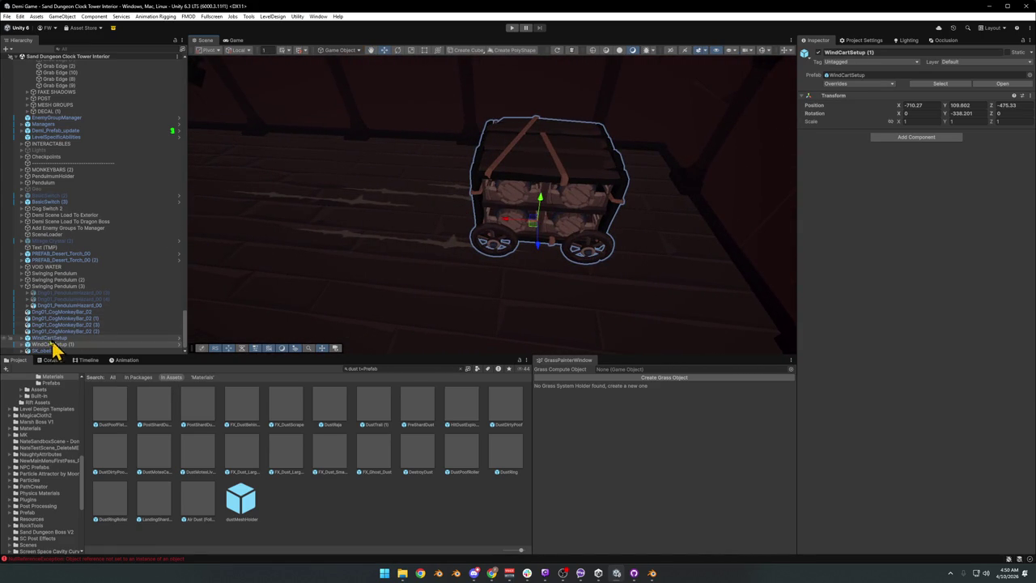
scroll(91, 334, down, 3)
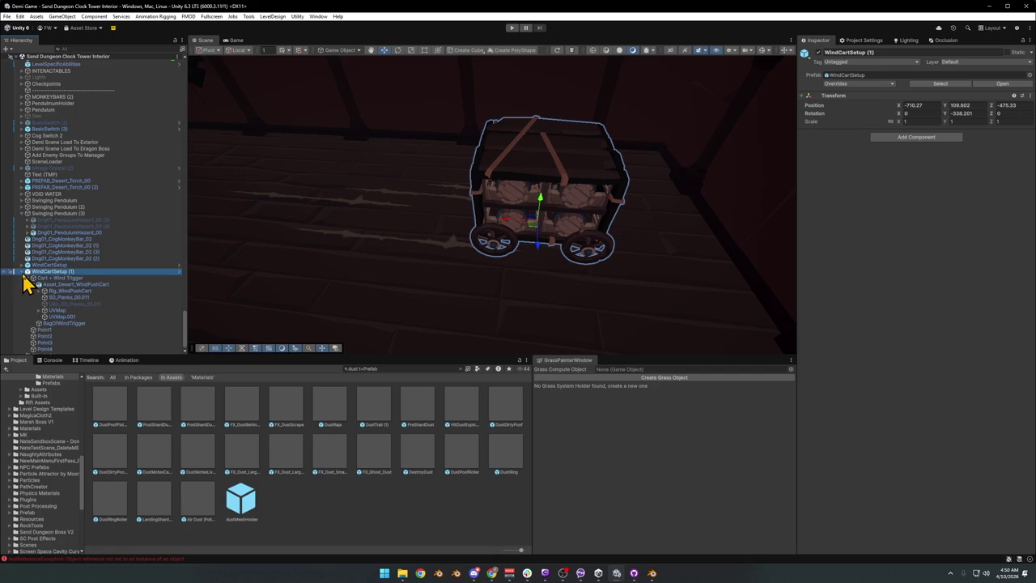
click(23, 273)
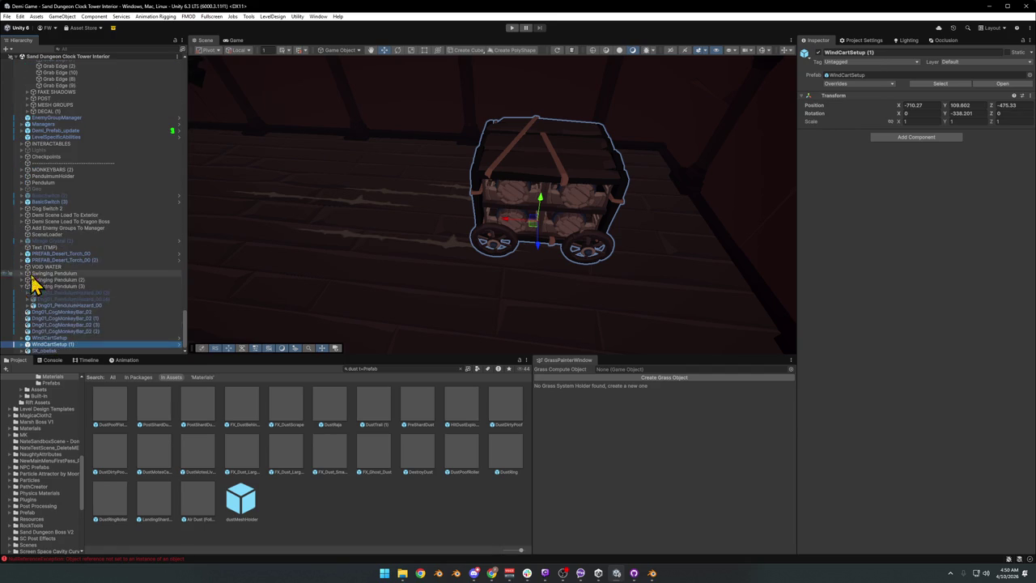
click(42, 350)
click(57, 343)
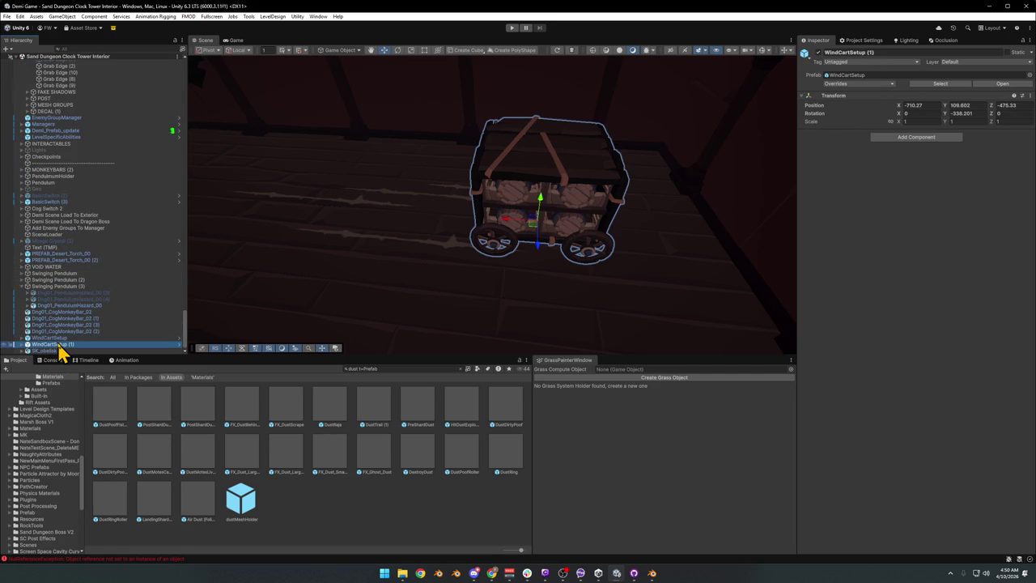
key(Delete)
key(ctrl+z)
Drag the WindCartSetup (2) copy beside the first cart and further along the floor
click(59, 345)
mouse_move(444, 275)
mouse_down()
mouse_move(571, 206)
mouse_move(389, 234)
mouse_move(680, 257)
mouse_move(659, 278)
mouse_move(640, 247)
mouse_move(542, 251)
mouse_move(439, 283)
mouse_move(539, 238)
mouse_move(509, 220)
mouse_move(519, 244)
mouse_move(518, 229)
mouse_up()
drag(495, 159, 495, 249)
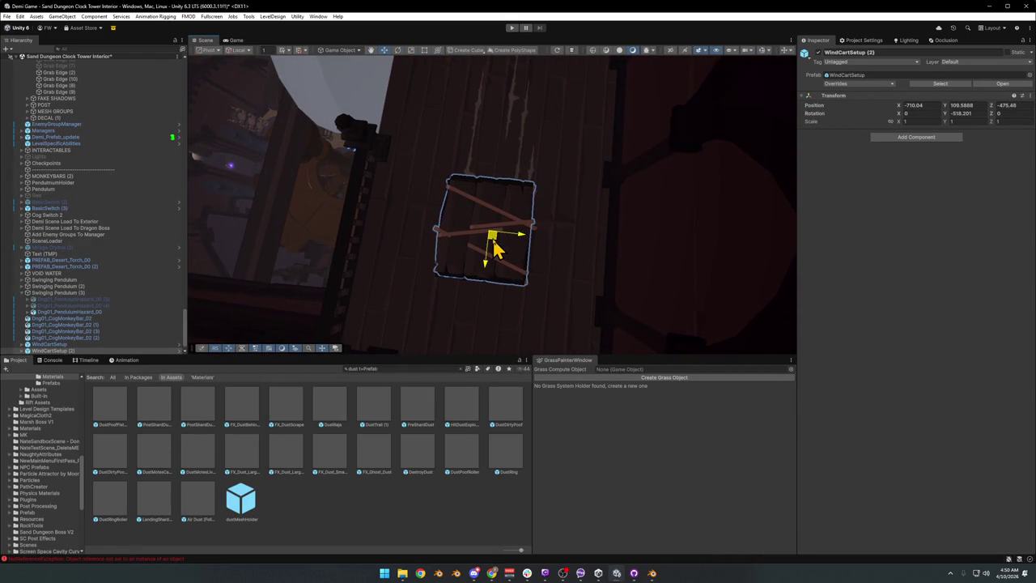
Delete WindCartSetup (1), restore it with undo, then delete it again
click(55, 345)
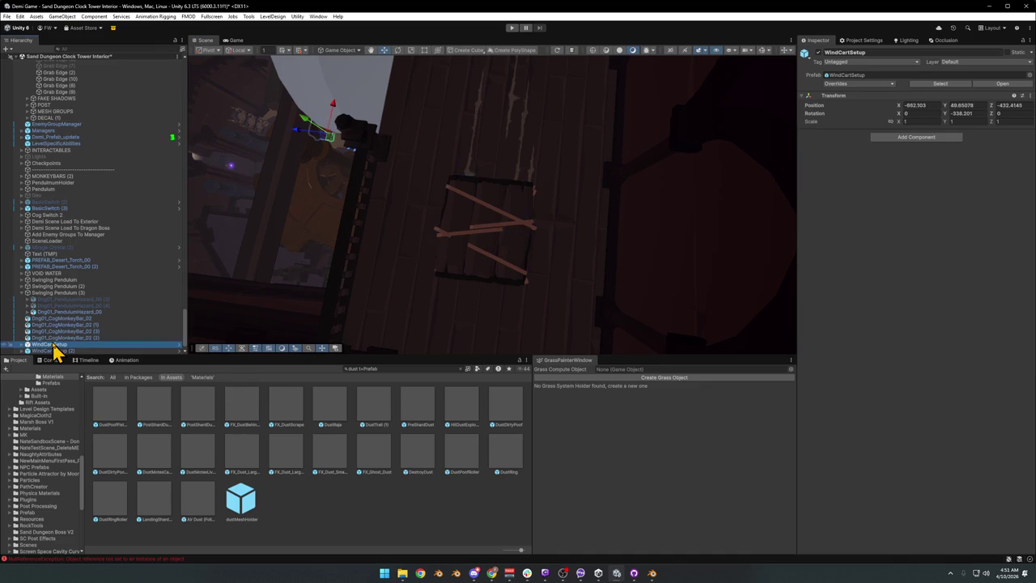
scroll(89, 332, down, 1)
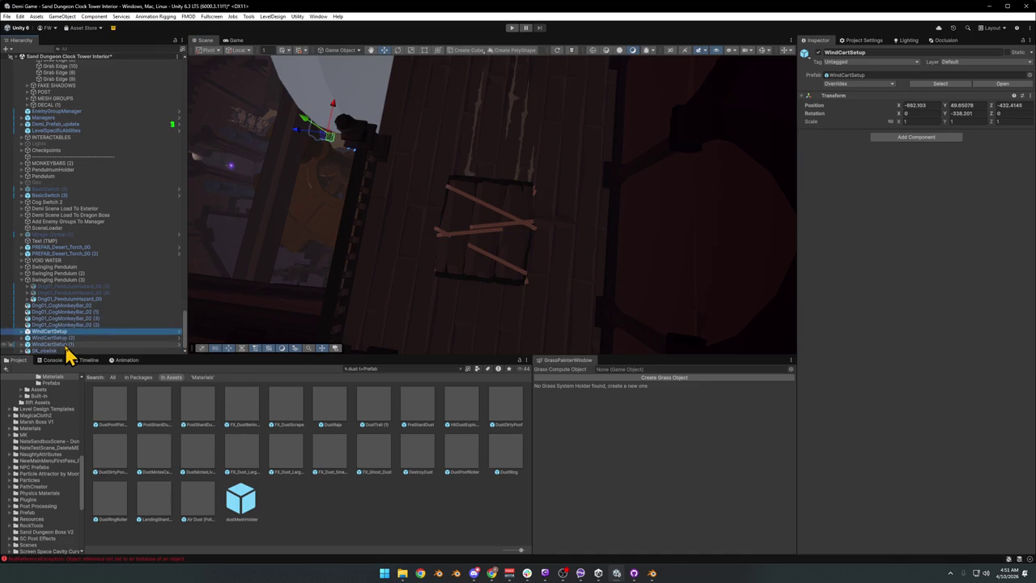
key(Delete)
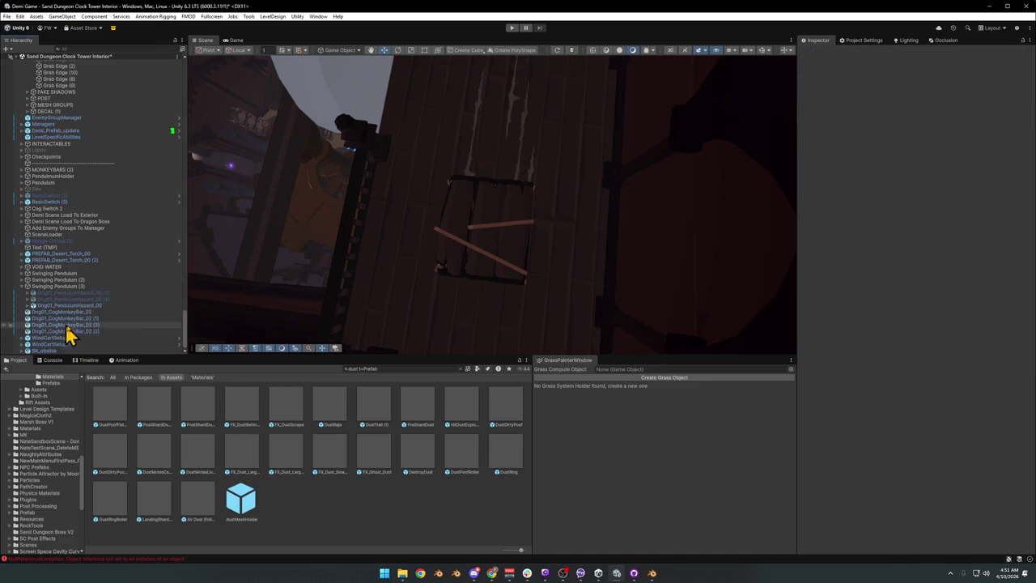
key(ctrl+z)
click(146, 338)
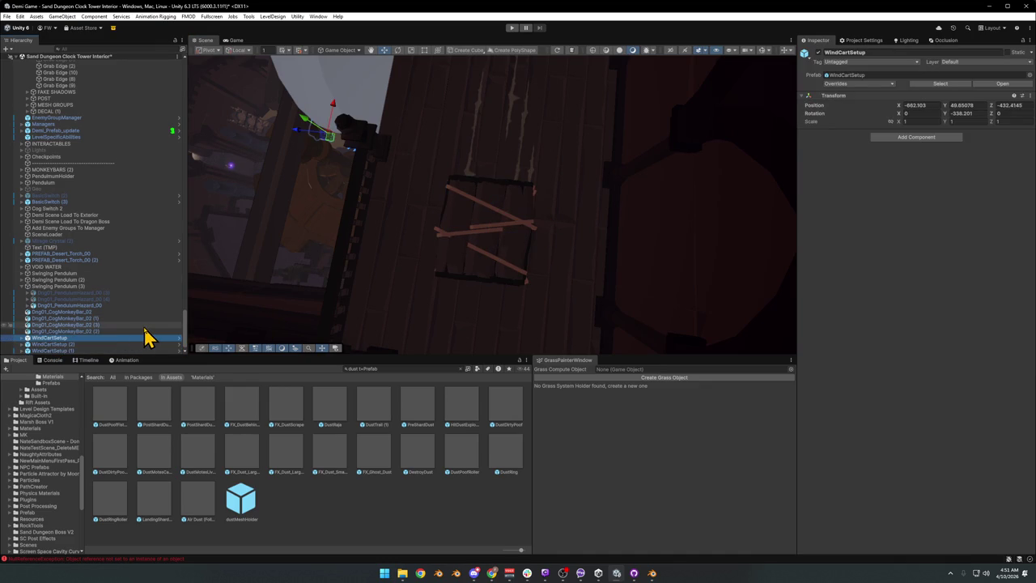
key(Down)
scroll(122, 296, down, 1)
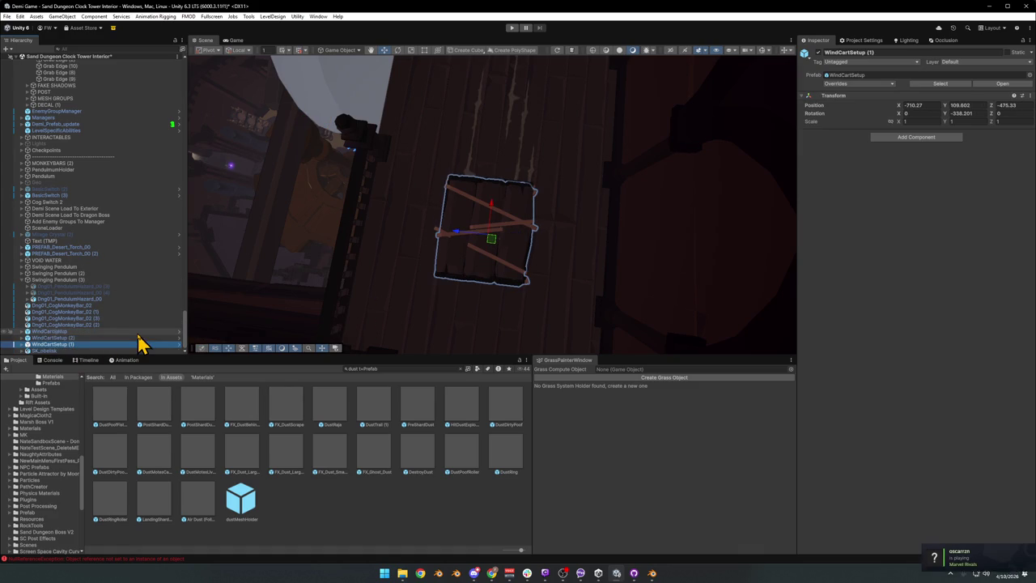
key(Delete)
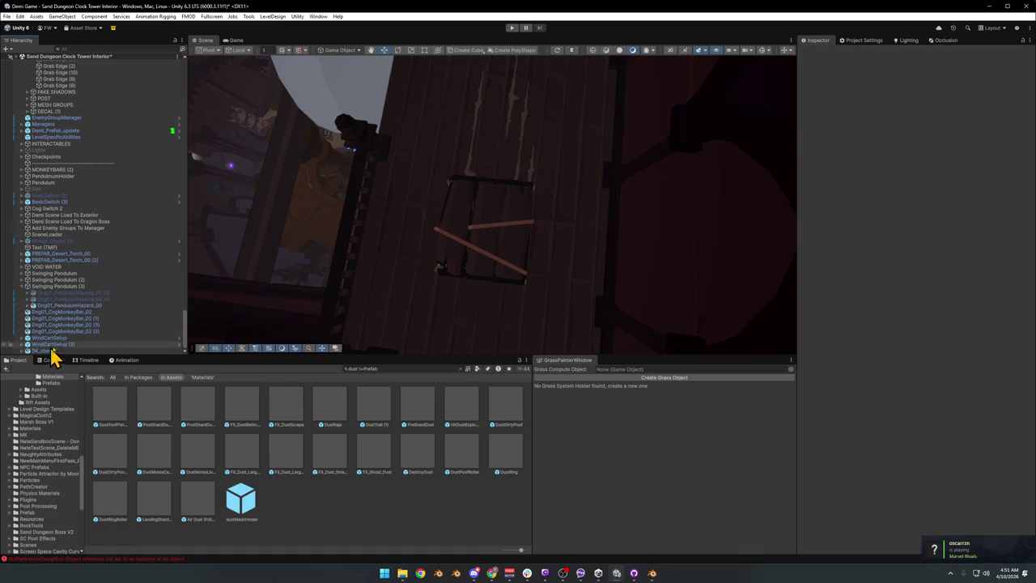
Select WindCartSetup (2) and orbit the Scene view to centre the cart
click(54, 345)
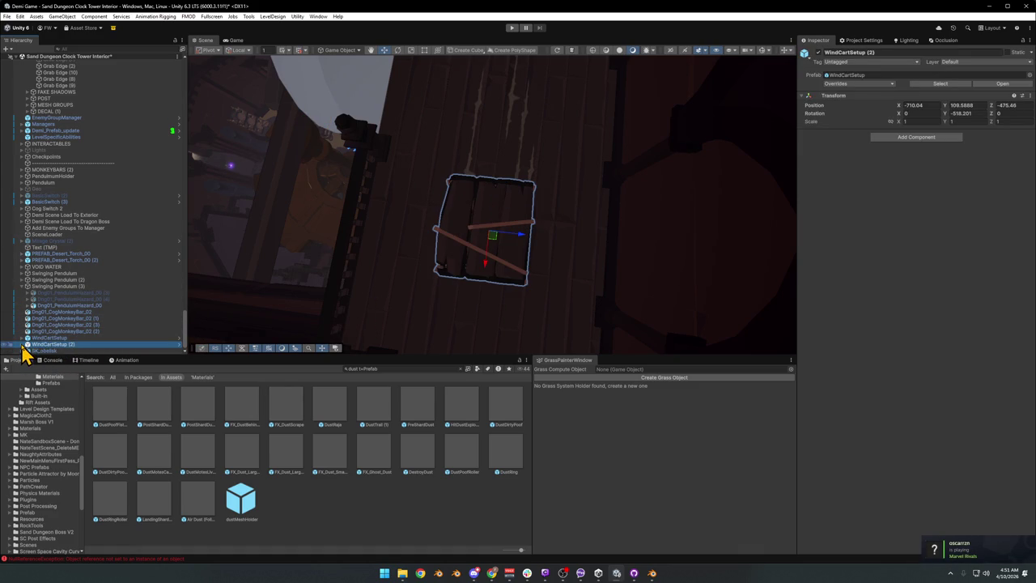
scroll(33, 344, down, 2)
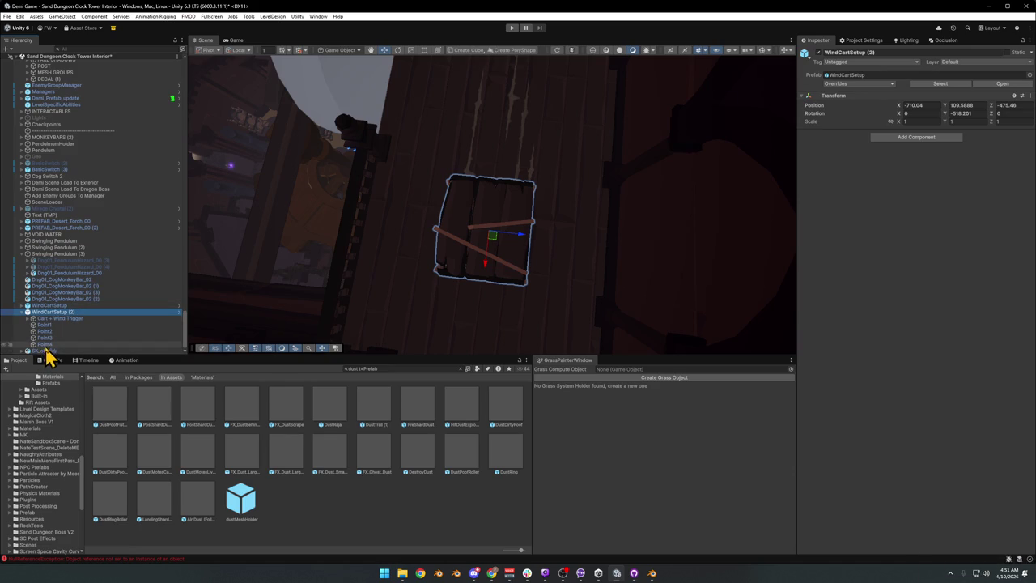
mouse_move(327, 255)
mouse_down()
mouse_move(537, 173)
mouse_move(477, 218)
mouse_move(574, 190)
mouse_move(464, 202)
mouse_move(564, 202)
mouse_move(521, 220)
mouse_move(556, 212)
mouse_move(474, 234)
mouse_move(526, 232)
mouse_move(535, 202)
mouse_move(594, 197)
mouse_move(553, 215)
mouse_move(675, 219)
mouse_move(572, 228)
mouse_move(460, 211)
mouse_move(334, 235)
mouse_up()
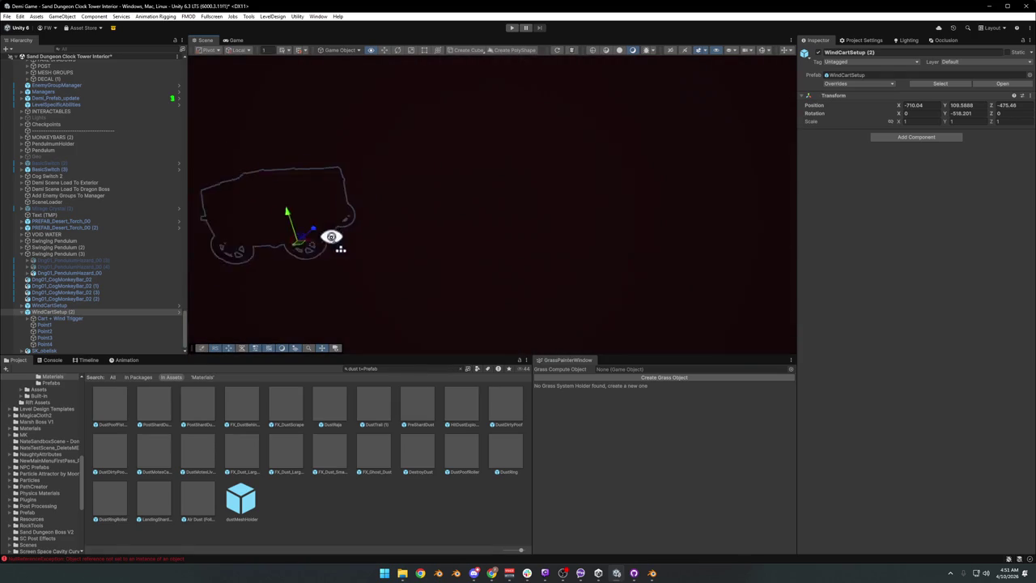
mouse_move(553, 228)
mouse_down()
mouse_move(662, 226)
mouse_move(494, 229)
mouse_up()
Give grabbable.002 a Mesh Collider, set its layer to 15: Grabbable, and disable its Mesh Renderer
mouse_move(570, 216)
mouse_down()
mouse_move(583, 245)
mouse_move(548, 232)
mouse_move(345, 215)
mouse_move(442, 206)
mouse_move(361, 197)
mouse_move(452, 197)
mouse_move(429, 187)
mouse_move(465, 195)
mouse_move(498, 220)
mouse_move(412, 219)
mouse_move(545, 240)
mouse_move(569, 257)
mouse_up()
click(490, 231)
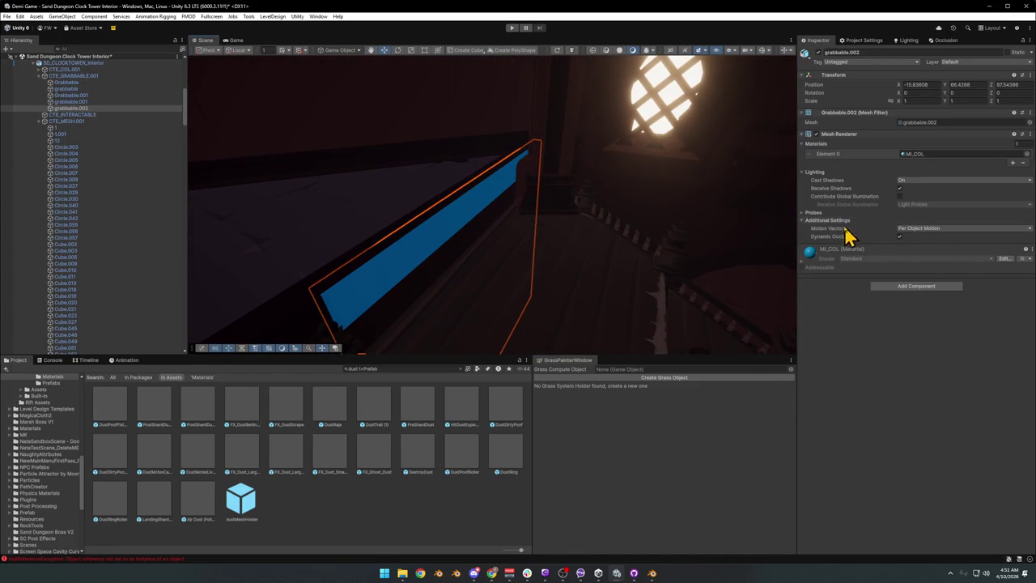
click(905, 293)
click(904, 324)
click(983, 63)
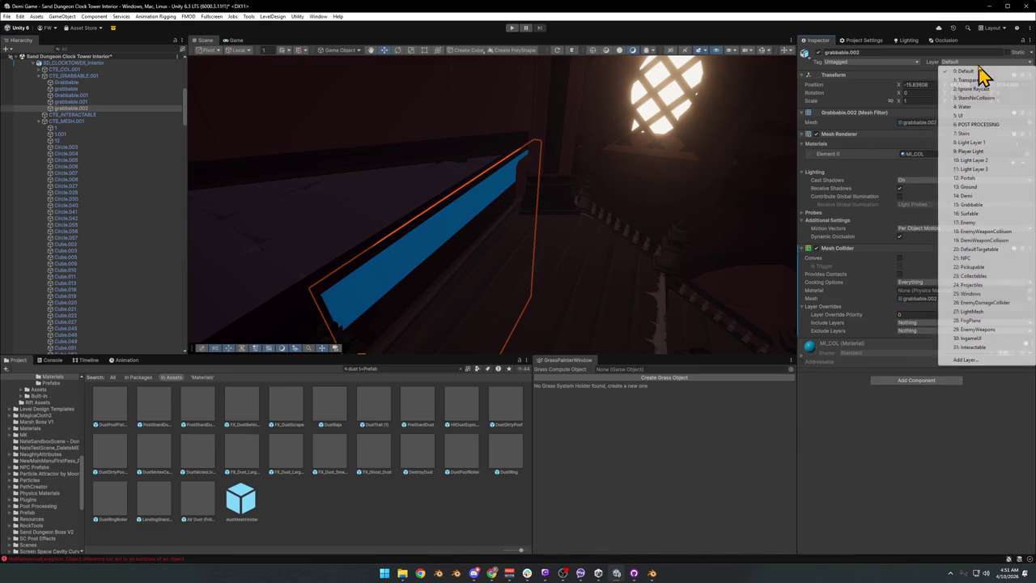
click(973, 205)
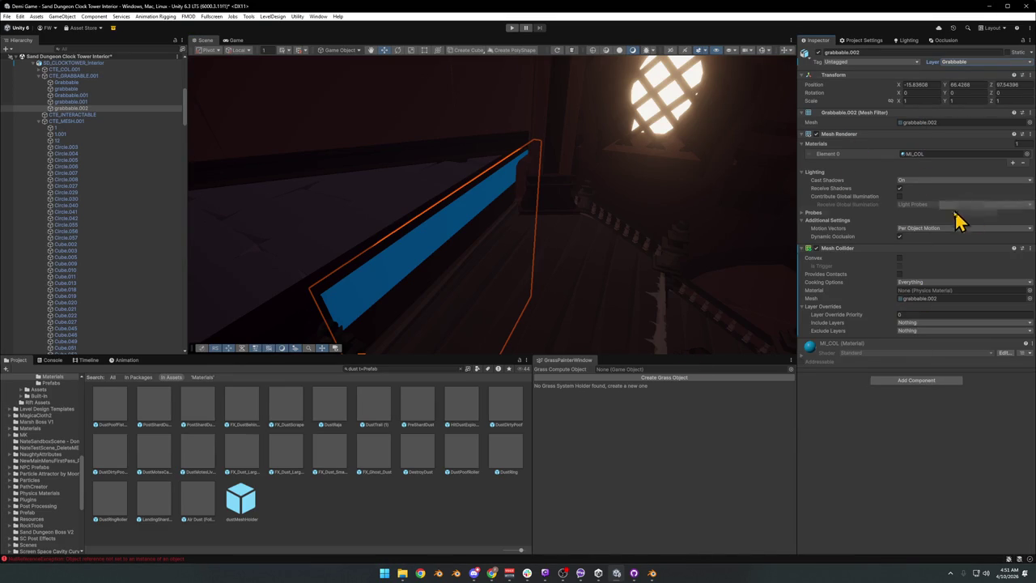
click(815, 133)
mouse_move(724, 173)
mouse_down()
mouse_move(504, 266)
mouse_move(485, 261)
mouse_move(532, 257)
mouse_move(515, 234)
mouse_up()
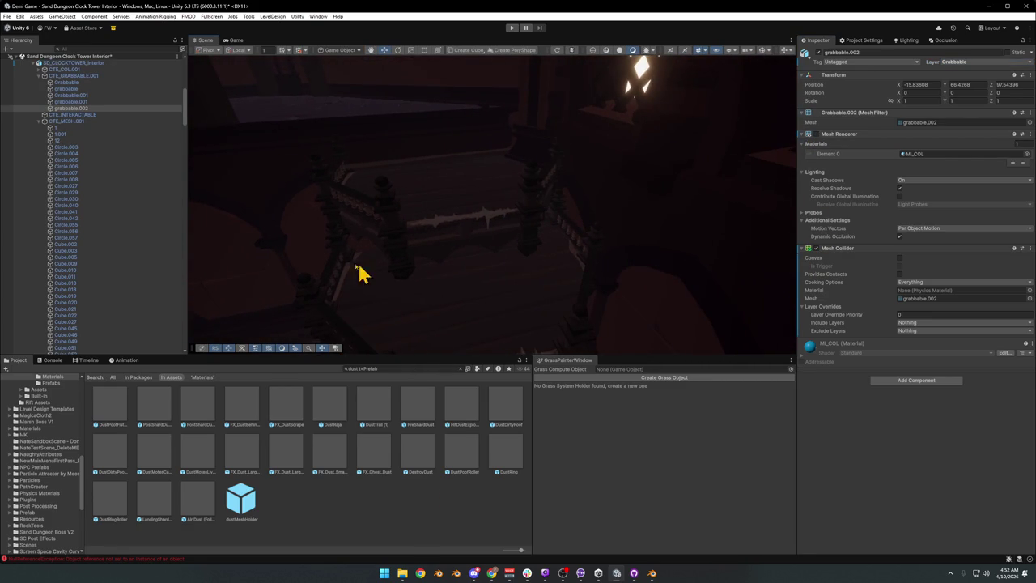
mouse_move(518, 242)
mouse_down()
mouse_move(469, 234)
mouse_move(464, 203)
mouse_move(491, 208)
mouse_up()
click(381, 518)
mouse_move(518, 275)
mouse_down()
mouse_move(539, 302)
mouse_move(573, 316)
mouse_move(523, 307)
mouse_up()
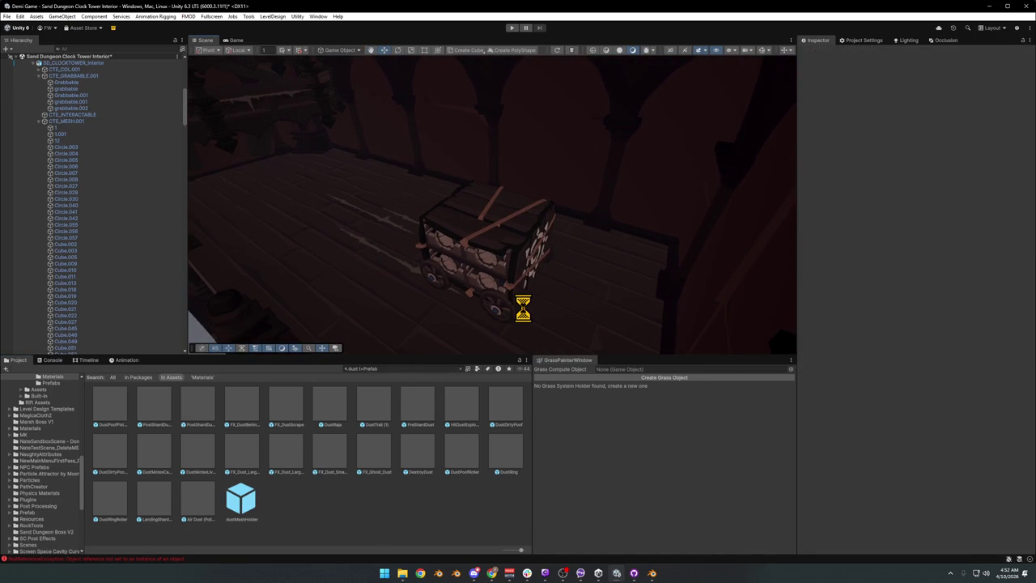
On BagOfWindTrigger under Cart + Wind Trigger, remove two Cart Mover points, keeping Point1 and Point2
click(474, 289)
scroll(83, 328, down, 2)
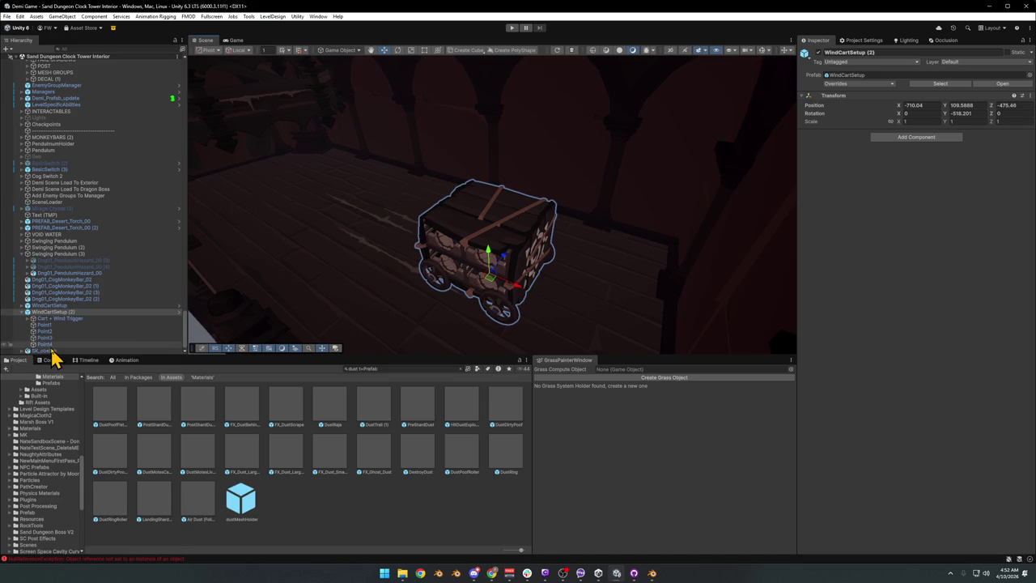
click(60, 319)
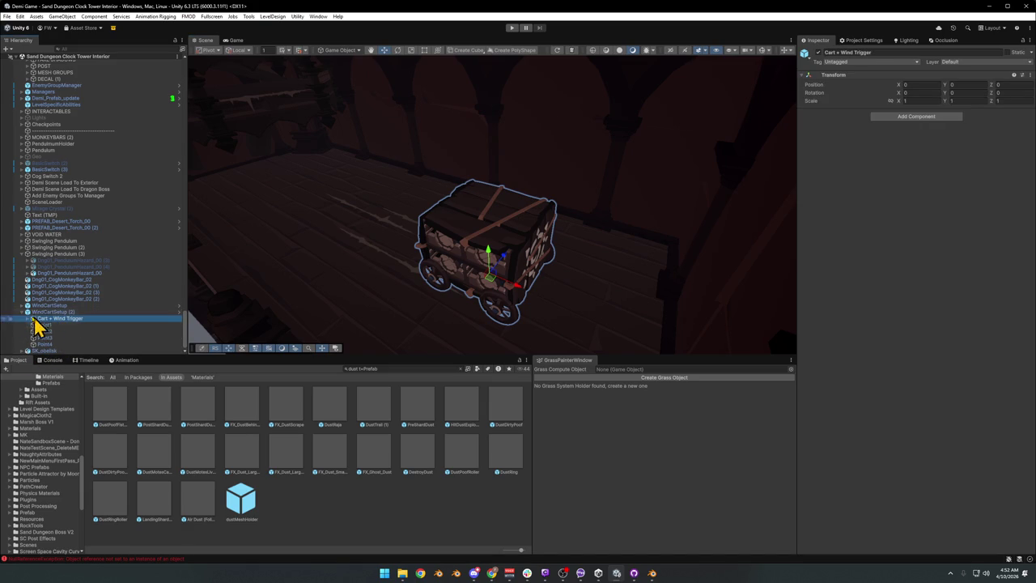
click(30, 319)
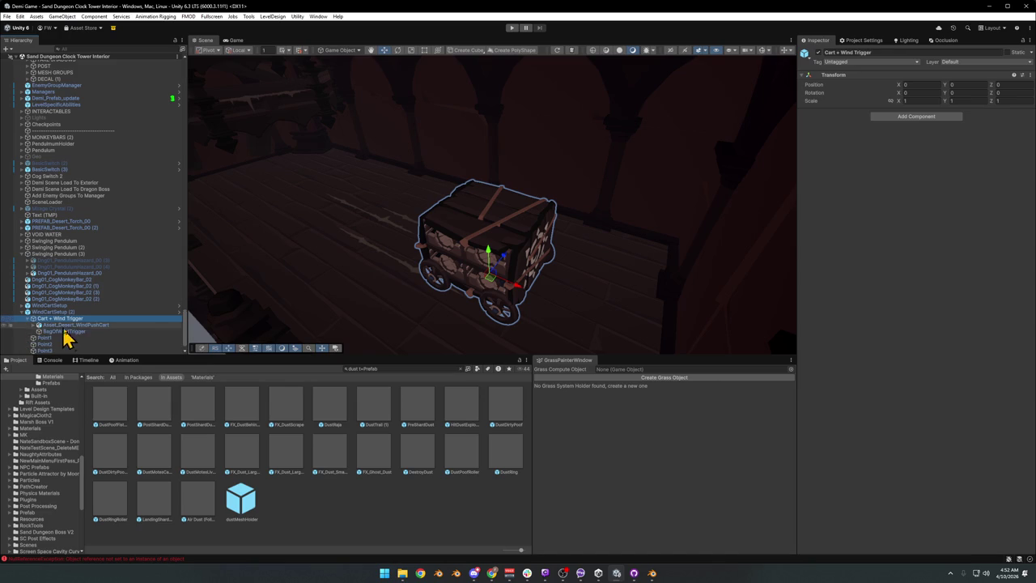
click(65, 331)
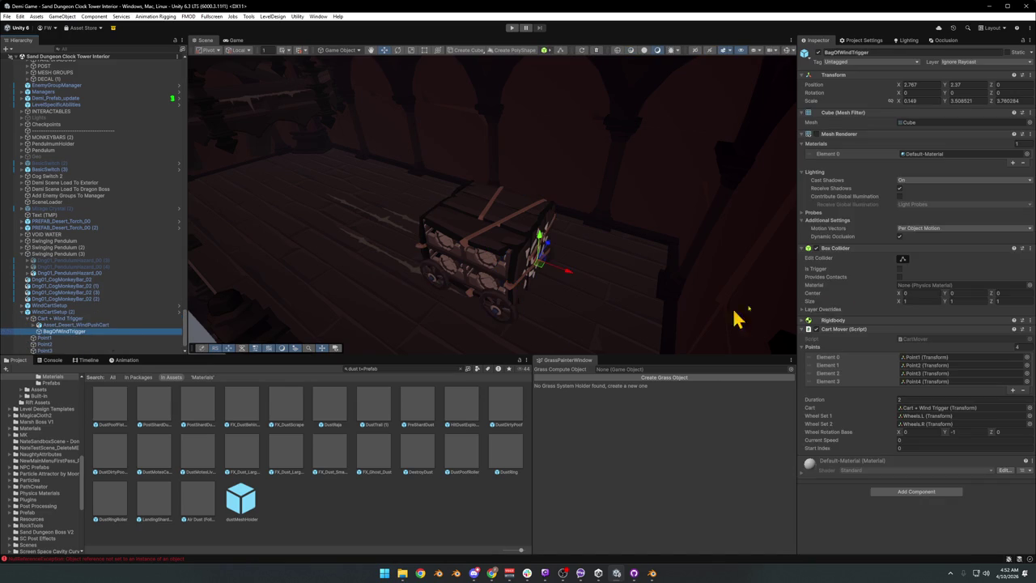
click(1023, 389)
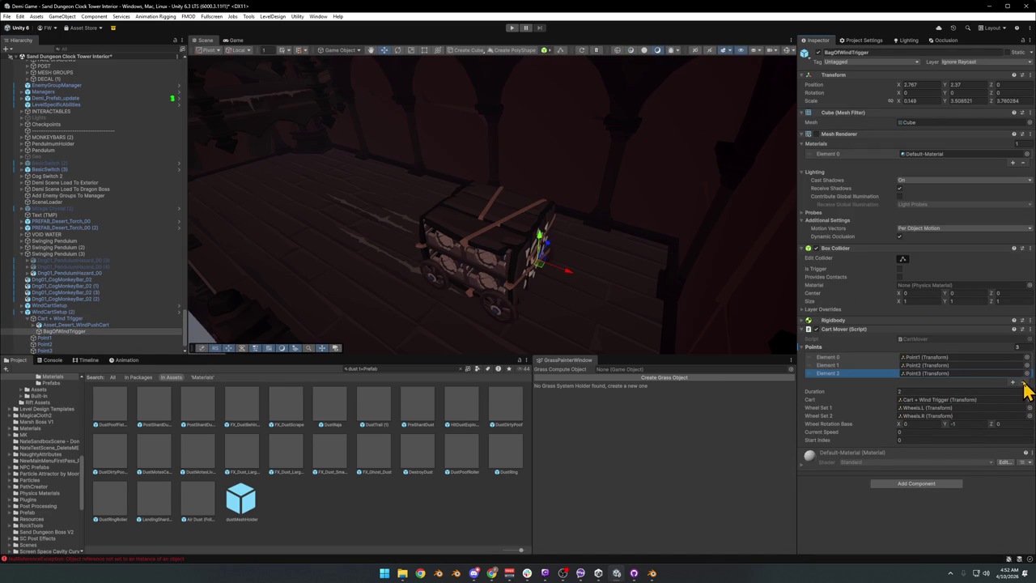
click(1023, 385)
mouse_move(451, 284)
mouse_down()
mouse_move(475, 272)
mouse_move(468, 231)
mouse_move(458, 254)
mouse_up()
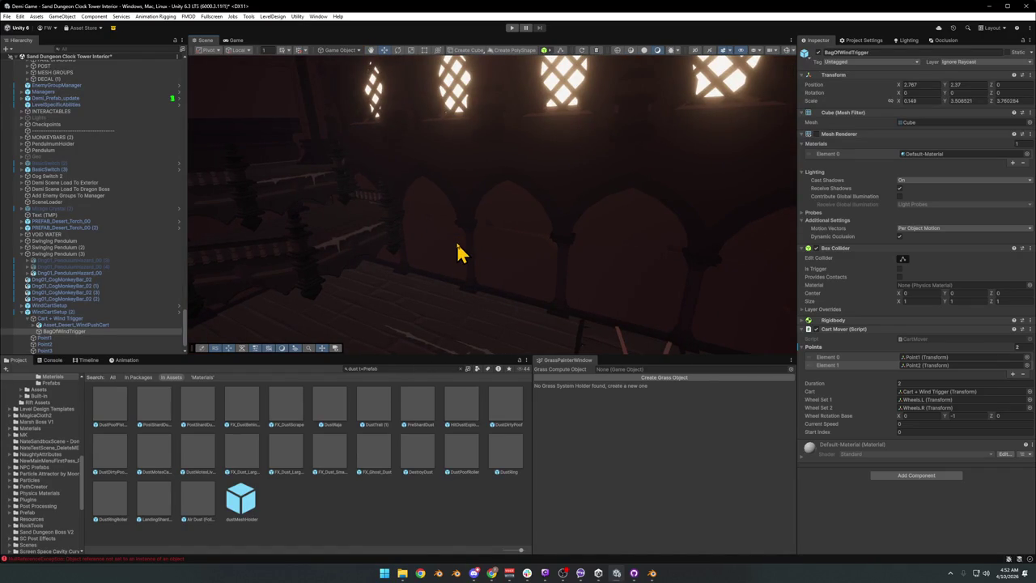
Select Point2 and slide it along X toward the cart
mouse_move(452, 192)
mouse_down()
mouse_move(446, 213)
mouse_move(491, 195)
mouse_move(486, 165)
mouse_move(430, 155)
mouse_move(463, 167)
mouse_move(419, 165)
mouse_move(410, 178)
mouse_move(377, 151)
mouse_move(515, 189)
mouse_move(490, 176)
mouse_move(474, 191)
mouse_up()
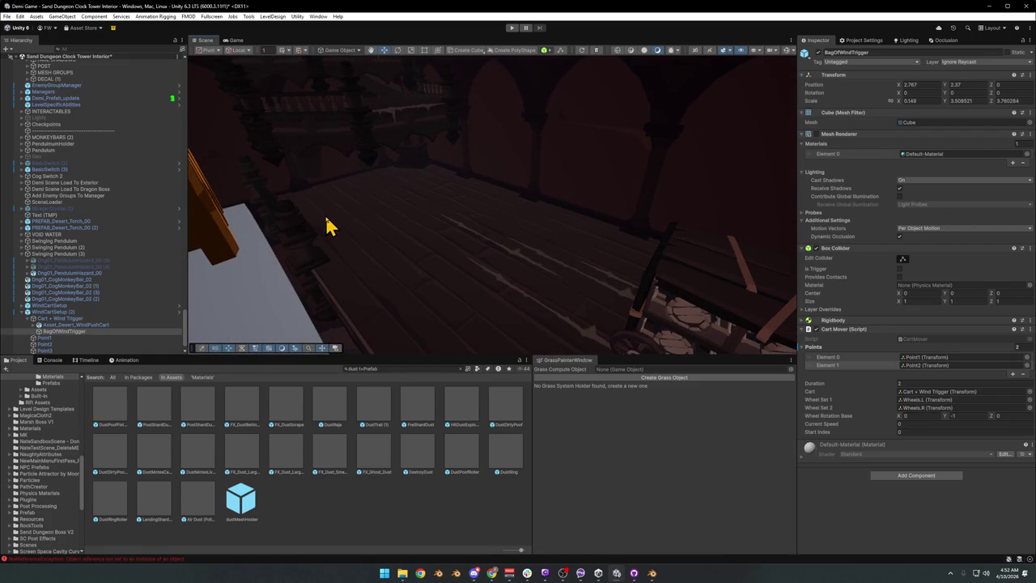
double_click(47, 337)
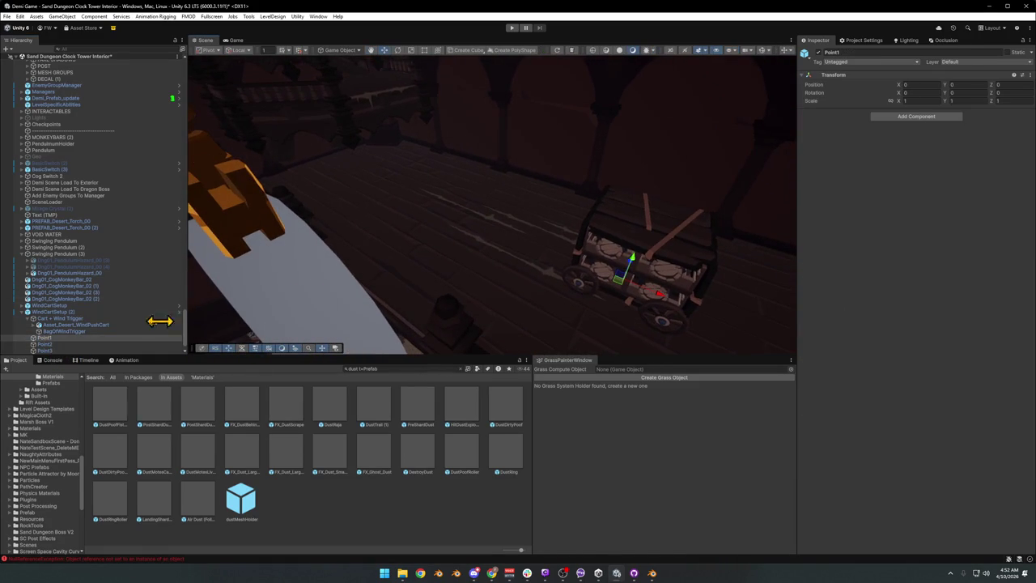
click(46, 344)
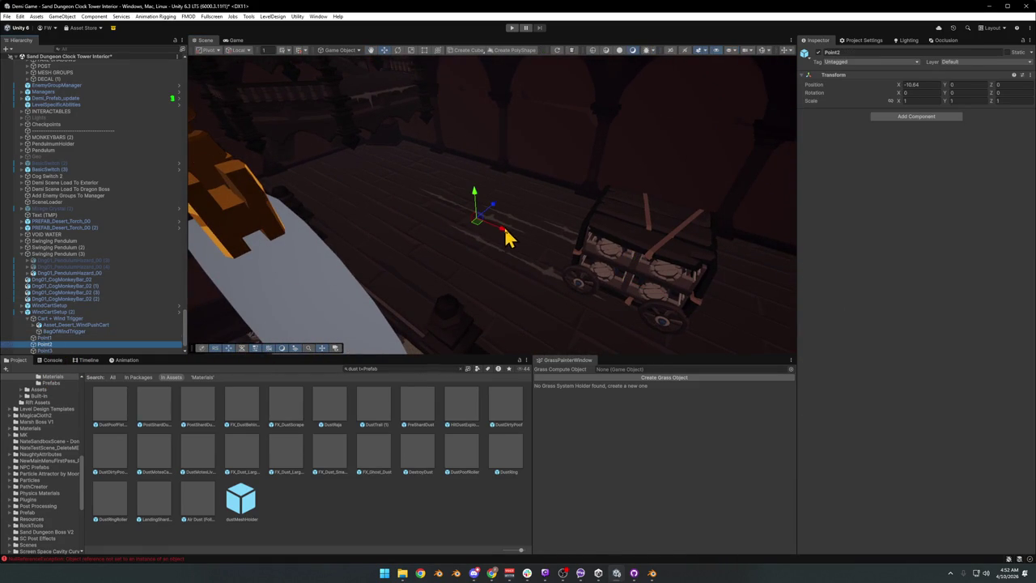
mouse_move(510, 242)
mouse_down()
mouse_move(531, 270)
mouse_move(520, 243)
mouse_up()
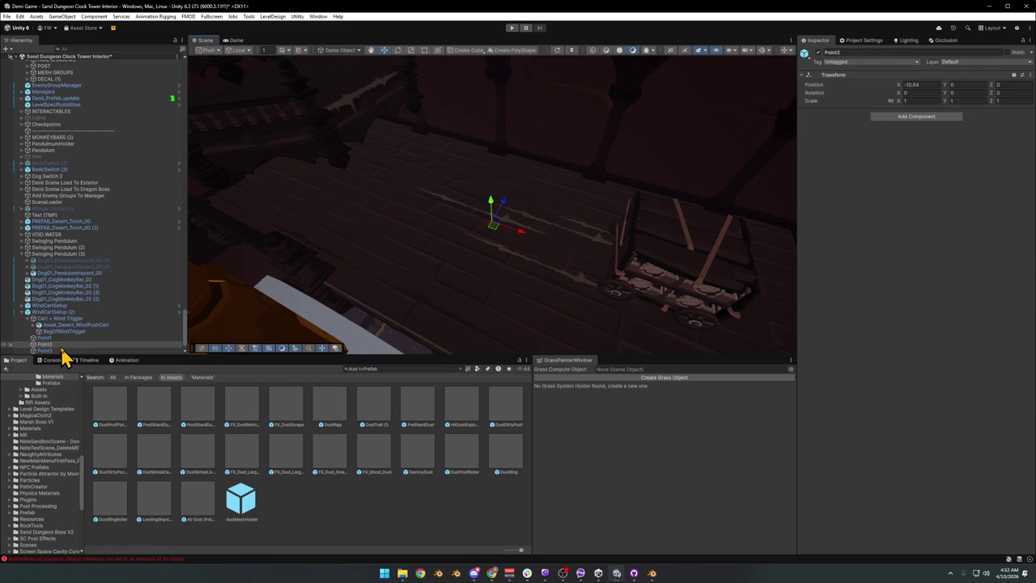
mouse_move(371, 250)
mouse_down()
mouse_move(393, 222)
mouse_move(494, 253)
mouse_up()
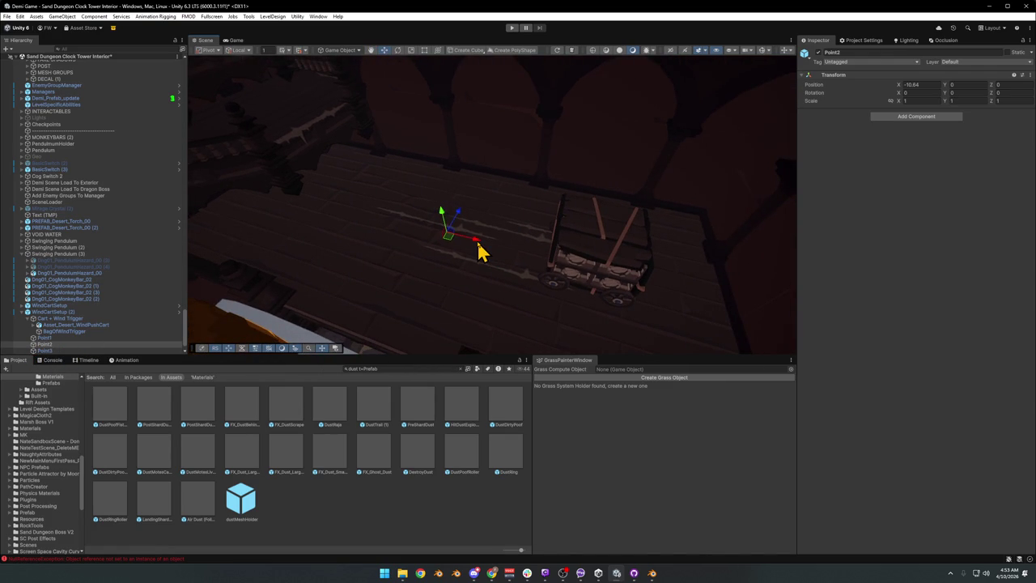
drag(478, 243, 526, 261)
Slide Point3 along X toward the cart and compare the path points' positions
click(71, 351)
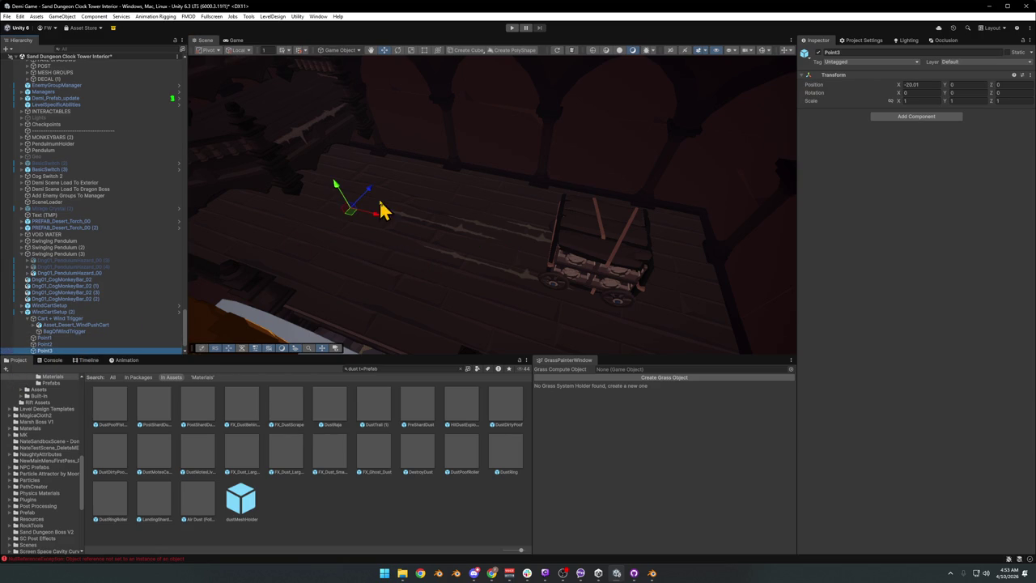
drag(379, 225, 419, 229)
key(Up)
key(Up)
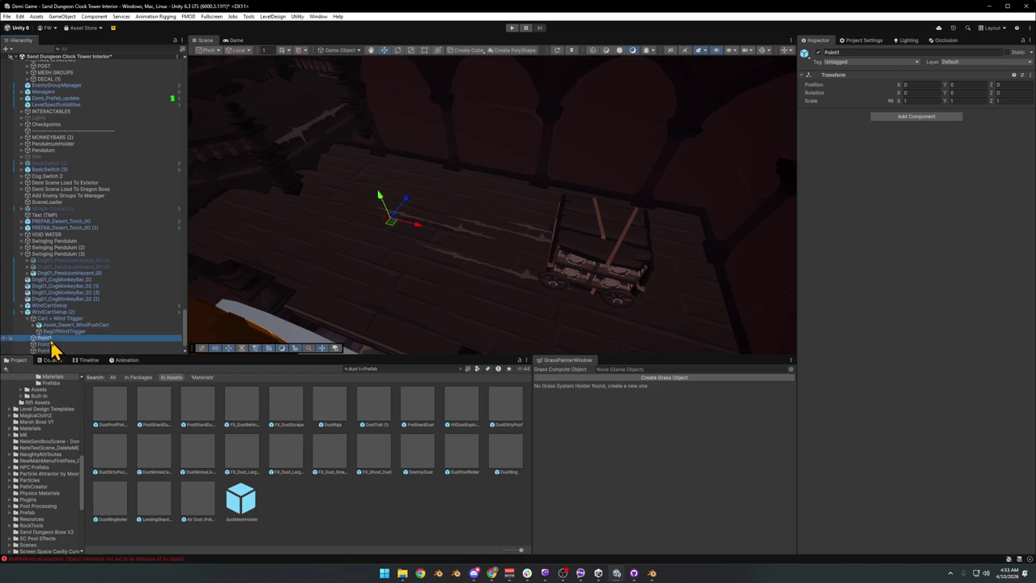
key(Down)
key(Down)
key(Up)
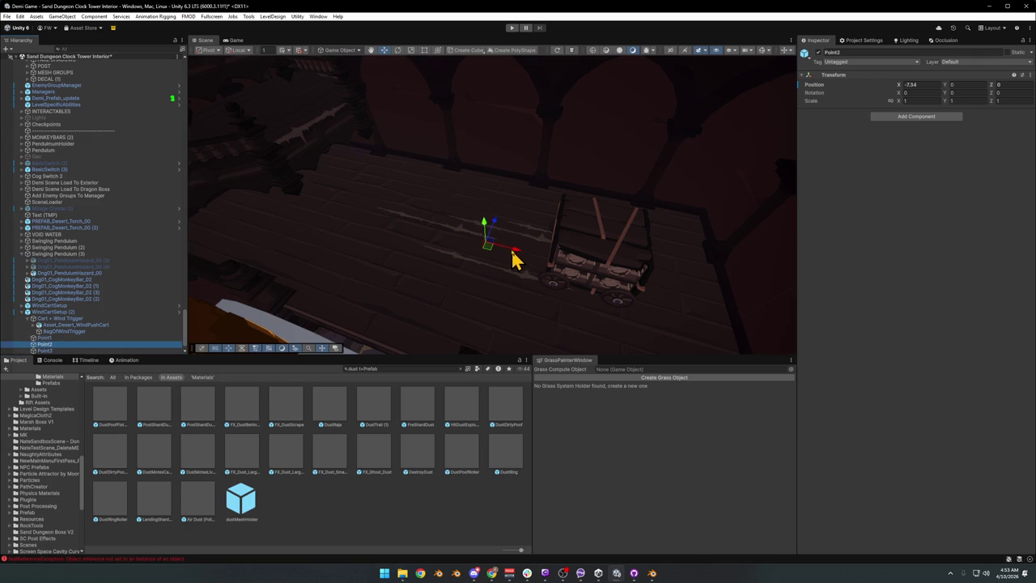
click(69, 337)
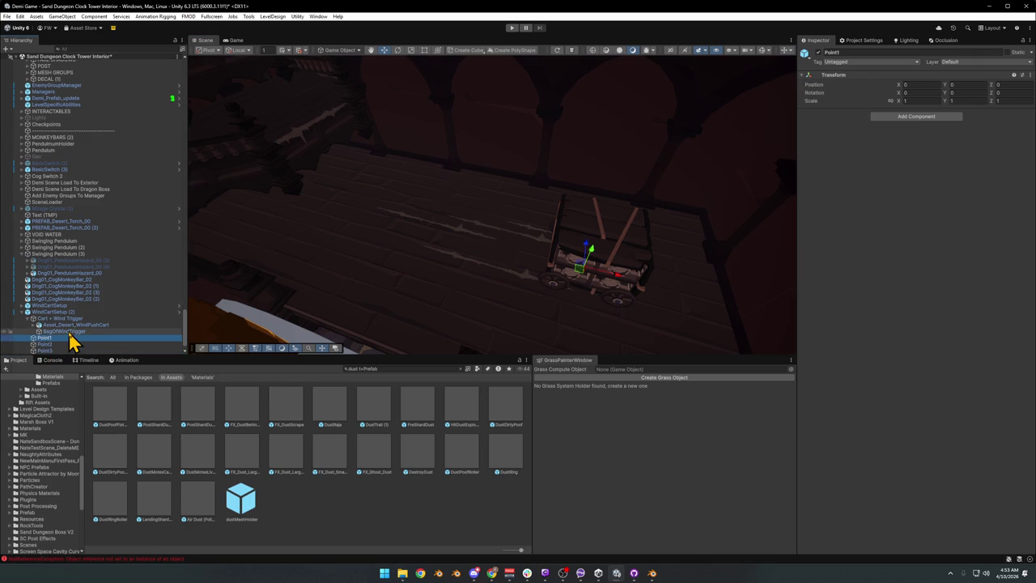
key(Down)
key(Down)
key(Up)
key(Down)
mouse_move(388, 259)
mouse_down()
mouse_move(477, 221)
mouse_move(407, 237)
mouse_up()
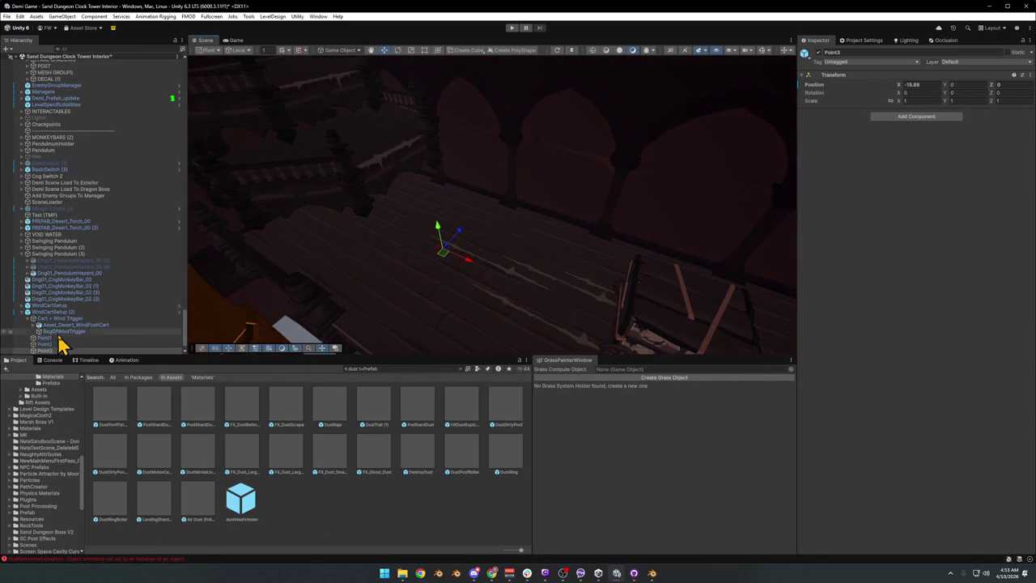
Add a third Cart Mover slot, Element 2, on BagOfWindTrigger and assign Point2 to it
click(63, 331)
click(1013, 373)
click(48, 345)
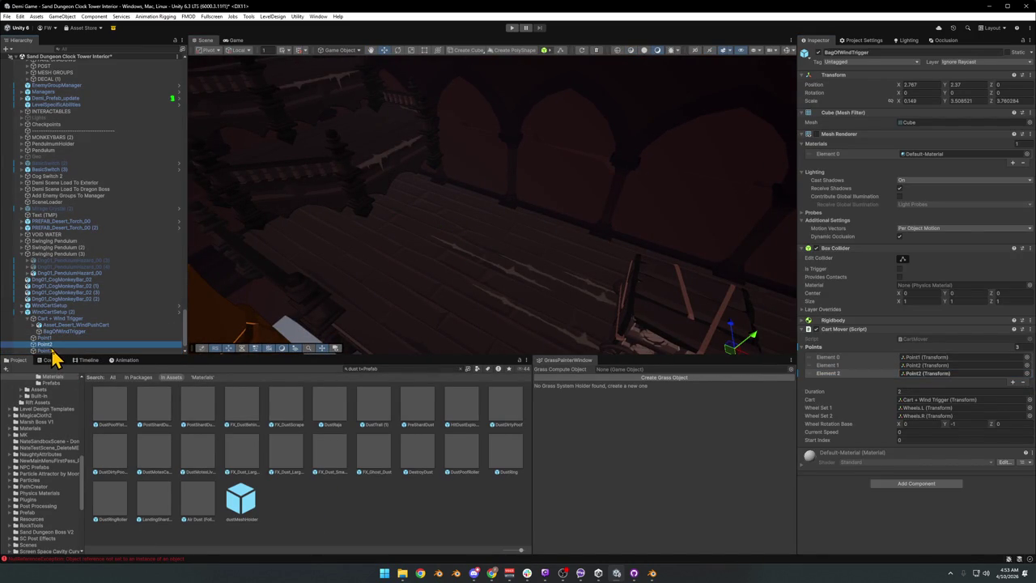
mouse_move(53, 353)
mouse_down()
mouse_move(855, 428)
mouse_move(936, 416)
mouse_move(930, 383)
mouse_up()
click(396, 509)
mouse_move(518, 259)
mouse_down()
mouse_move(480, 252)
mouse_move(555, 266)
mouse_move(578, 256)
mouse_move(429, 239)
mouse_move(429, 280)
mouse_move(474, 224)
mouse_move(543, 236)
mouse_move(536, 264)
mouse_up()
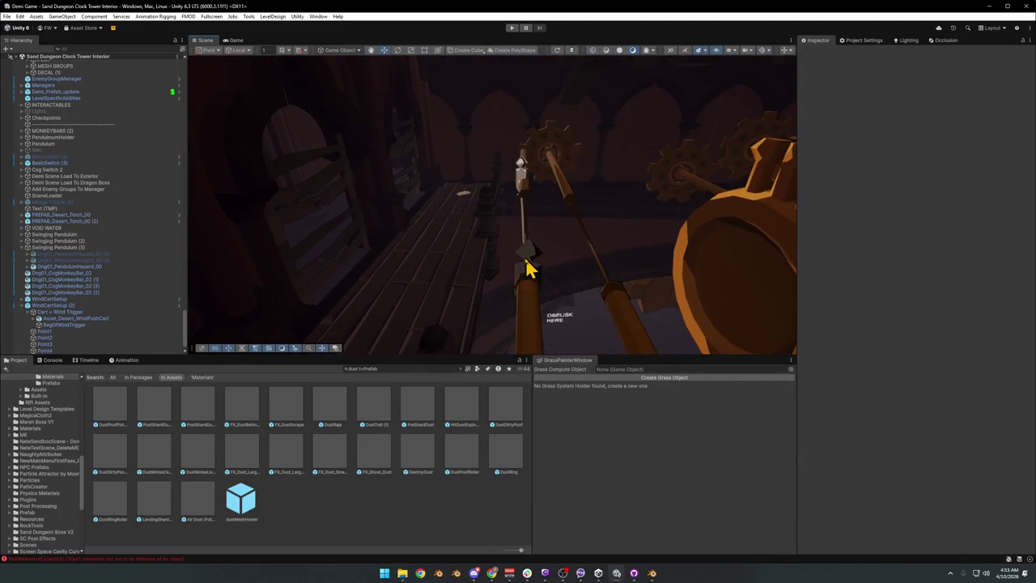
click(530, 267)
drag(477, 276, 516, 273)
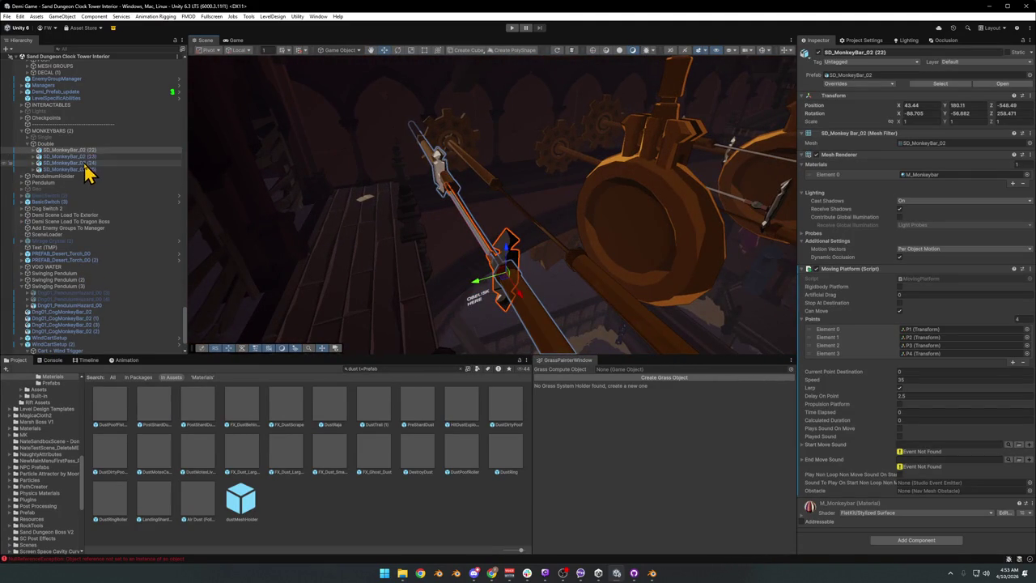
click(819, 53)
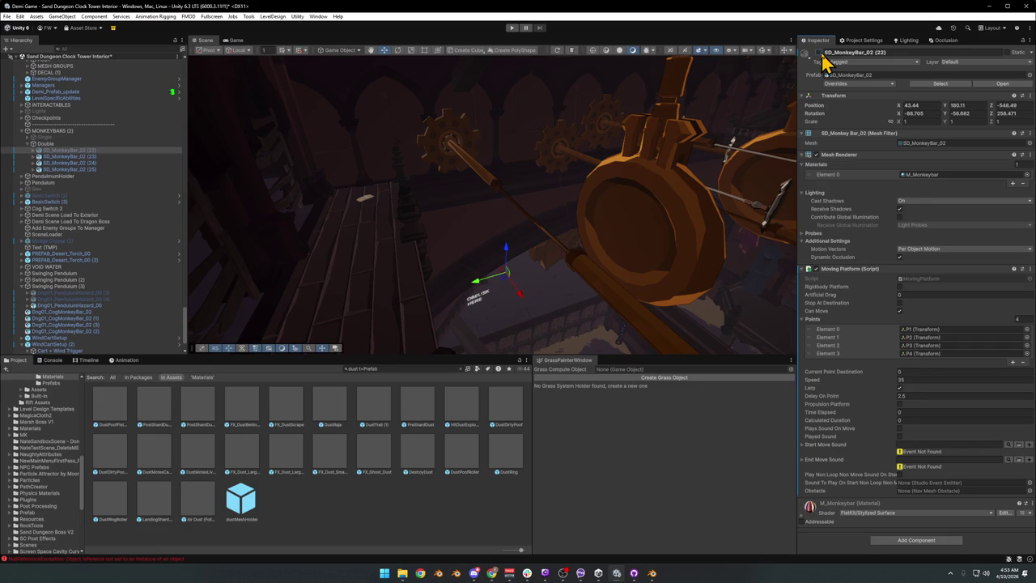
click(819, 53)
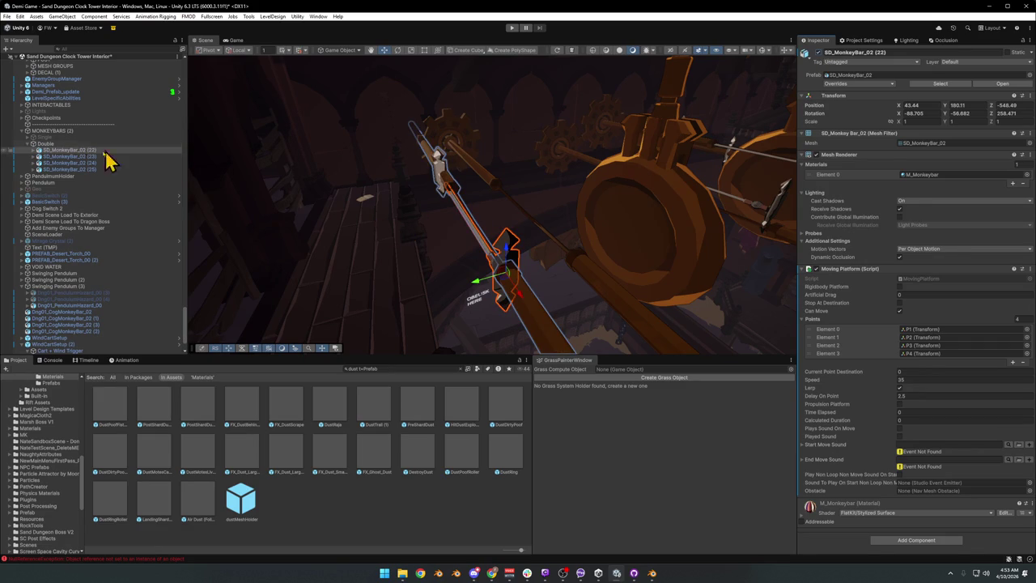
click(34, 151)
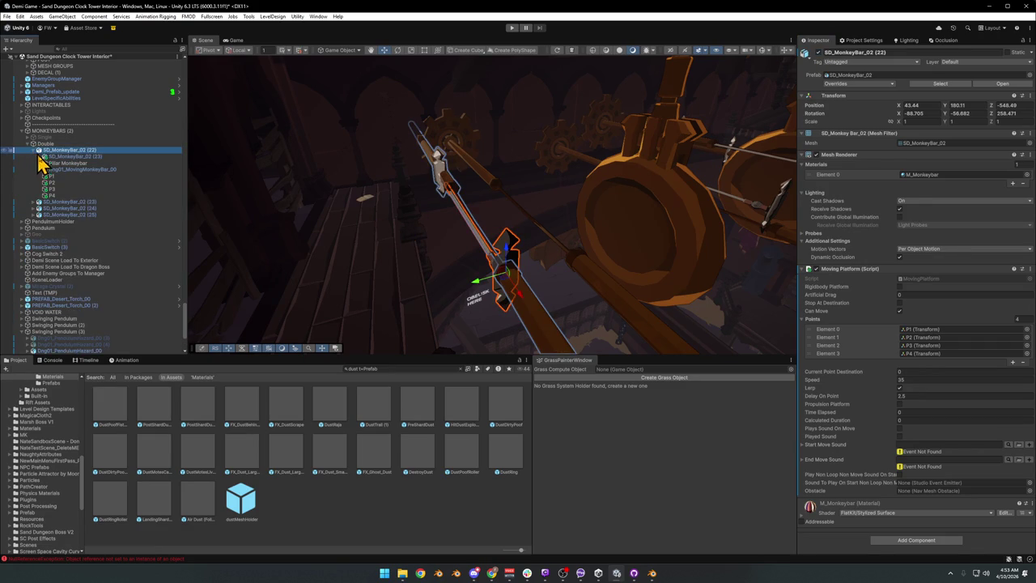
mouse_move(477, 168)
mouse_down()
mouse_move(462, 203)
mouse_move(509, 227)
mouse_move(316, 185)
mouse_up()
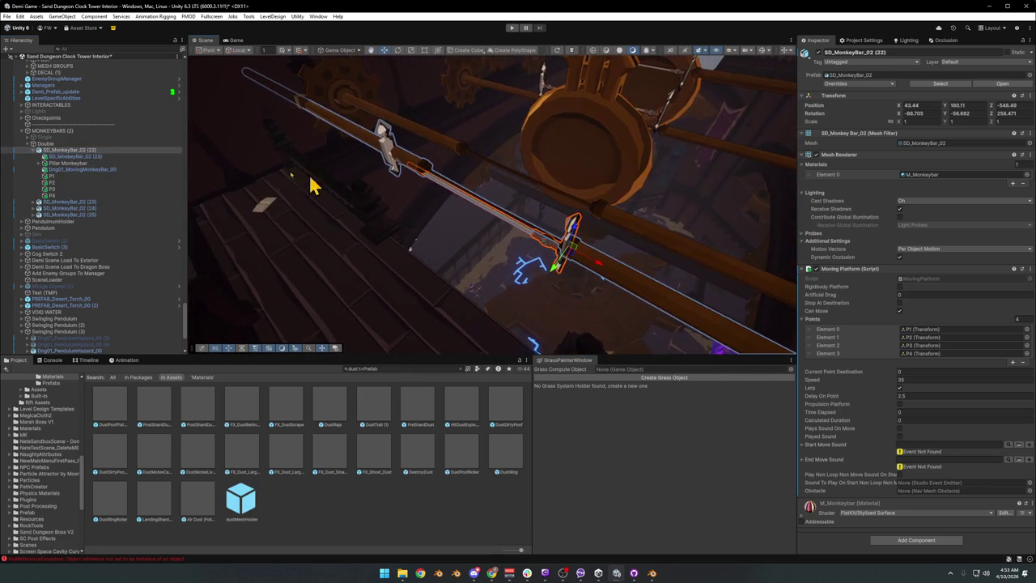
click(37, 152)
click(57, 157)
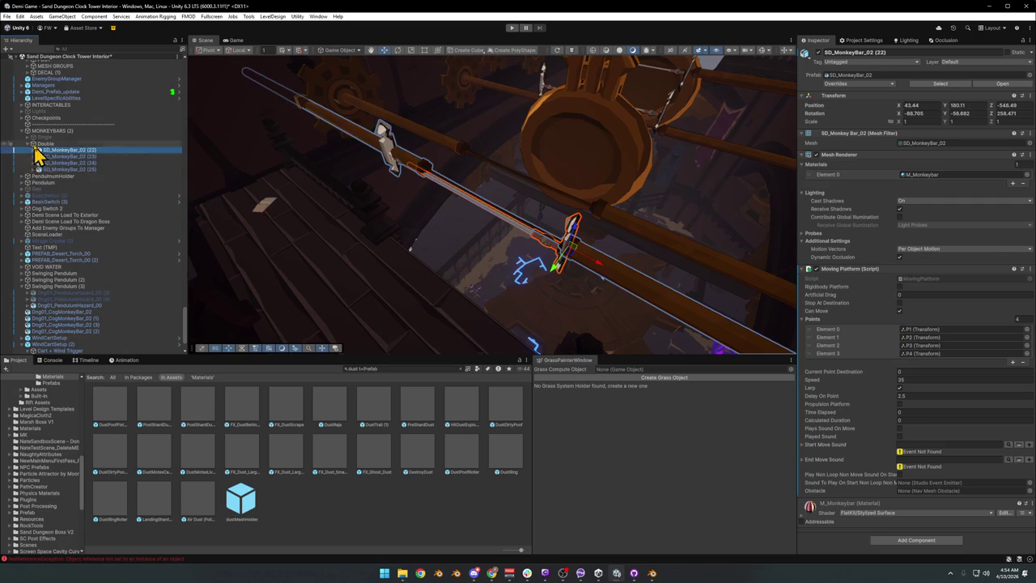
click(28, 145)
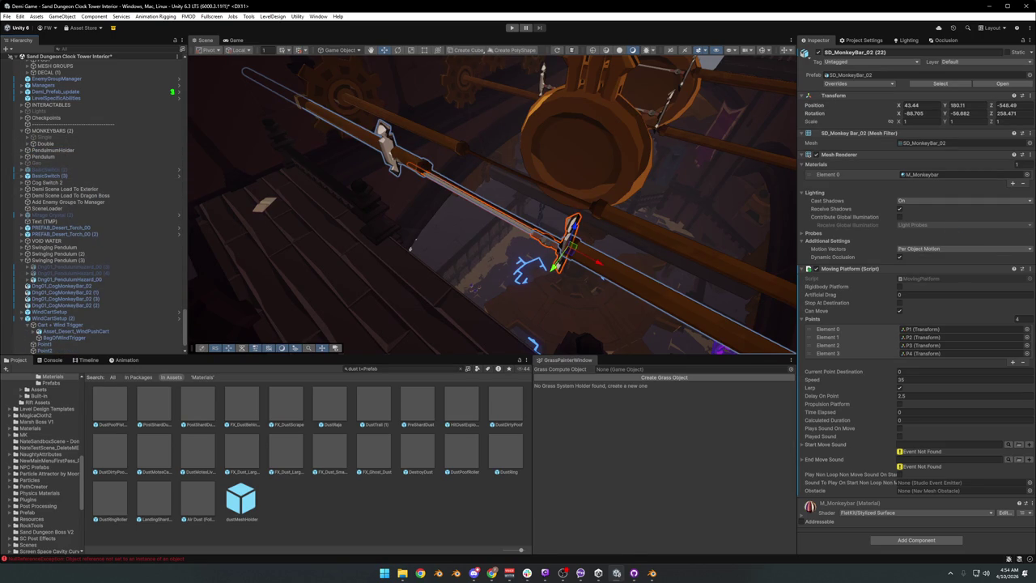
scroll(100, 297, down, 1)
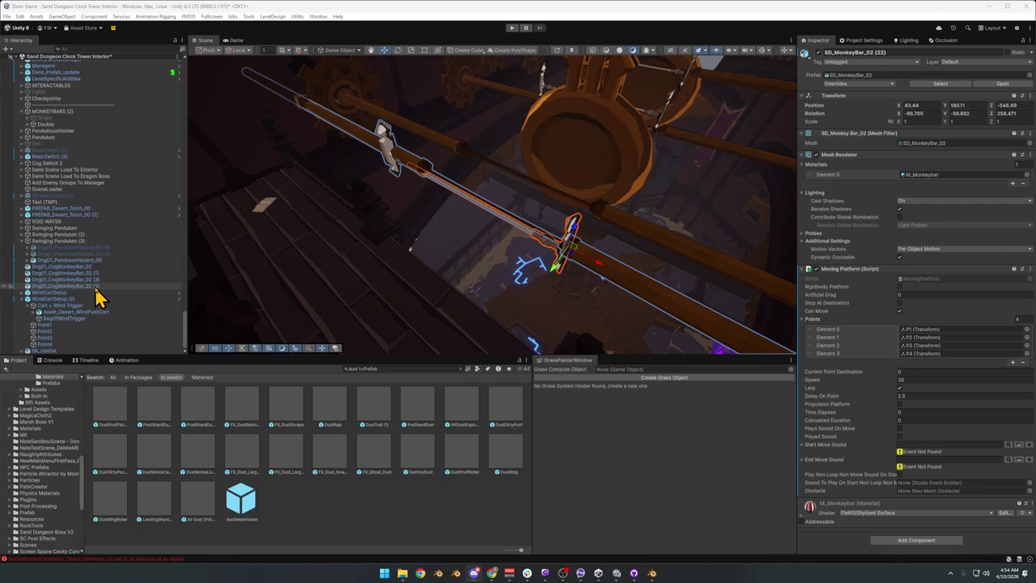
click(143, 234)
key(ctrl+a)
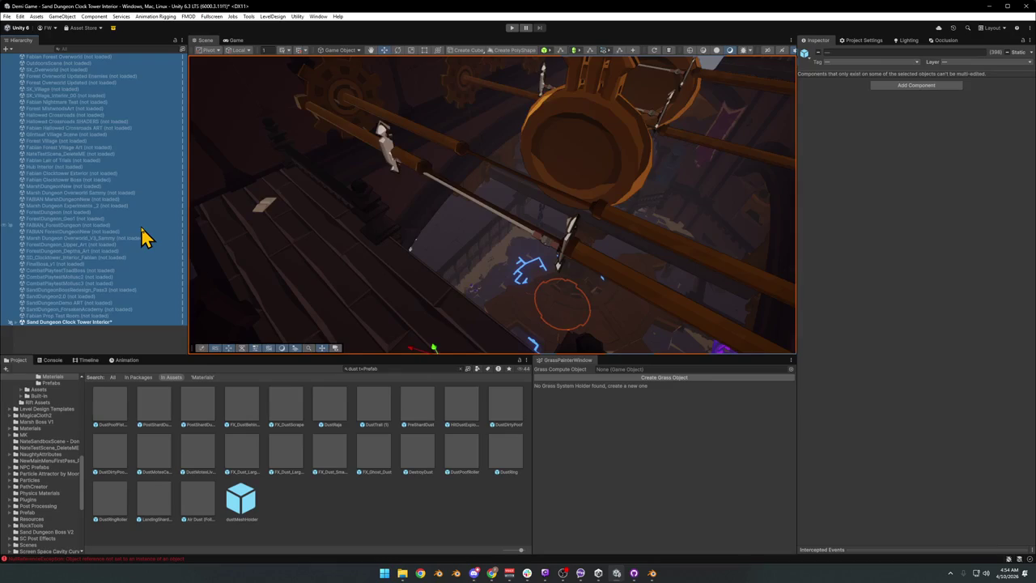
Load the Fabian Prop Test Room scene from its Hierarchy context menu and expand its Monkey Bar and Obelisk parents
click(103, 339)
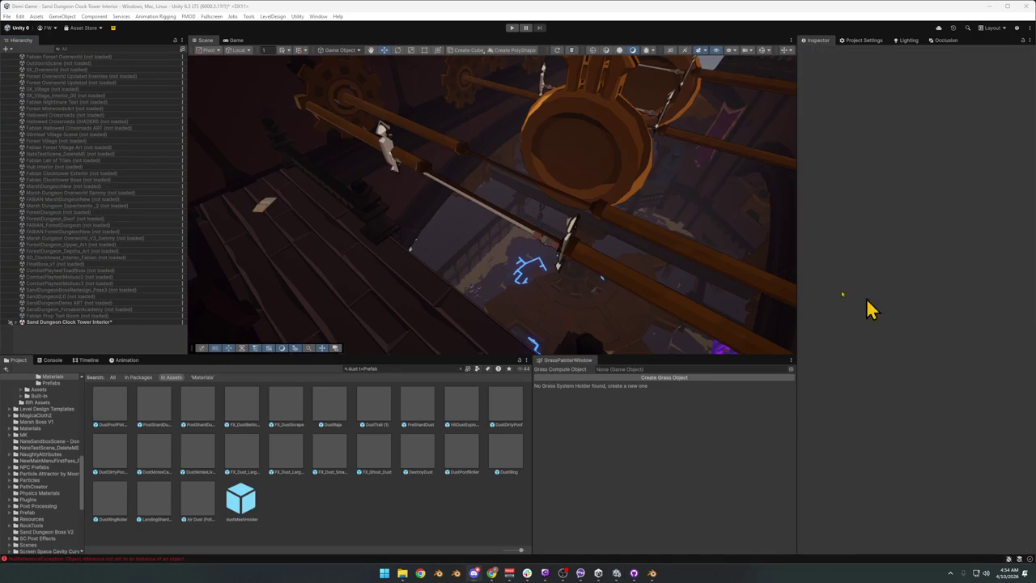
click(79, 315)
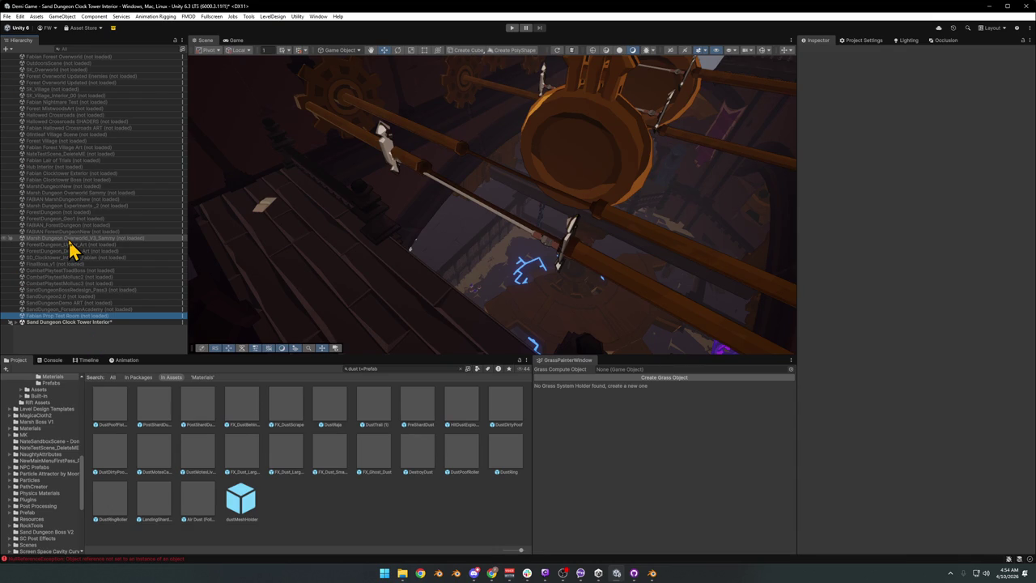
right_click(82, 316)
click(112, 319)
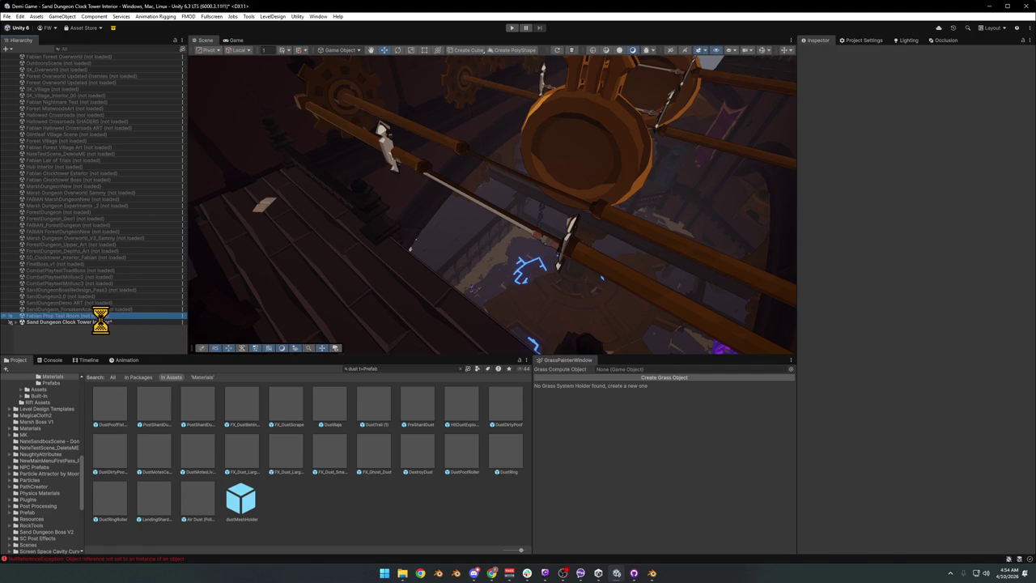
click(16, 316)
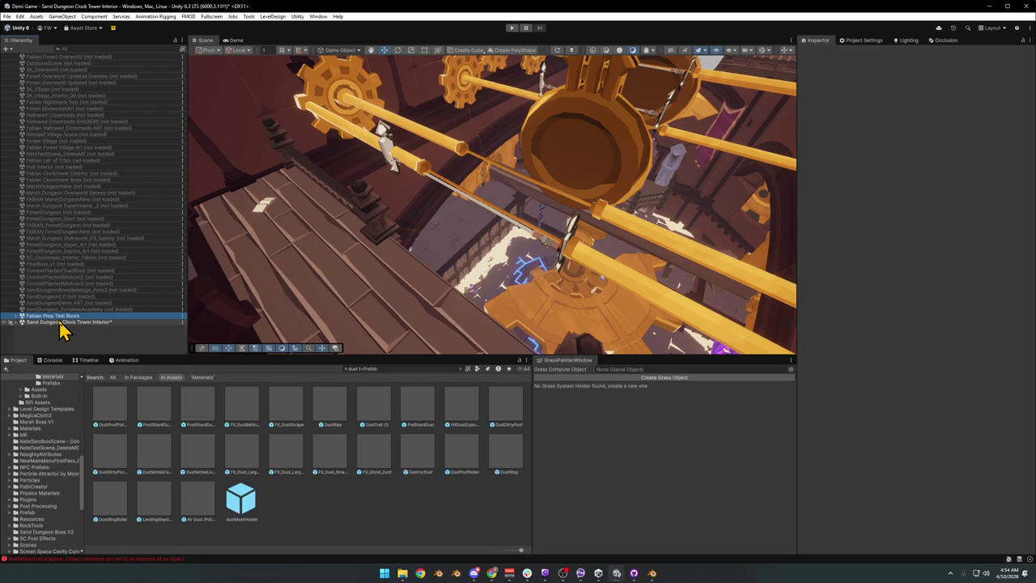
click(17, 316)
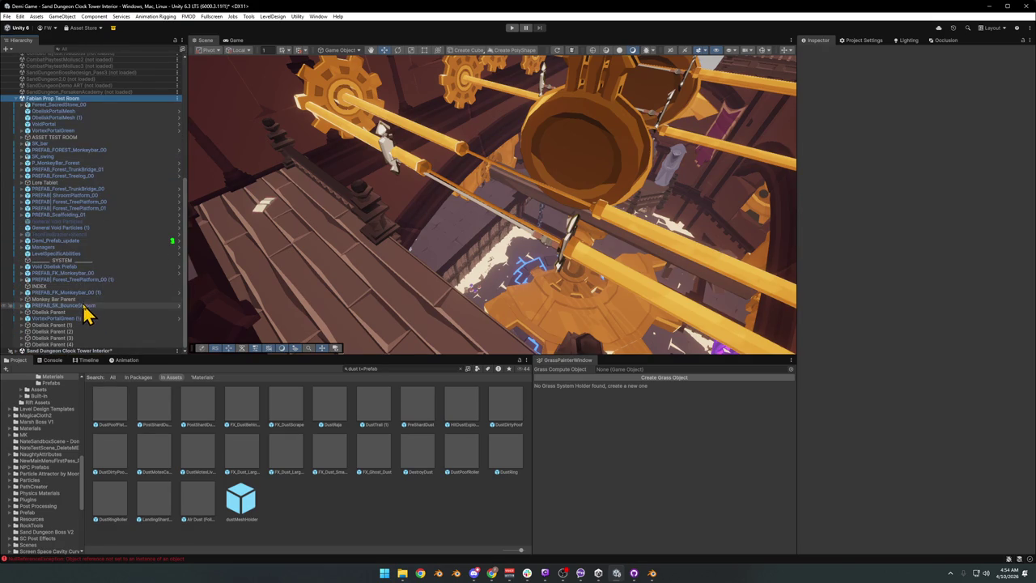
Paste SD_MonkeyBar_02 (22) onto the test room's floor Plane, frame it, then collapse the room
click(57, 338)
key(f)
mouse_move(474, 240)
mouse_down()
mouse_move(388, 162)
mouse_move(312, 157)
mouse_move(404, 216)
mouse_up()
click(404, 217)
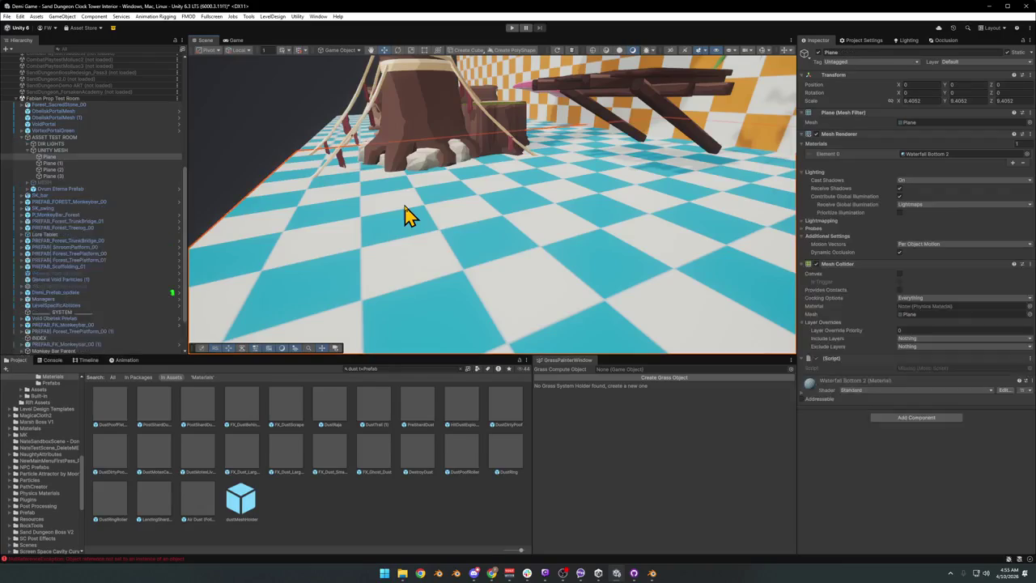
key(ctrl+v)
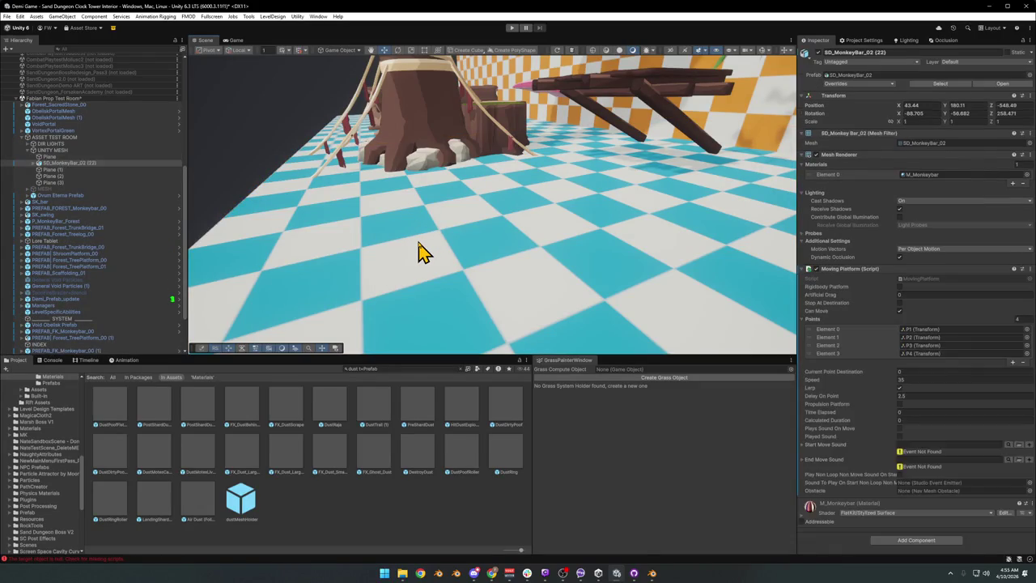
key(f)
mouse_move(473, 261)
mouse_down()
mouse_move(578, 246)
mouse_move(594, 271)
mouse_move(579, 308)
mouse_move(598, 301)
mouse_up()
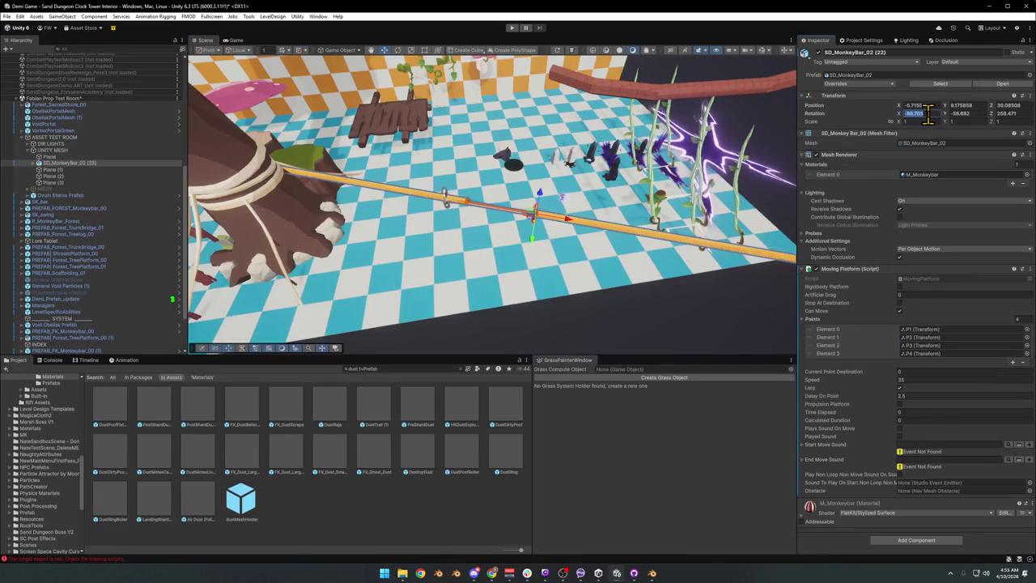
mouse_move(455, 228)
mouse_down()
mouse_move(478, 227)
mouse_move(495, 246)
mouse_move(492, 178)
mouse_move(586, 226)
mouse_up()
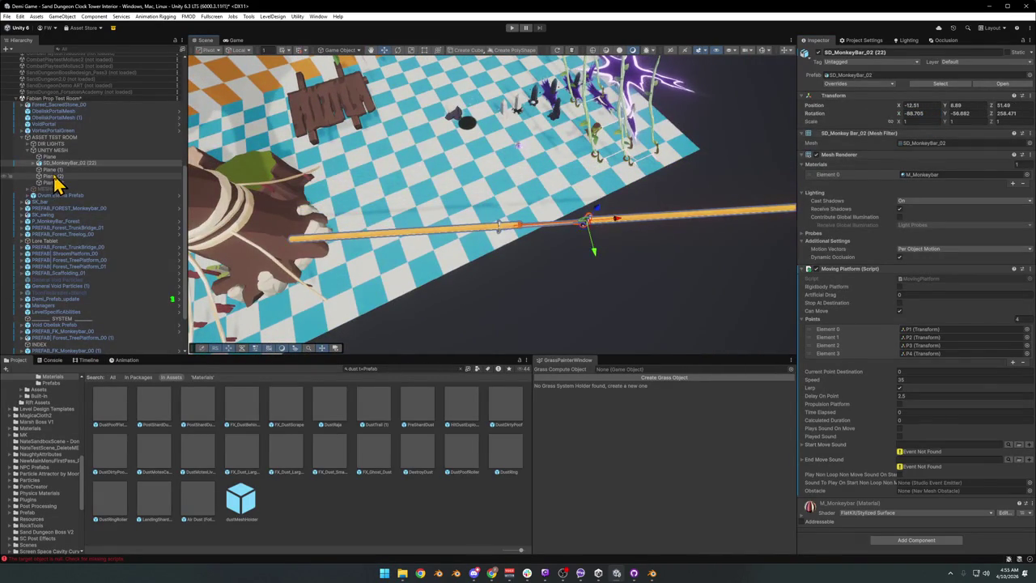
click(22, 106)
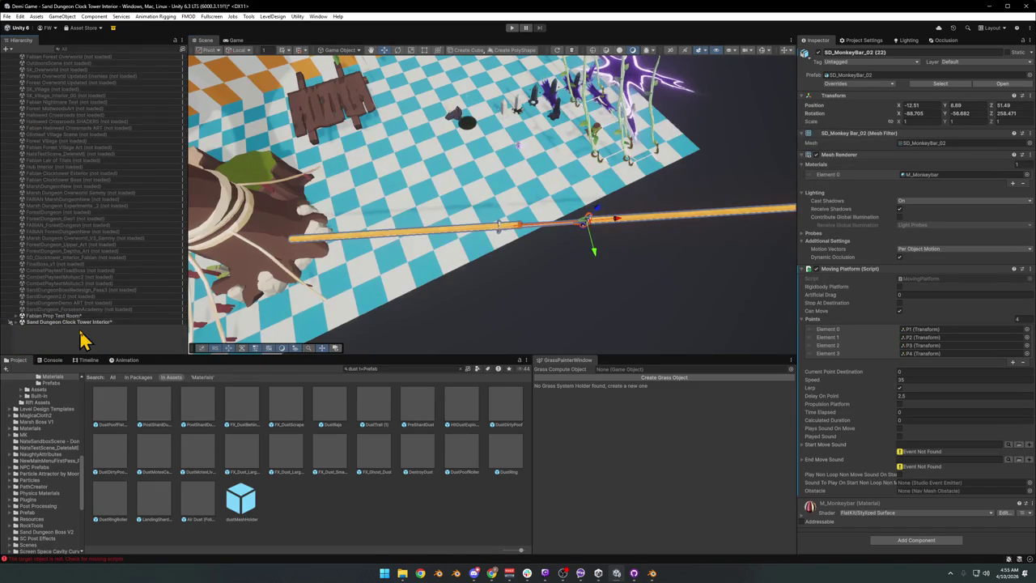
Unload Sand Dungeon Clock Tower Interior, choosing Don't Save to discard its changes
click(68, 322)
right_click(78, 322)
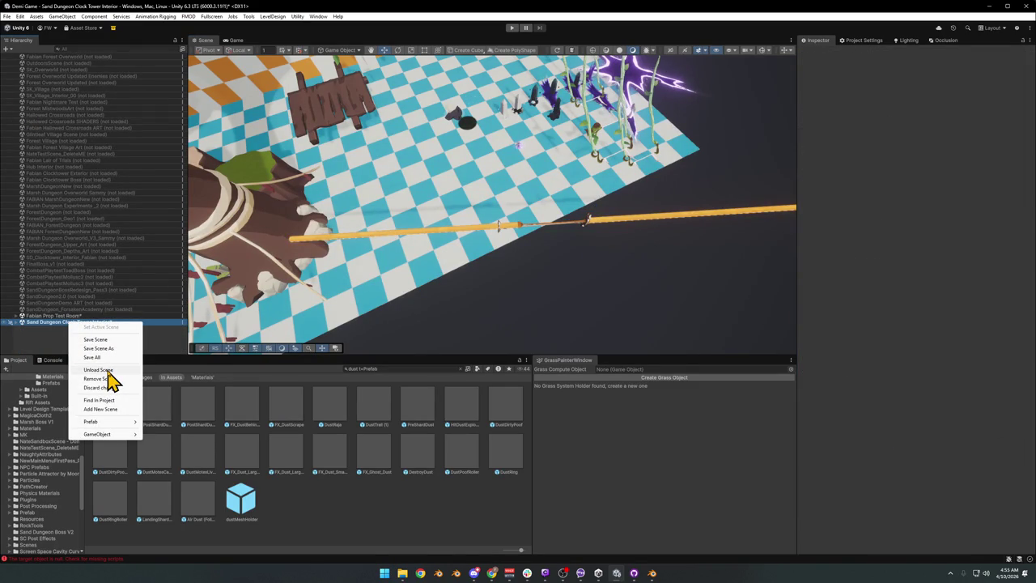
click(111, 378)
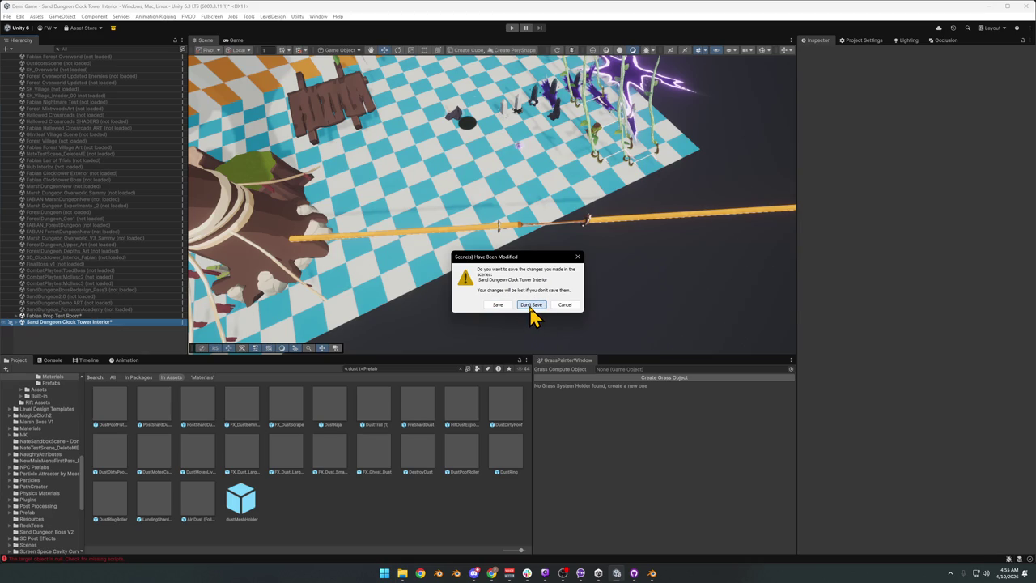
click(524, 305)
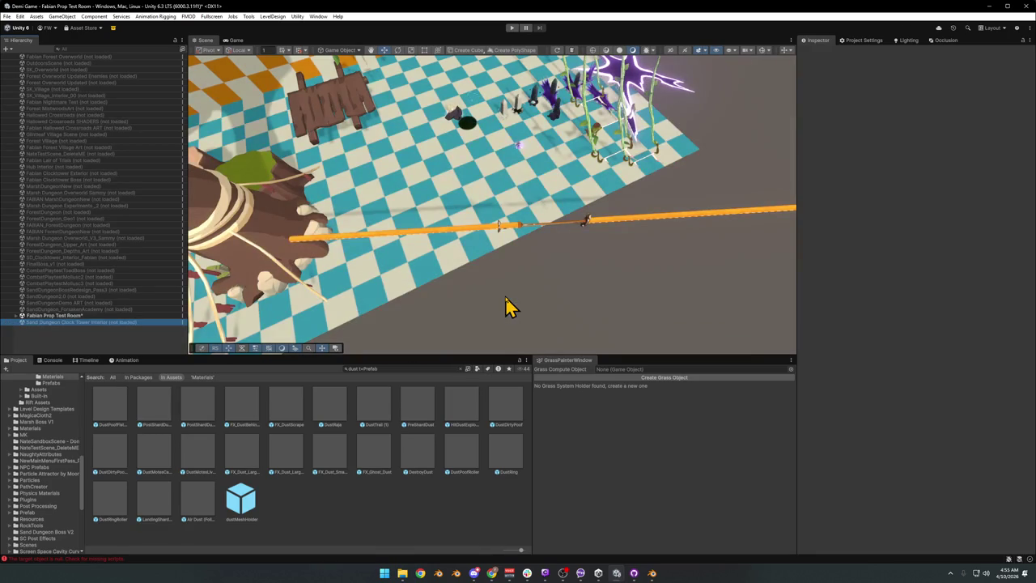
Drag SD_MonkeyBar_02 (23) along the main bar's X axis to about -9.37
mouse_move(599, 257)
mouse_down()
mouse_move(590, 215)
mouse_move(578, 220)
mouse_move(562, 196)
mouse_move(576, 186)
mouse_up()
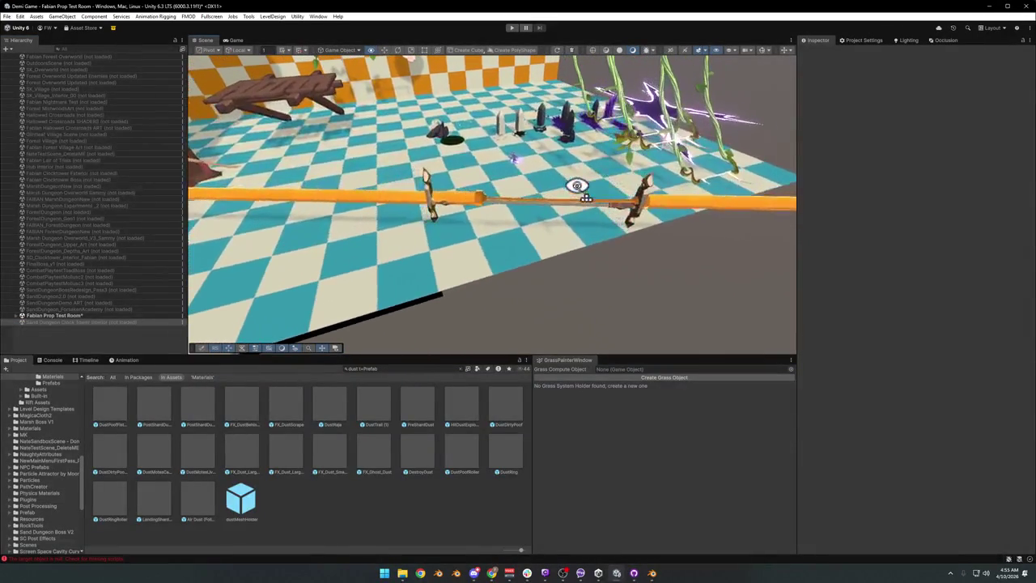
click(429, 206)
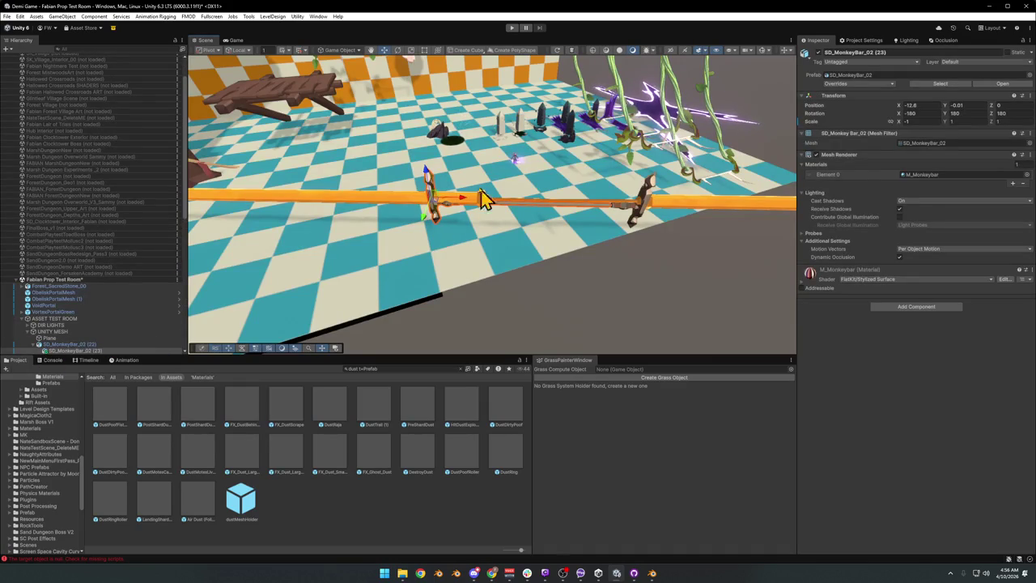
mouse_move(462, 203)
mouse_down()
mouse_move(521, 218)
mouse_move(601, 215)
mouse_move(613, 240)
mouse_move(437, 291)
mouse_move(510, 240)
mouse_move(486, 254)
mouse_move(481, 208)
mouse_move(423, 155)
mouse_move(464, 187)
mouse_move(463, 224)
mouse_up()
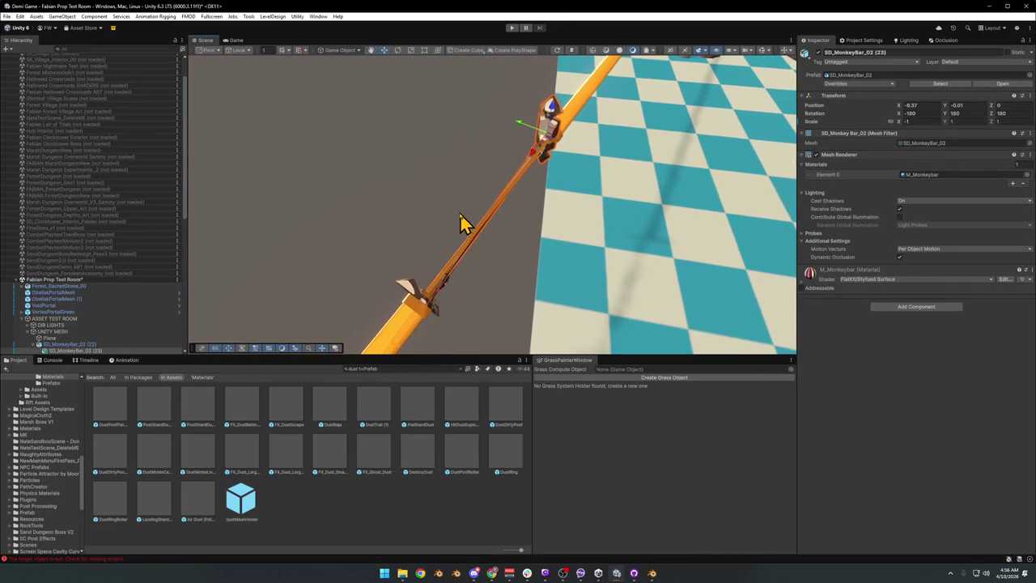
Toggle SD_MonkeyBar_02 (22) inactive and back active, then select the UNITY MESH group
click(68, 345)
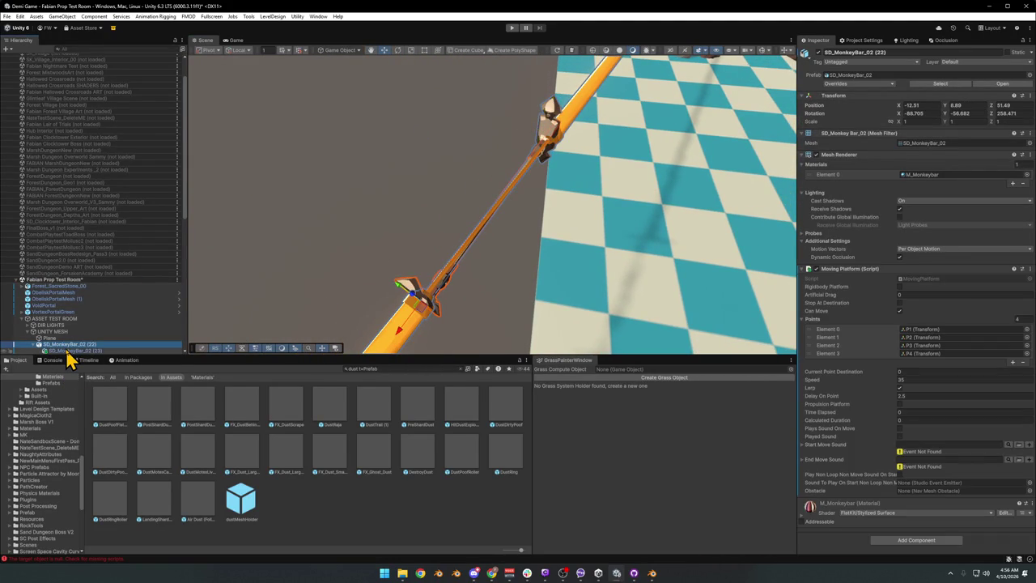
scroll(81, 332, down, 5)
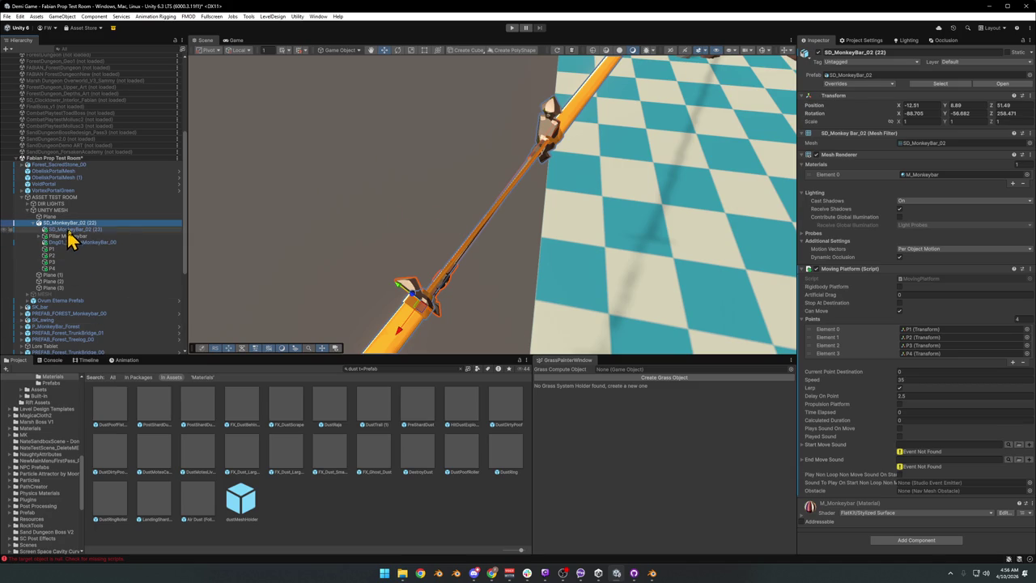
click(817, 53)
click(818, 54)
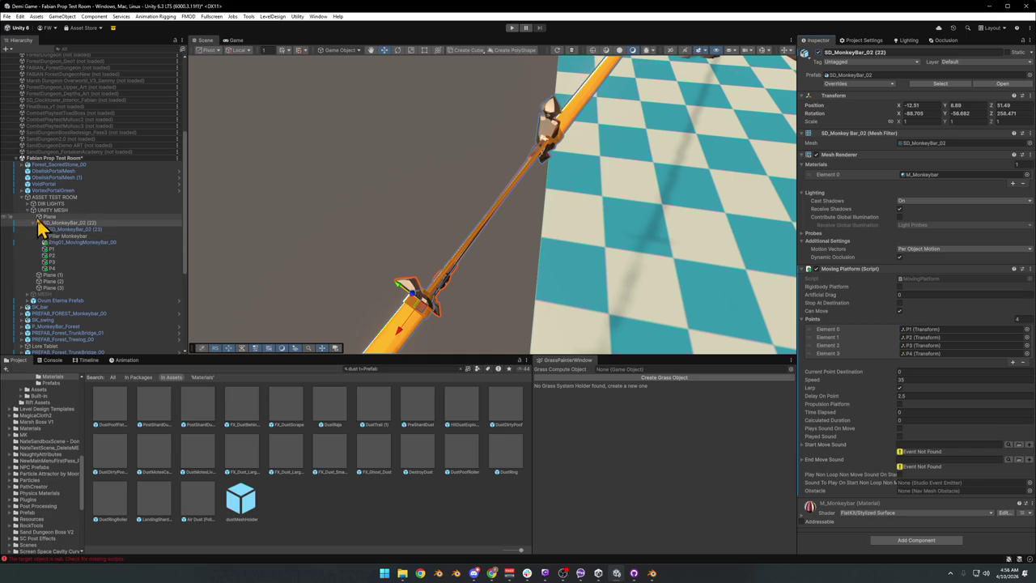
click(33, 211)
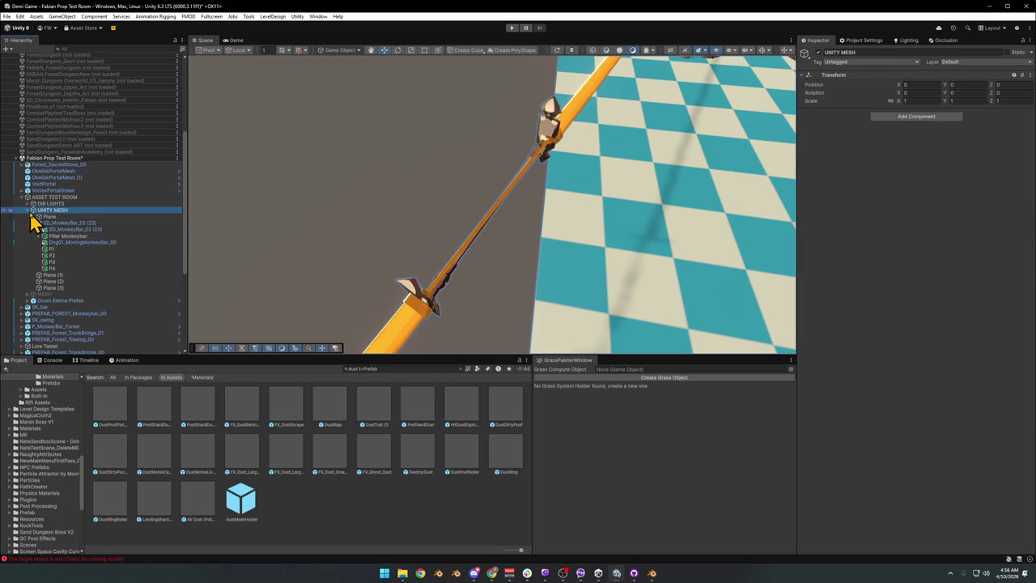
Move SD_MonkeyBar_02 (22) directly under Fabian Prop Test Room in the Hierarchy
click(33, 223)
click(33, 222)
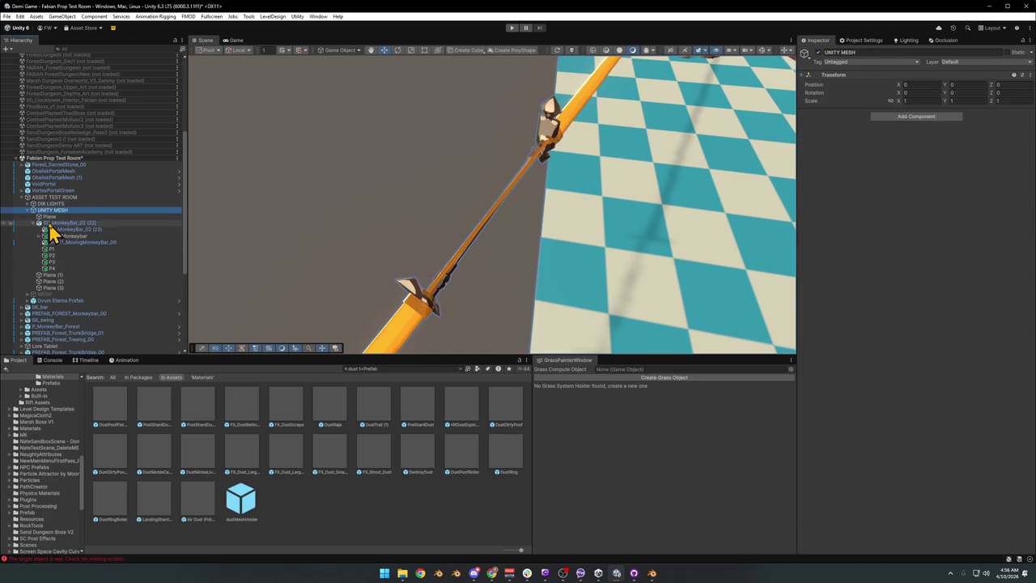
click(49, 224)
click(34, 223)
mouse_move(57, 223)
mouse_down()
mouse_move(43, 217)
mouse_move(46, 195)
mouse_up()
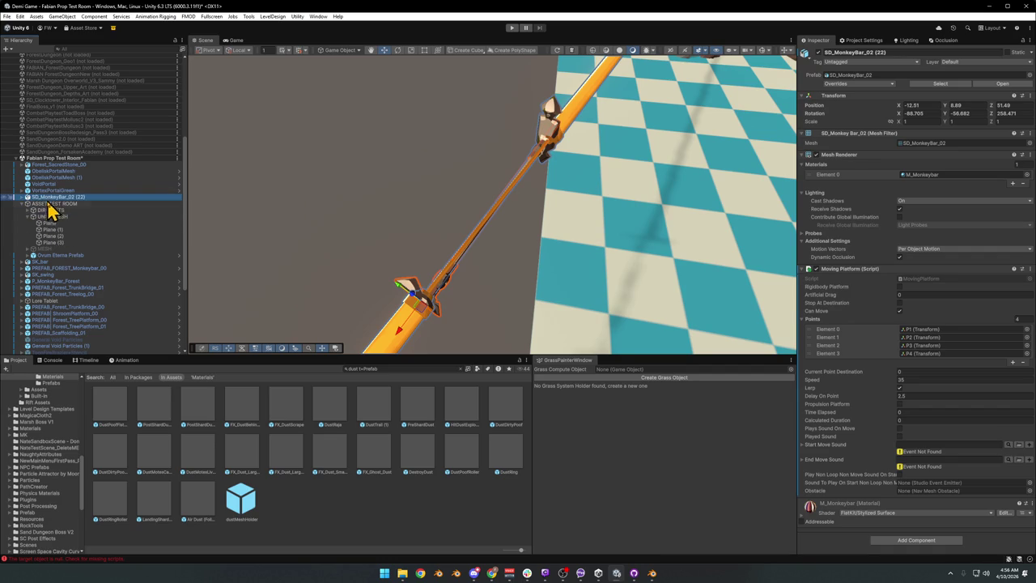
Check the golden bar mesh, then place Dng01_MovingMonkeyBar_00 above SD_MonkeyBar_02 (22)
click(22, 204)
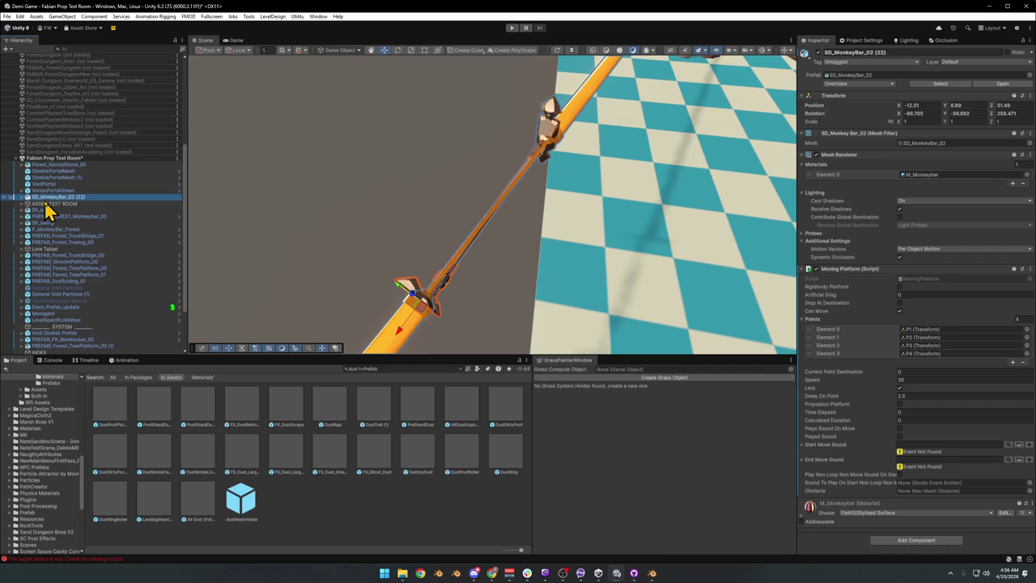
click(22, 196)
click(37, 203)
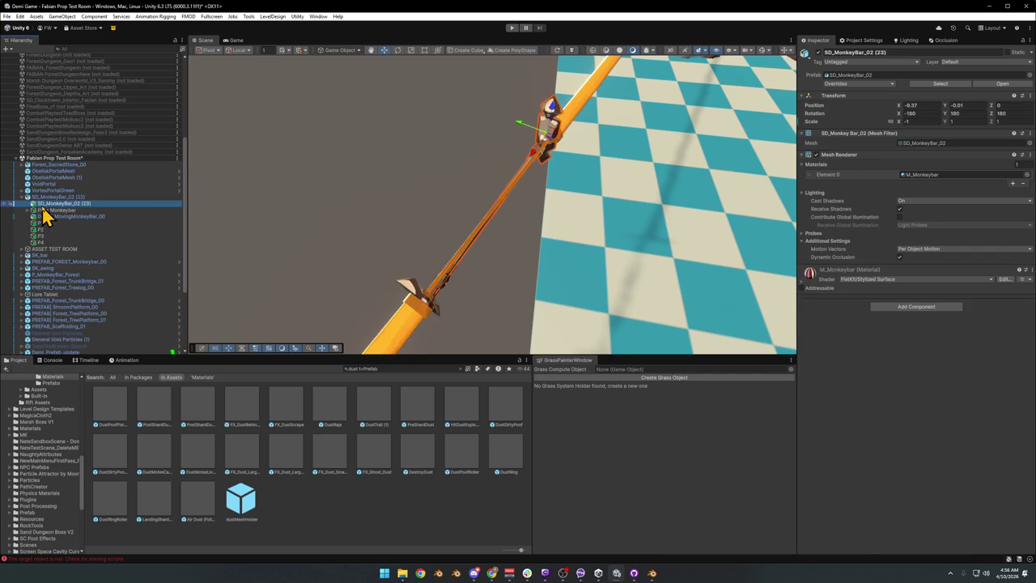
click(58, 210)
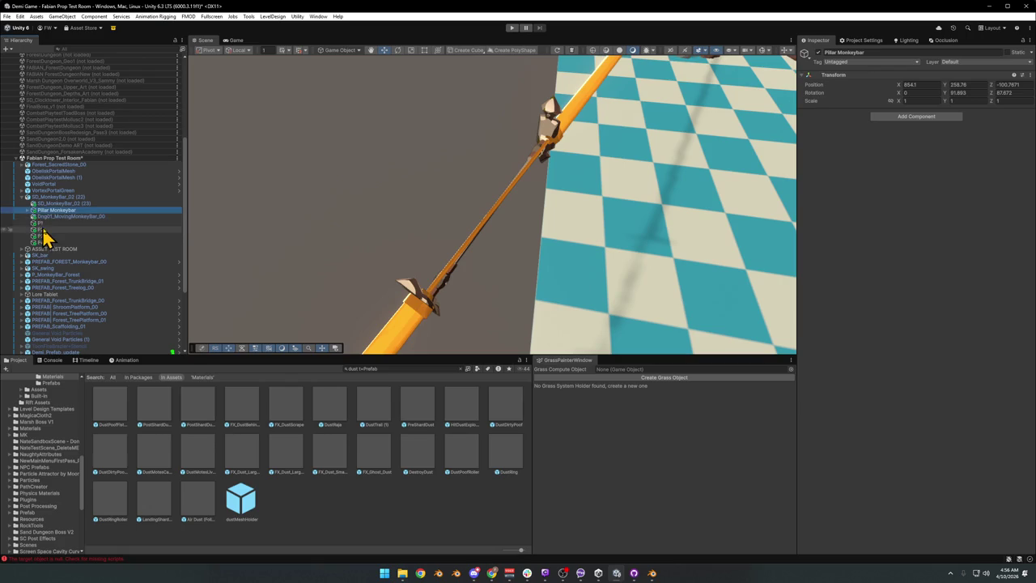
click(63, 217)
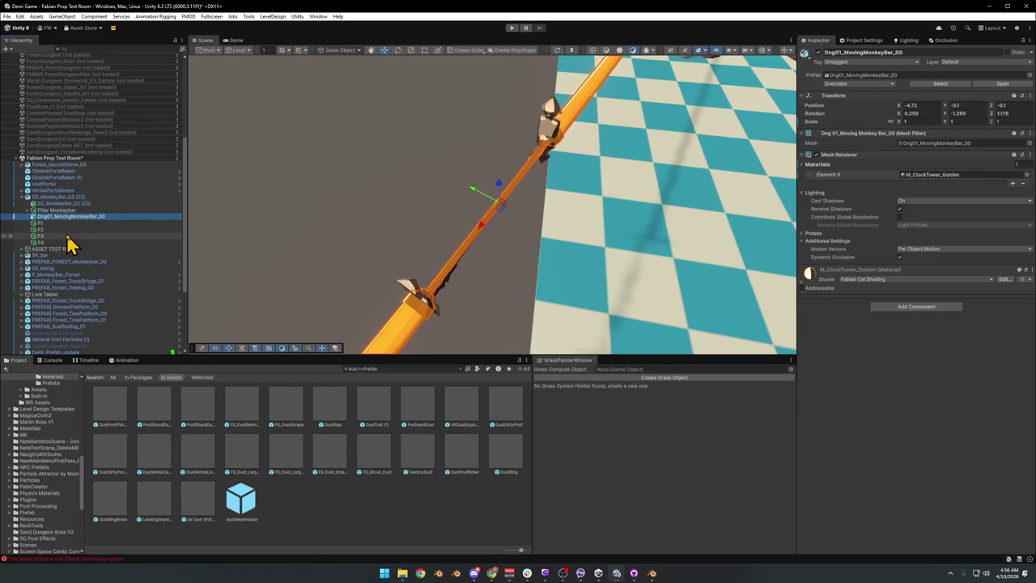
click(816, 155)
click(816, 155)
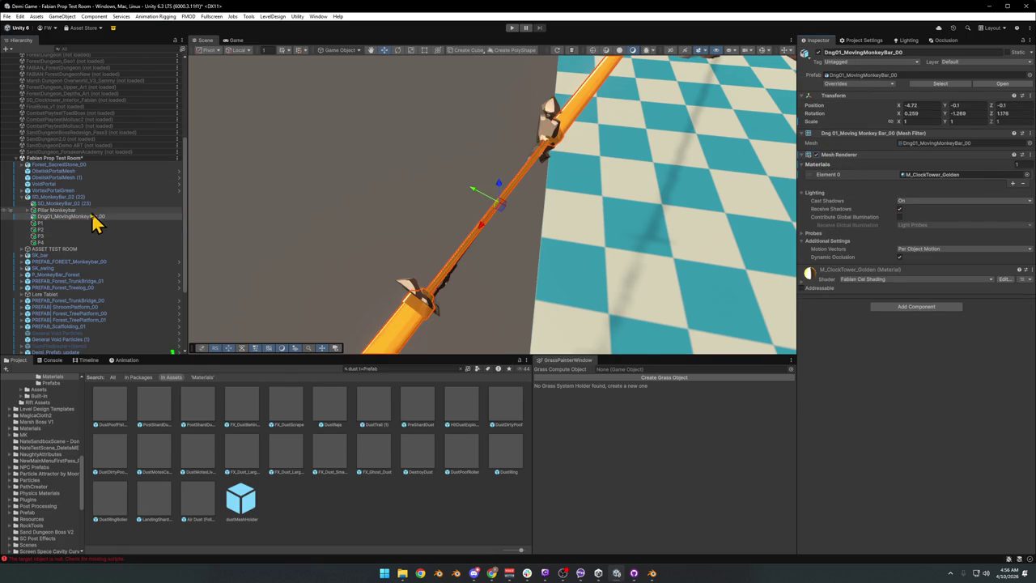
drag(54, 217, 45, 195)
Move Pillar Monkeybar and P1–P4 out of SD_MonkeyBar_02 (22)
click(23, 205)
click(23, 205)
click(58, 210)
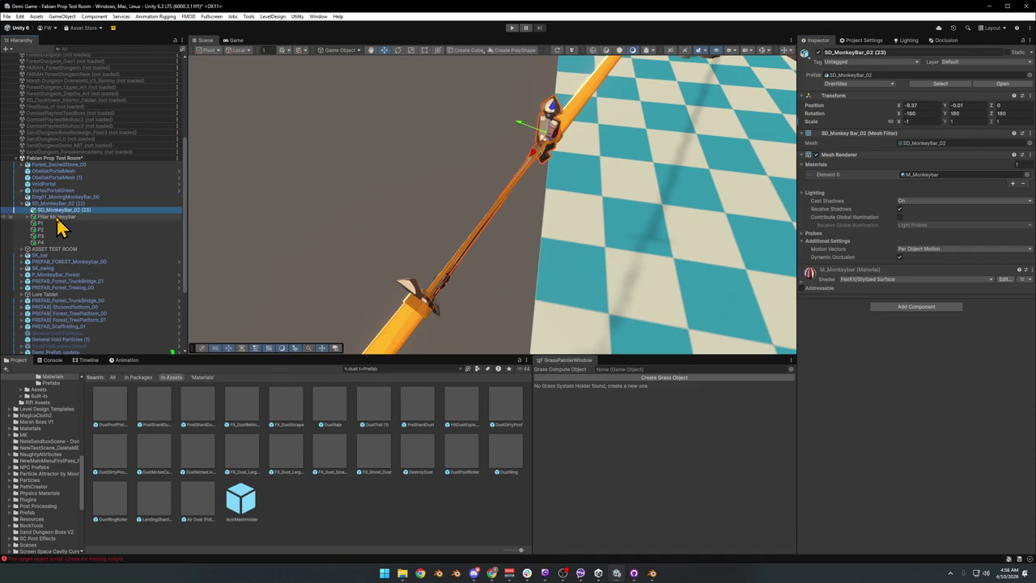
click(58, 217)
shift+click(42, 241)
drag(47, 223, 50, 207)
Inspect SD_MonkeyBar_02 (22), its child (23), and Pillar Monkeybar's child MonkeyBar (20)
click(23, 237)
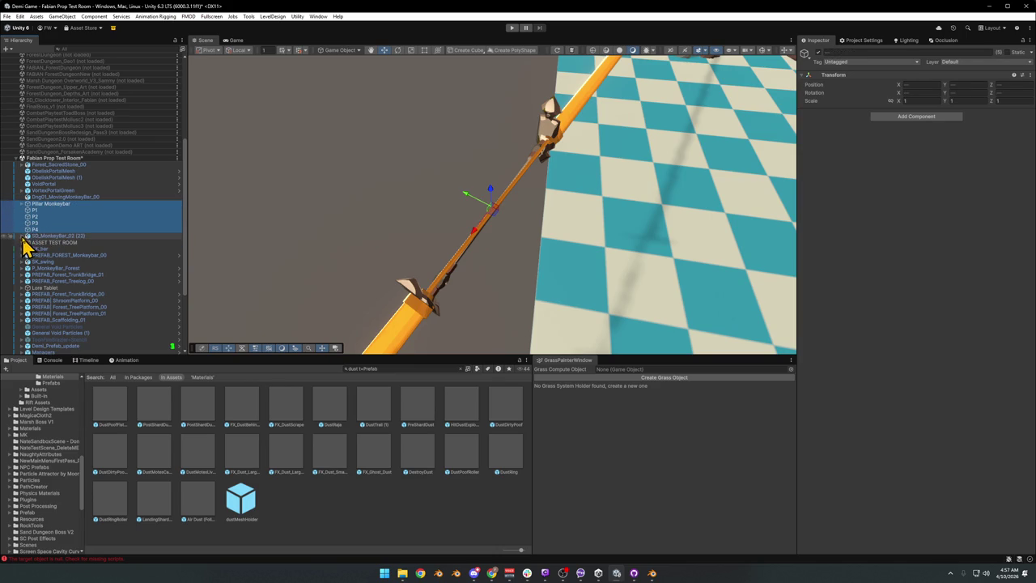
click(22, 237)
click(51, 236)
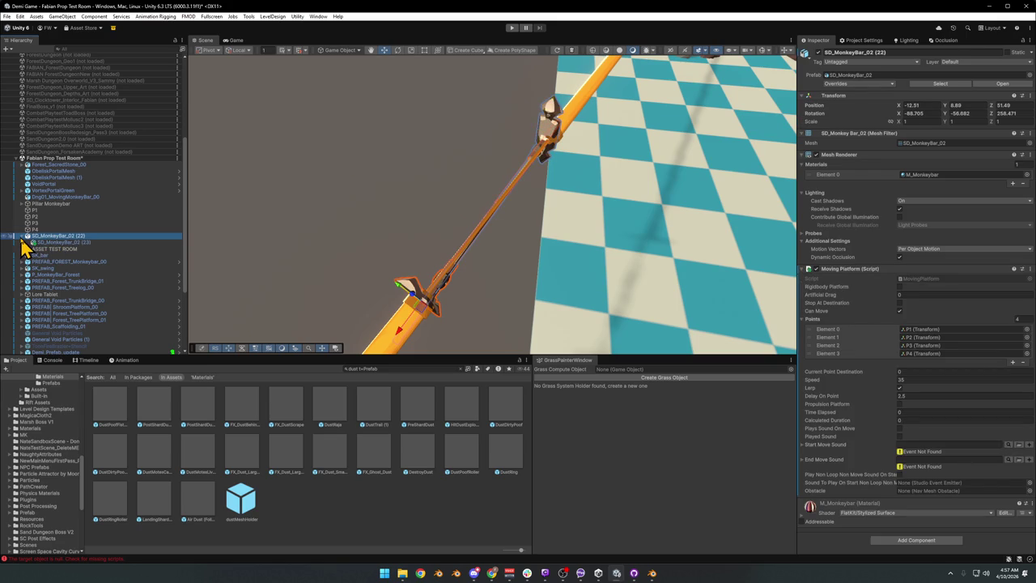
click(22, 236)
click(22, 237)
click(45, 243)
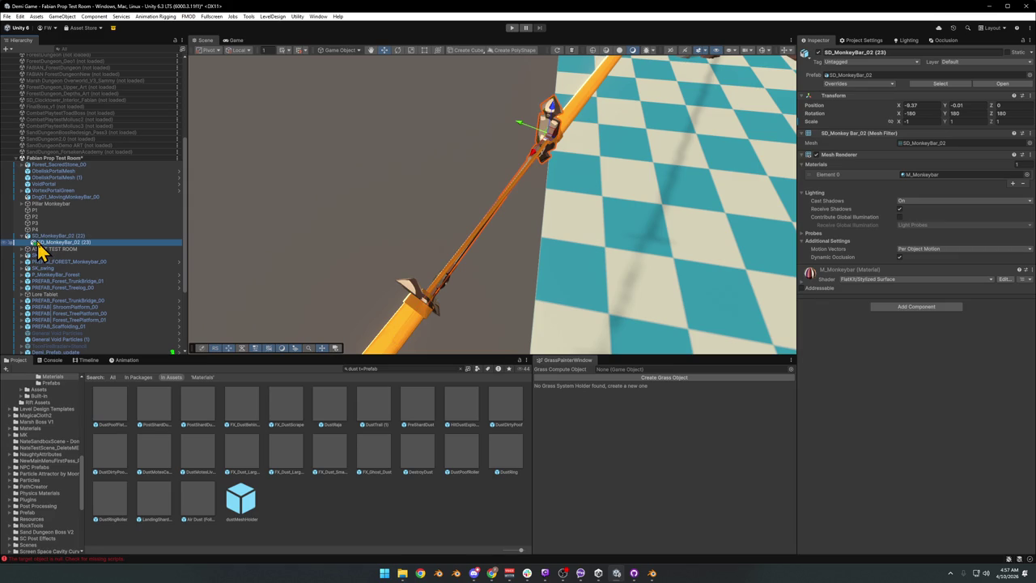
click(47, 236)
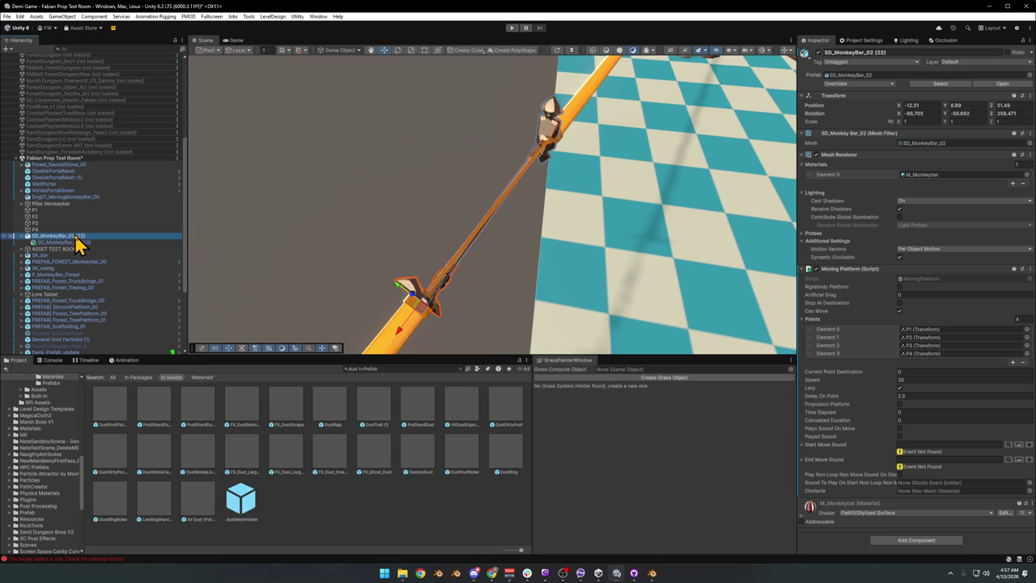
click(34, 204)
click(22, 204)
click(34, 212)
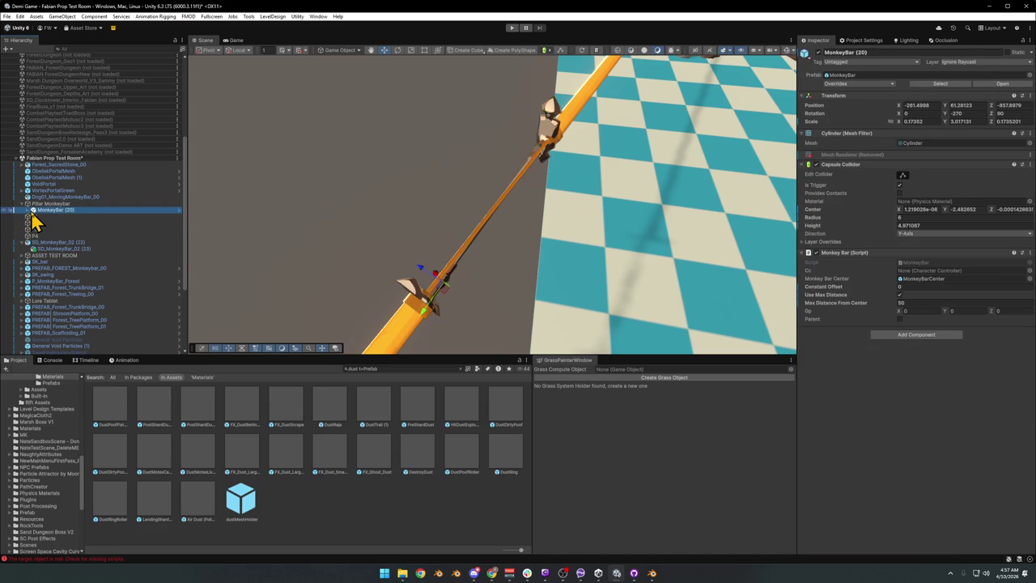
With gizmos on and a Center handle, slide Pillar Monkeybar along its blue axis onto the orange bar
click(37, 204)
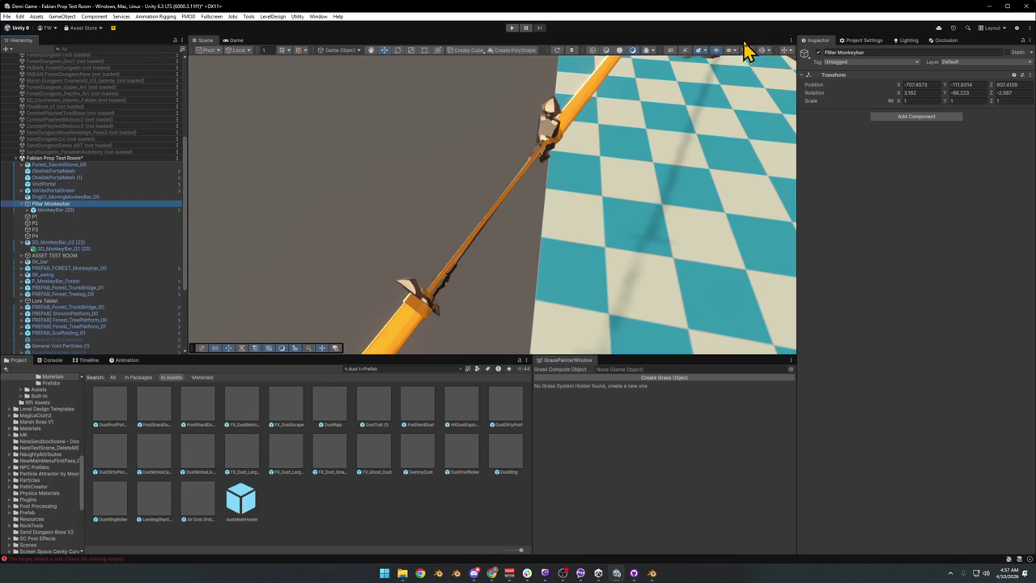
click(762, 51)
mouse_move(314, 182)
mouse_down()
mouse_move(485, 170)
mouse_move(453, 191)
mouse_up()
key(z)
mouse_move(615, 201)
mouse_down()
mouse_move(607, 170)
mouse_move(536, 203)
mouse_move(589, 243)
mouse_up()
drag(527, 215, 478, 231)
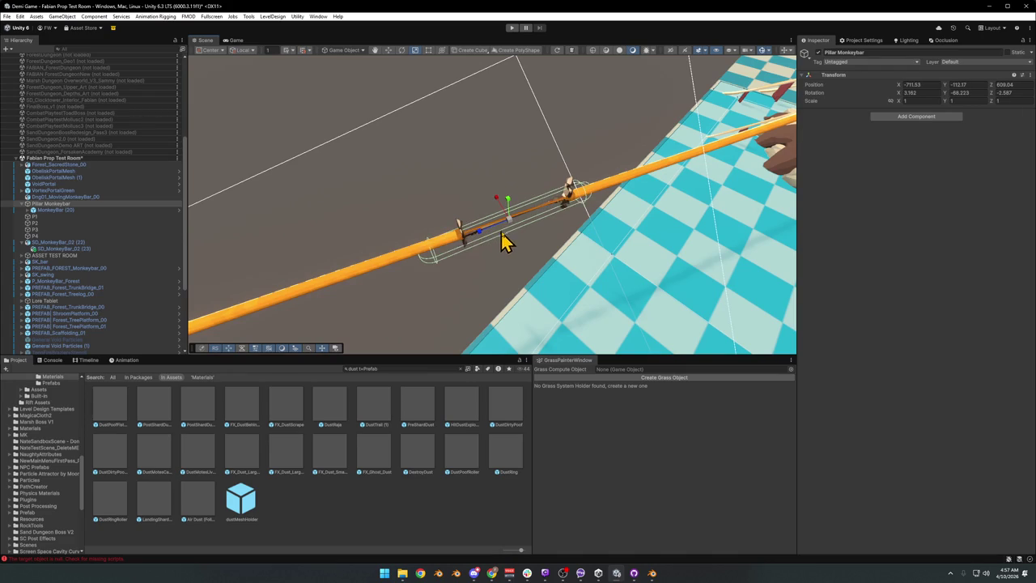
Use Edit Collider to shrink MonkeyBar (20)'s capsule collider to height 3.25 along the orange bar
click(50, 211)
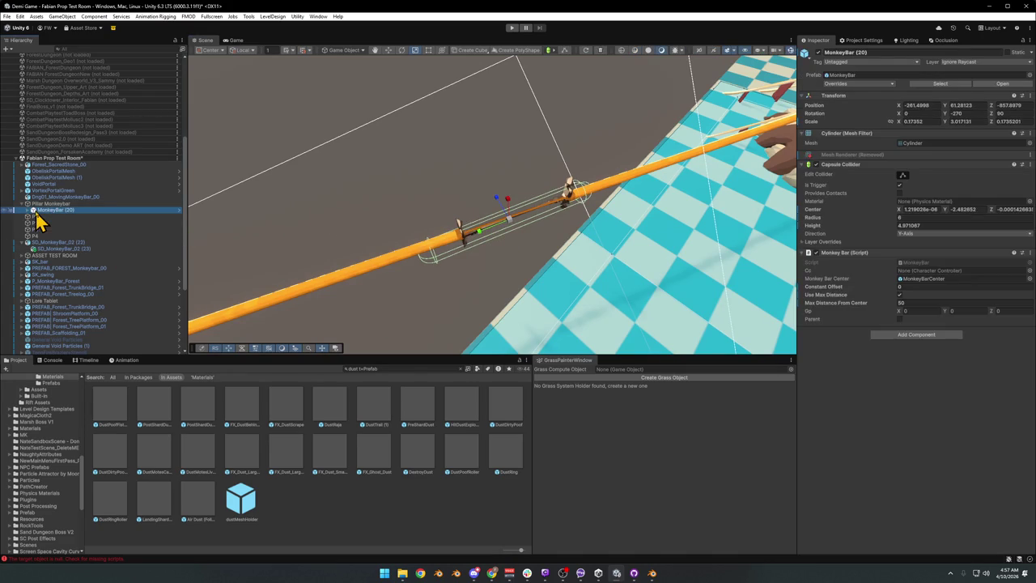
click(27, 210)
click(63, 216)
click(55, 210)
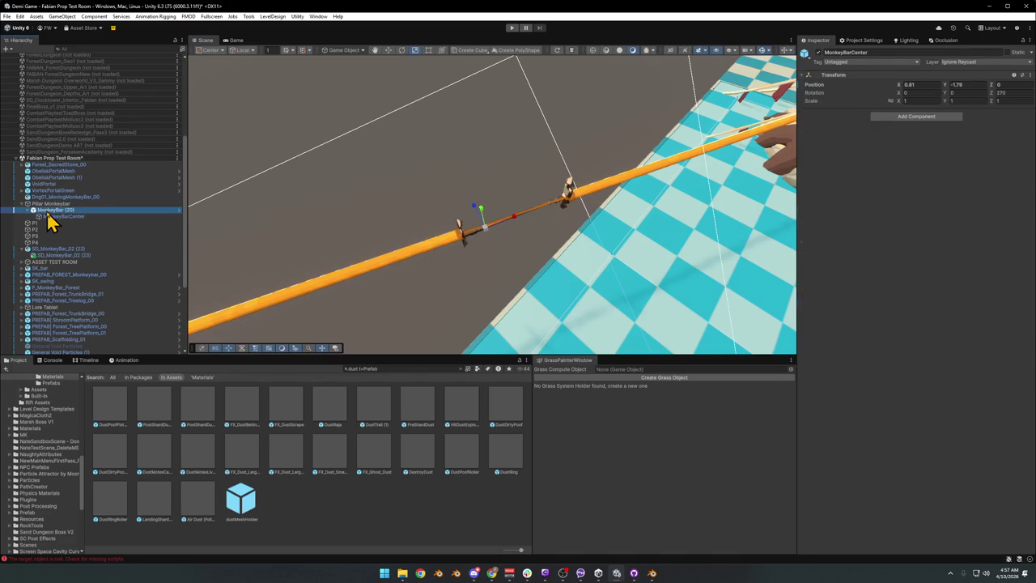
click(901, 174)
mouse_move(424, 261)
mouse_down()
mouse_move(492, 259)
mouse_move(526, 287)
mouse_move(423, 270)
mouse_move(456, 270)
mouse_move(486, 250)
mouse_move(479, 217)
mouse_up()
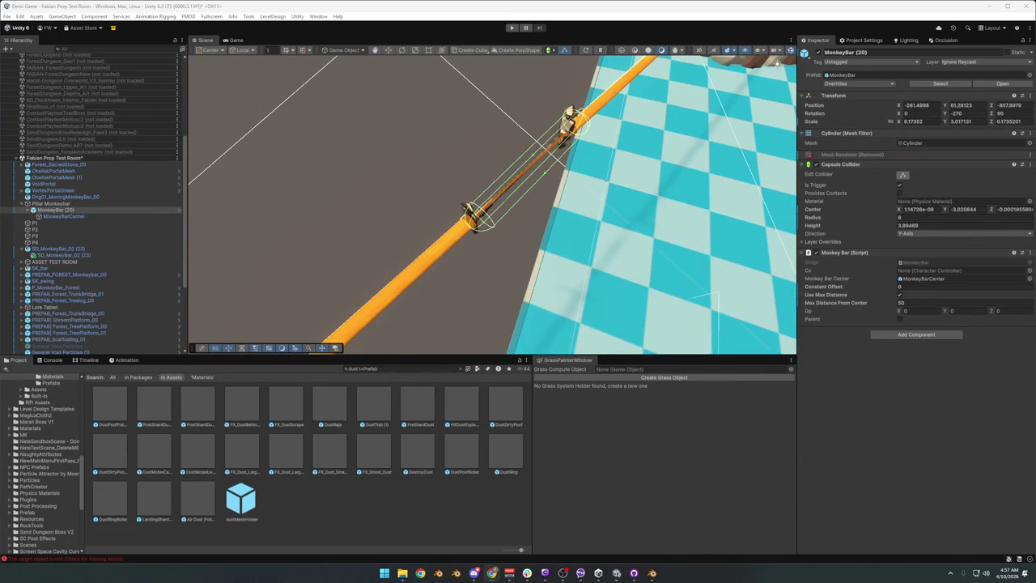
mouse_move(640, 180)
mouse_down()
mouse_move(572, 169)
mouse_move(555, 203)
mouse_move(637, 186)
mouse_move(590, 204)
mouse_up()
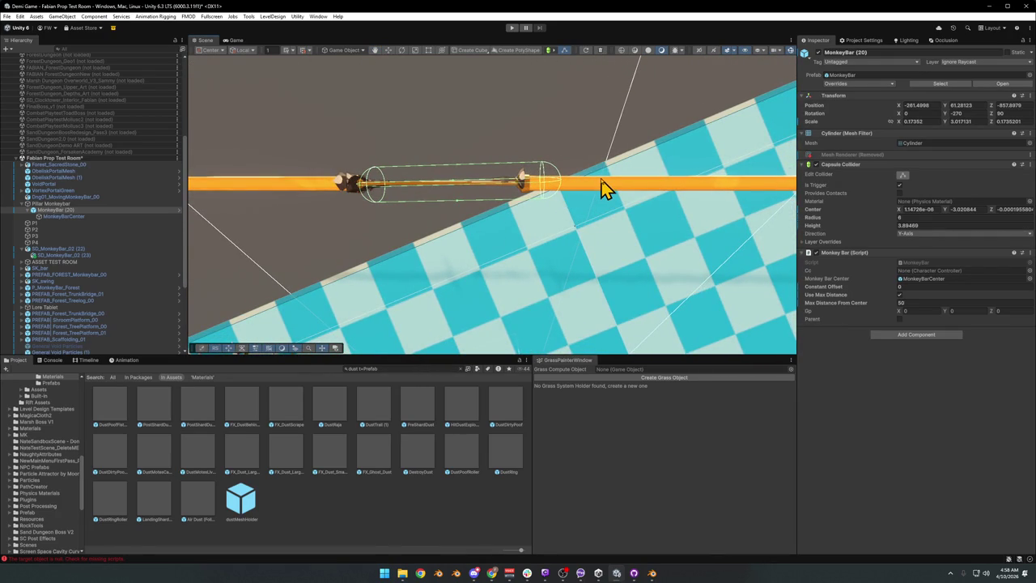
mouse_move(601, 183)
mouse_down()
mouse_move(429, 161)
mouse_move(441, 215)
mouse_up()
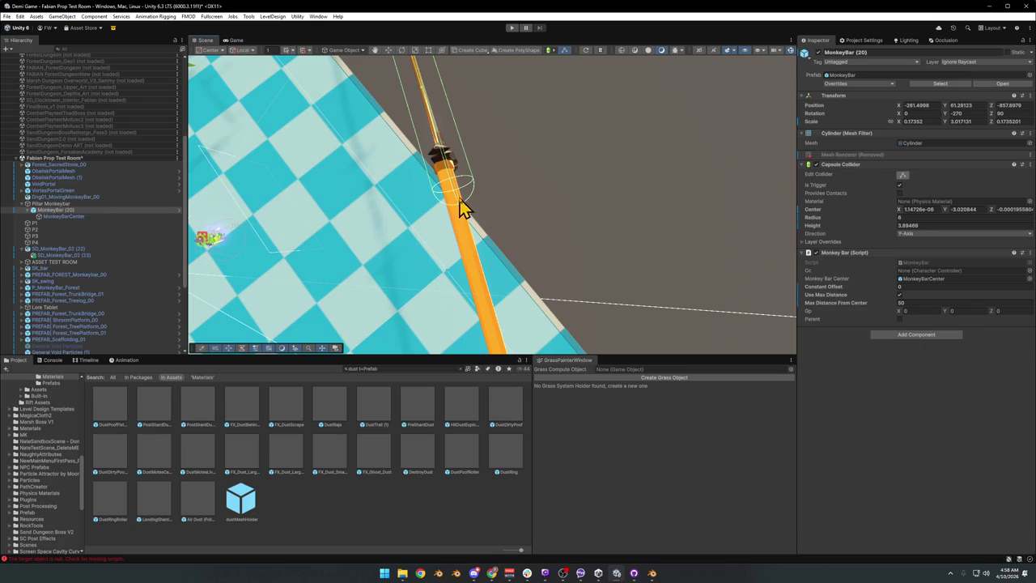
mouse_move(463, 215)
mouse_down()
mouse_move(447, 164)
mouse_move(452, 182)
mouse_move(548, 157)
mouse_move(527, 189)
mouse_up()
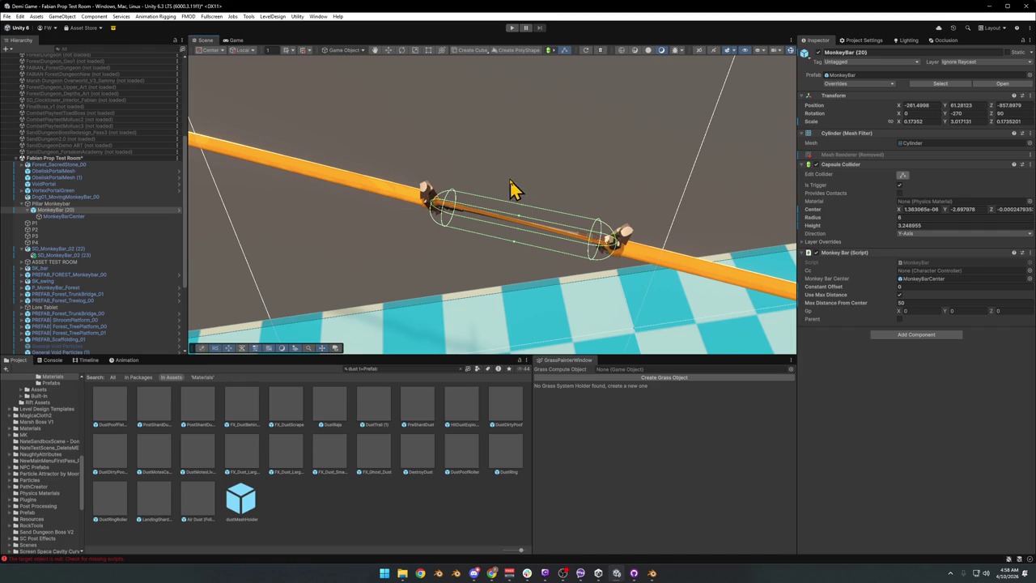
click(780, 58)
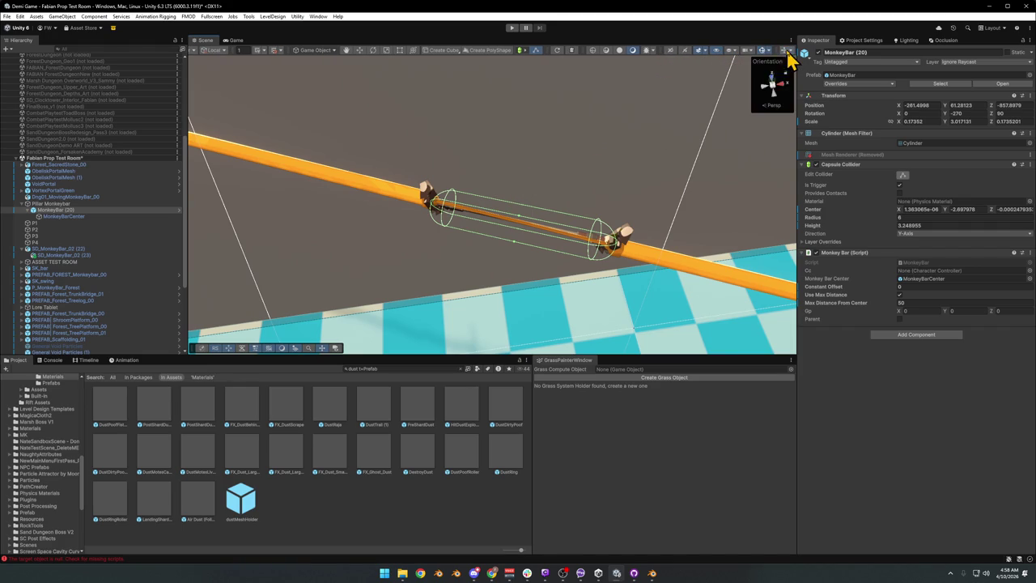
Snap the Scene view to Top with the orientation gizmo and select Pillar Monkeybar
click(774, 85)
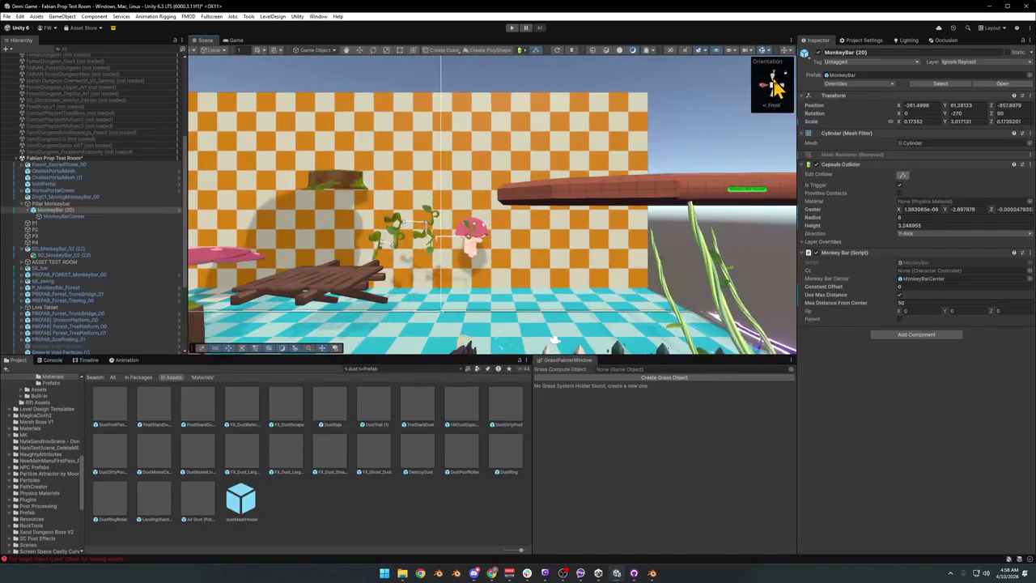
click(773, 89)
click(775, 94)
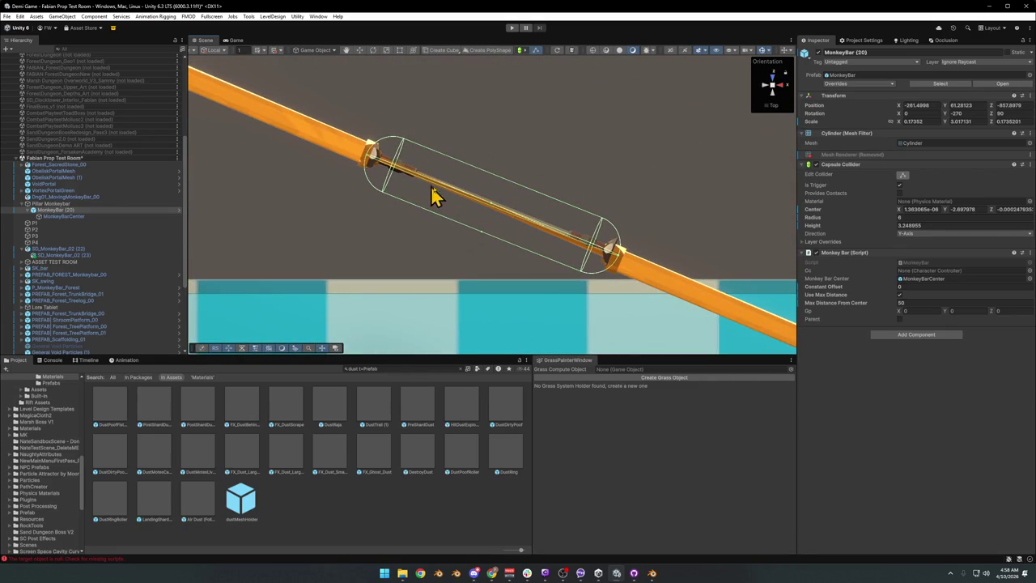
click(52, 204)
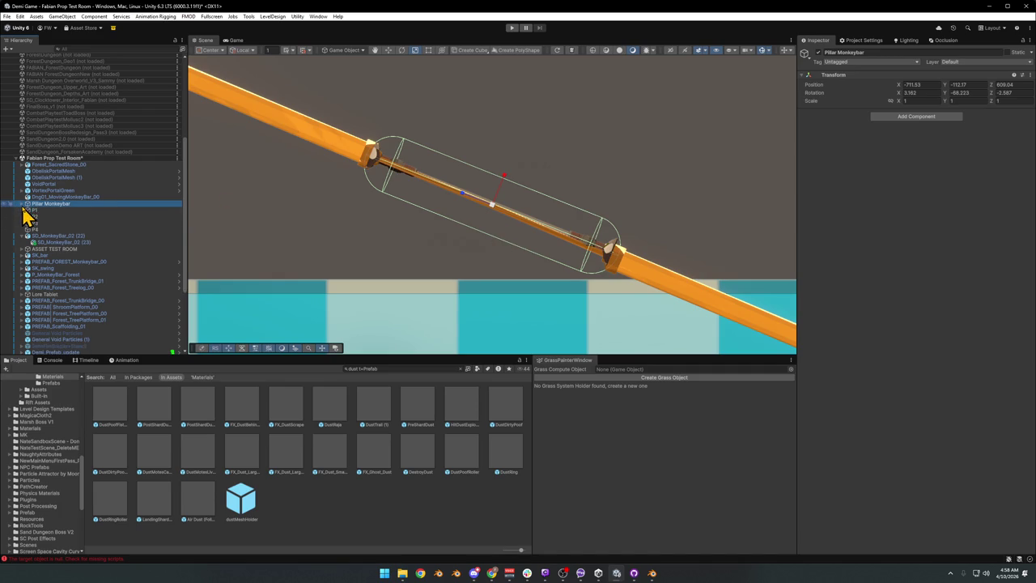
click(36, 211)
Group Dng01_MovingMonkeyBar_00 through SD_MonkeyBar_02 (22) with Ctrl+Shift+G and name it 'SD Moving Bar'
click(61, 197)
scroll(400, 218, down, 5)
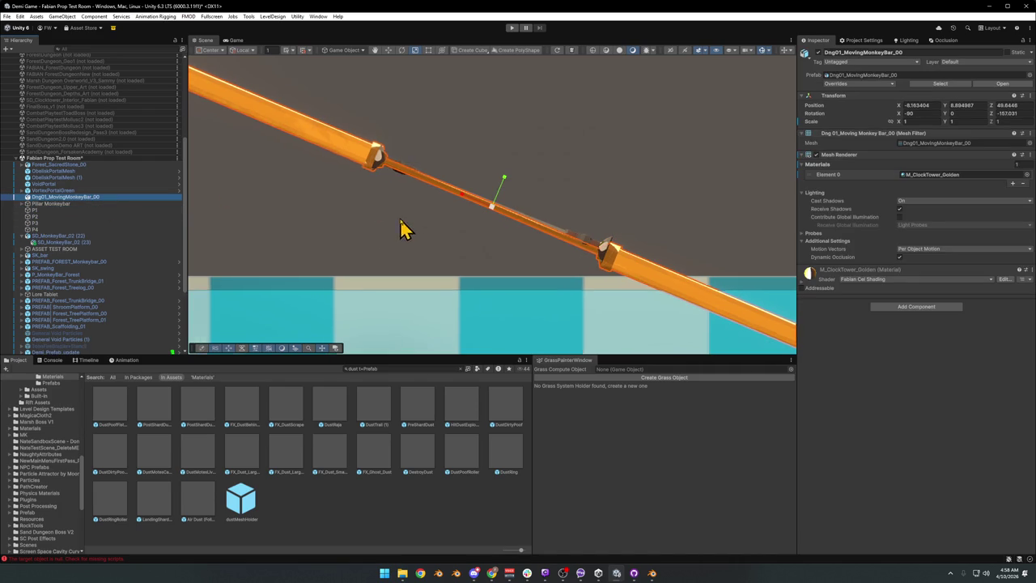
shift+click(48, 235)
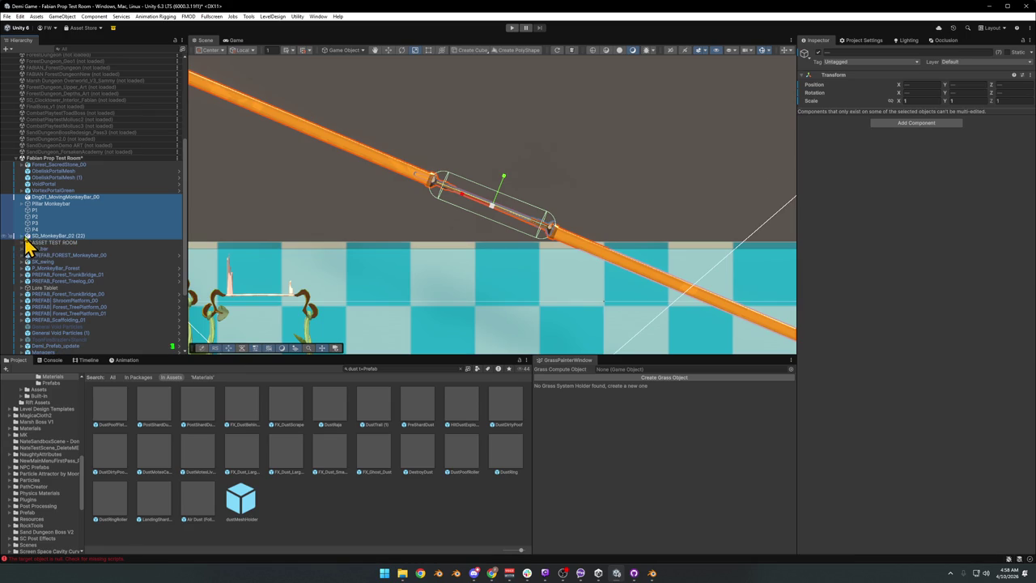
click(44, 236)
click(51, 199)
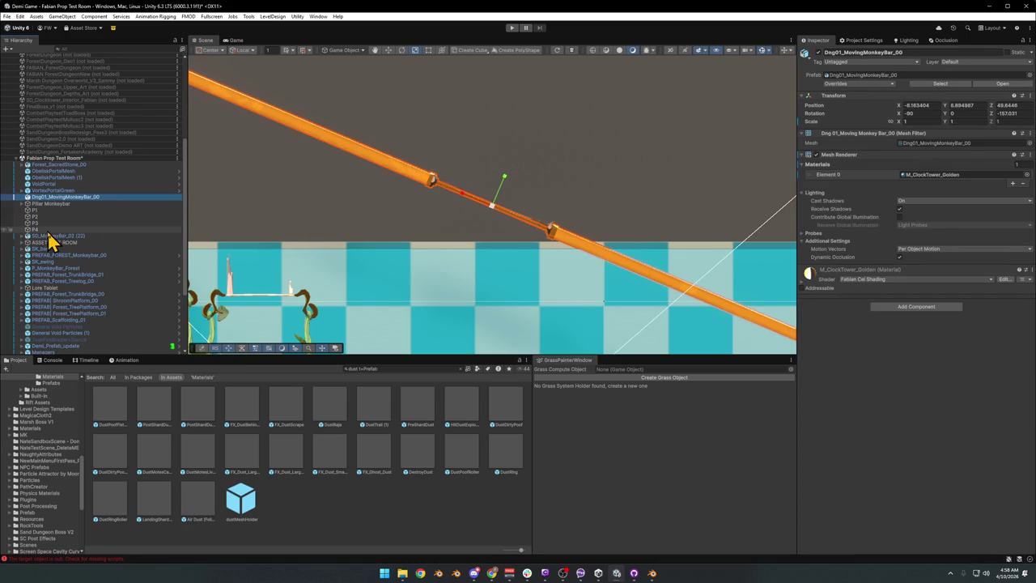
shift+click(47, 236)
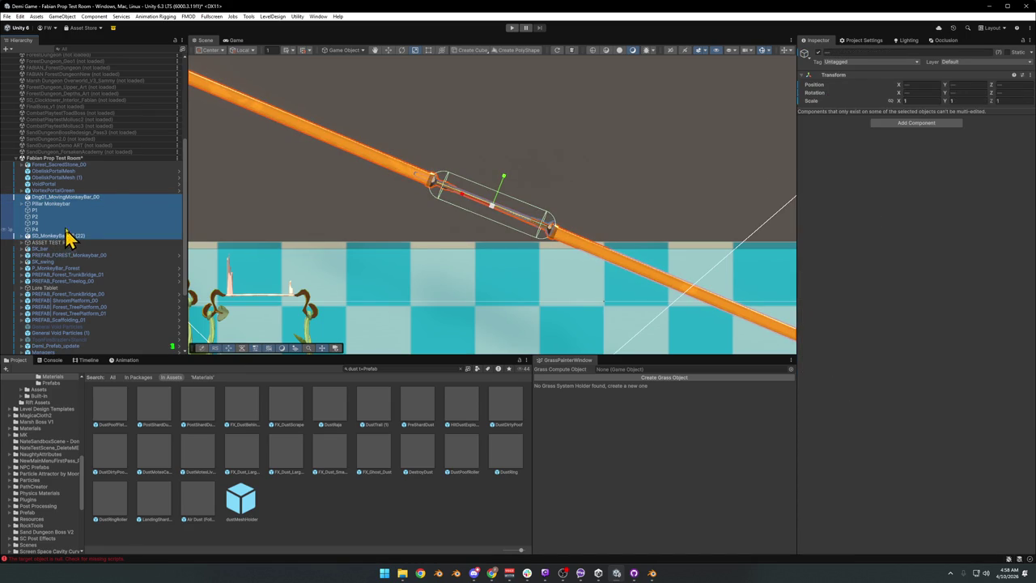
key(ctrl+shift+g)
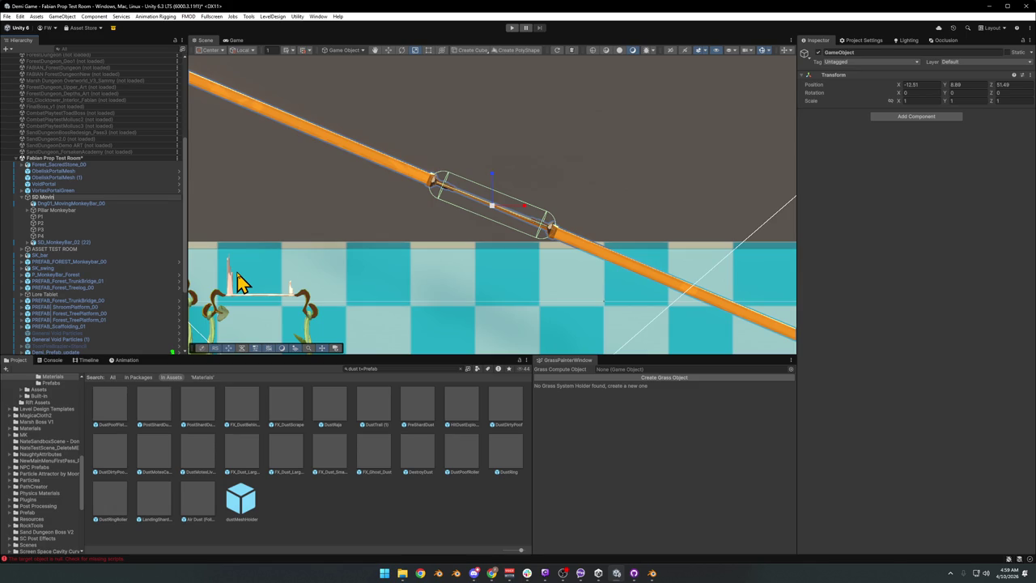
text(SD Moving Bal)
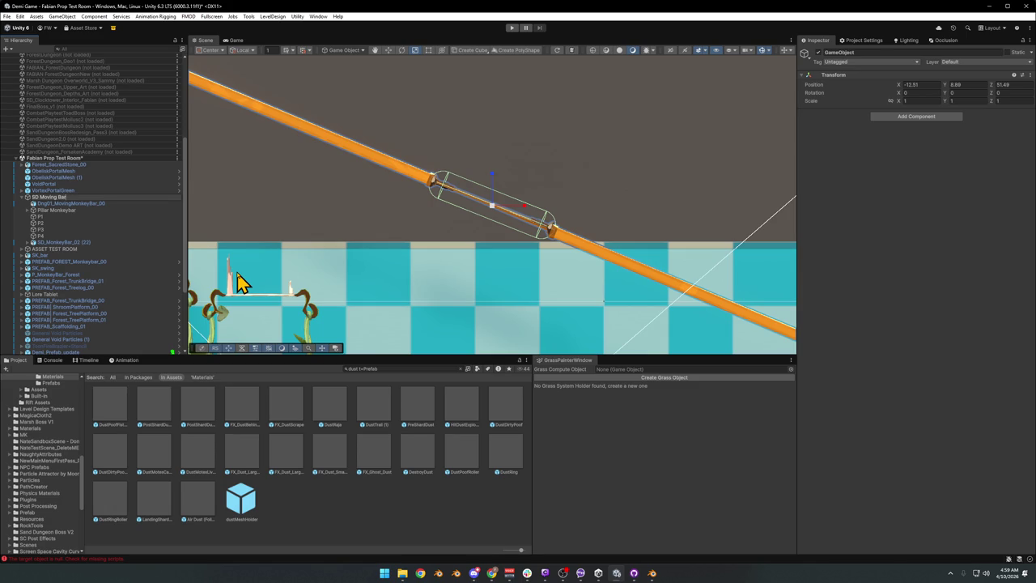
text(r)
key(Return)
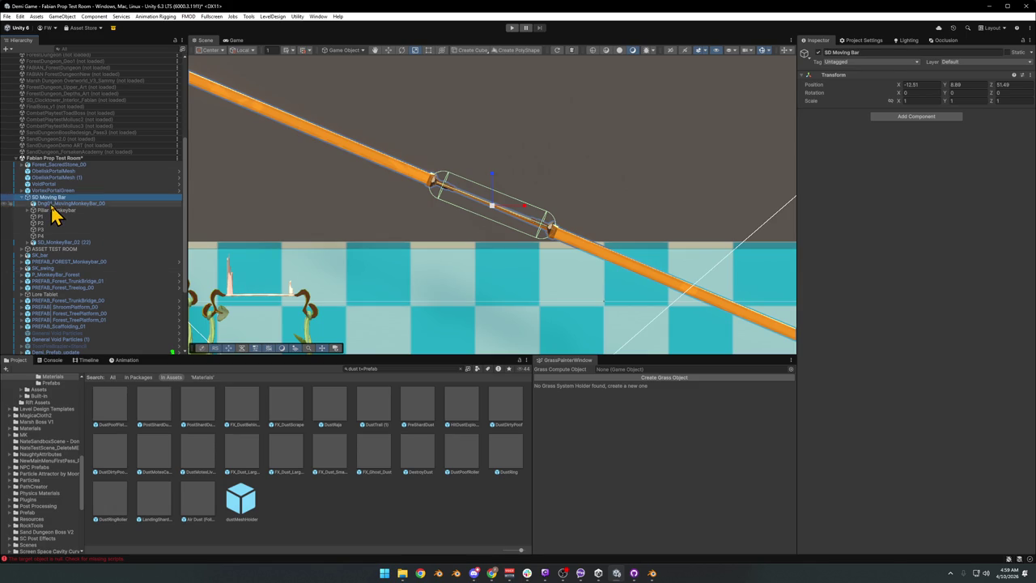
Test sliding Dng01_MovingMonkeyBar_00 along the rail, then undo the move
click(56, 204)
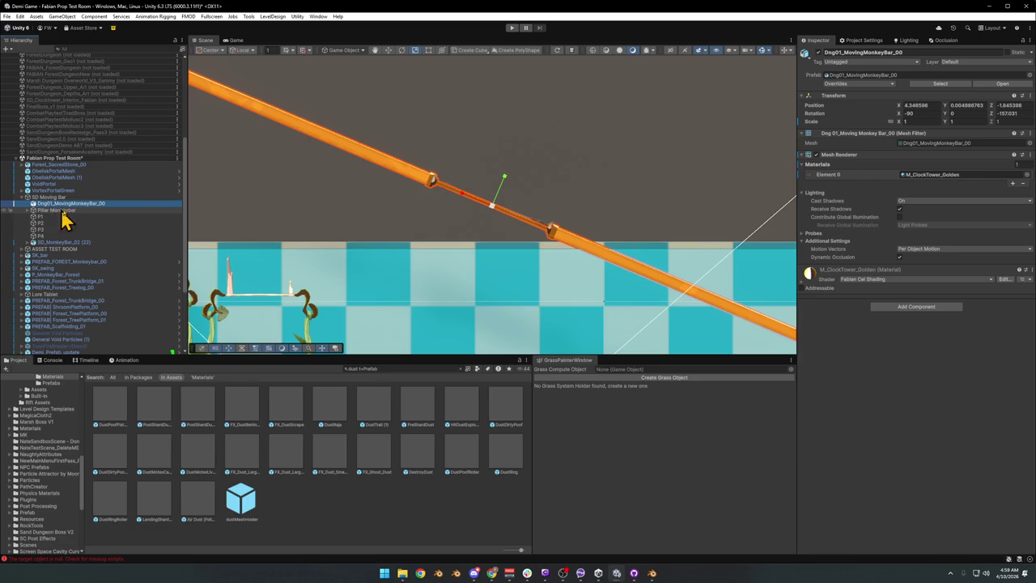
key(w)
drag(472, 203, 338, 177)
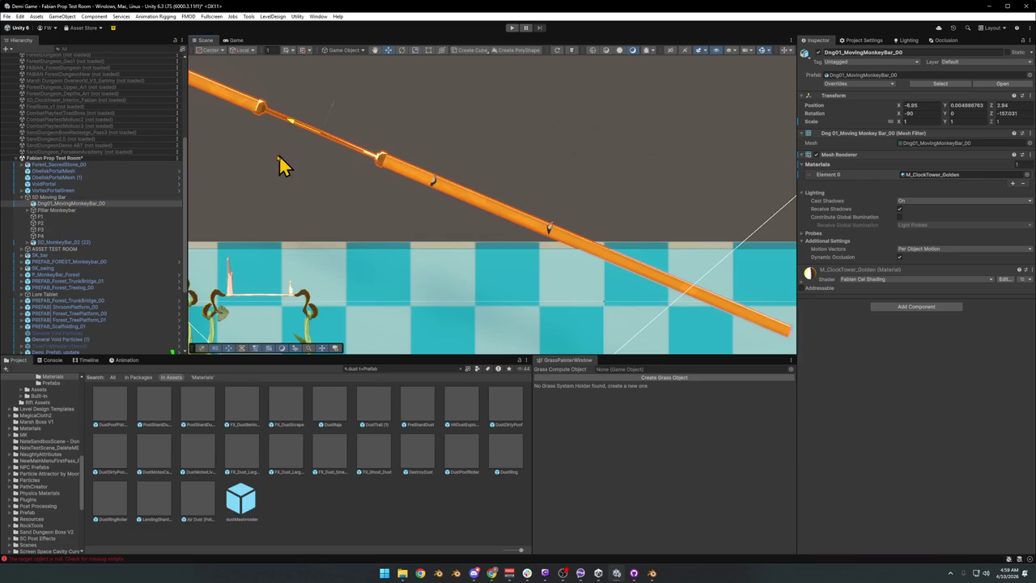
key(ctrl+z)
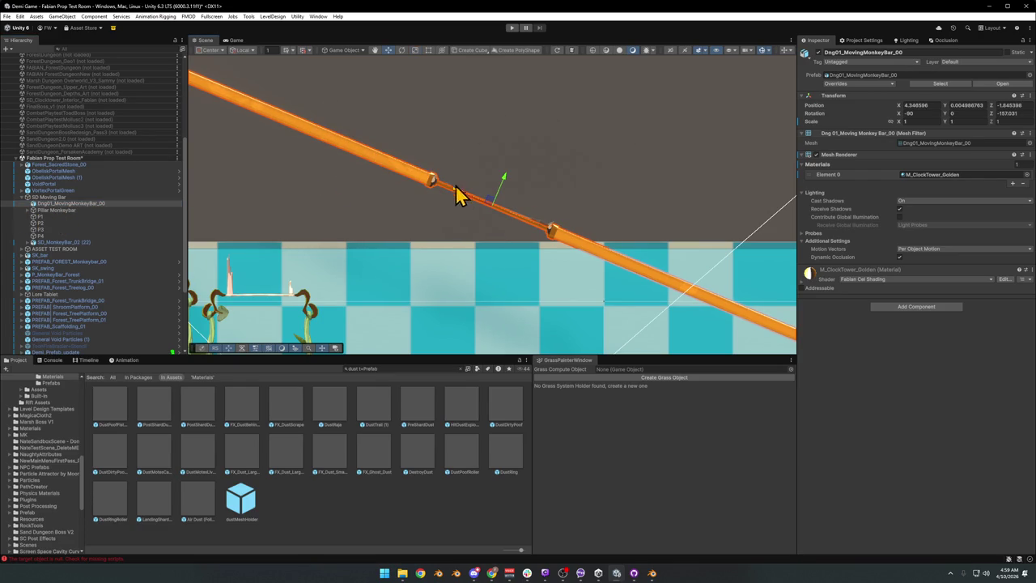
Parent Dng01_MovingMonkeyBar_00 under SD_MonkeyBar_02 (22) and test-move it, undoing afterwards
click(44, 212)
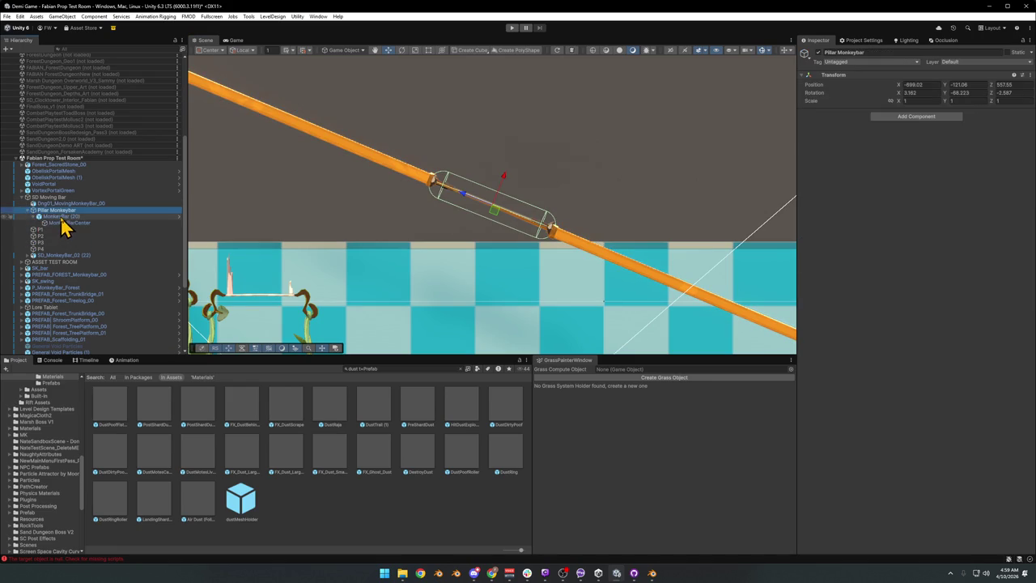
click(55, 242)
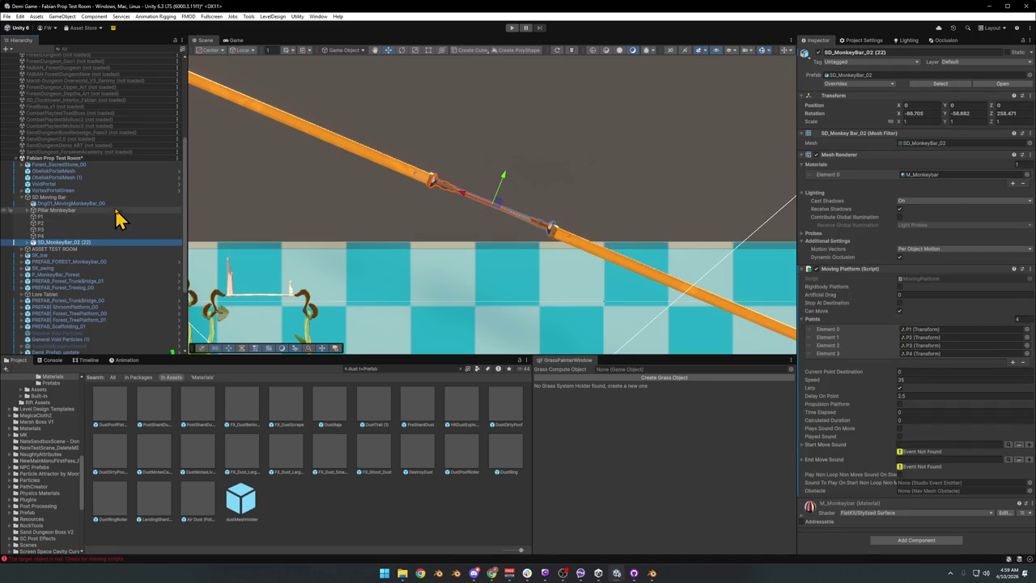
click(71, 205)
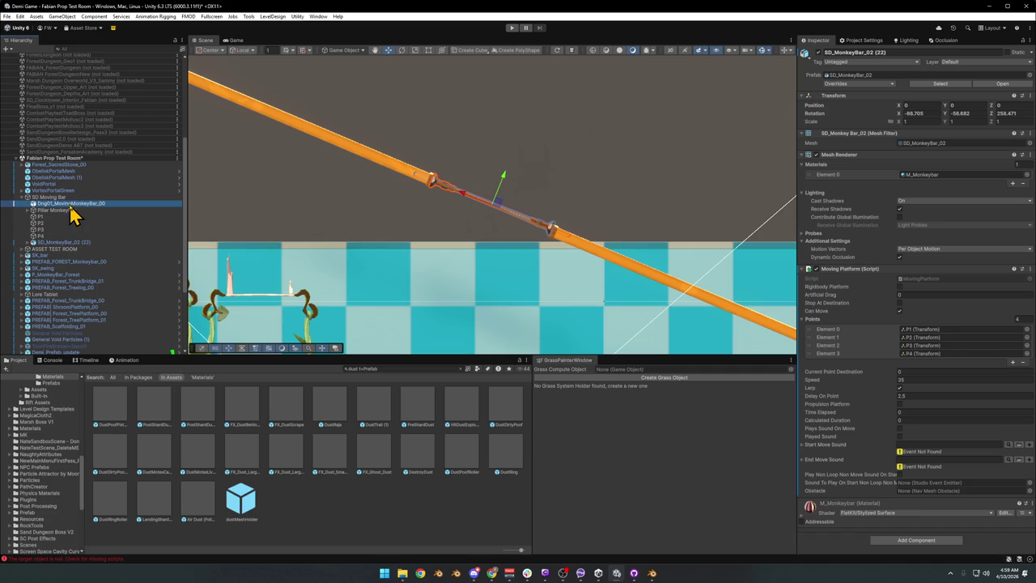
drag(71, 208, 52, 242)
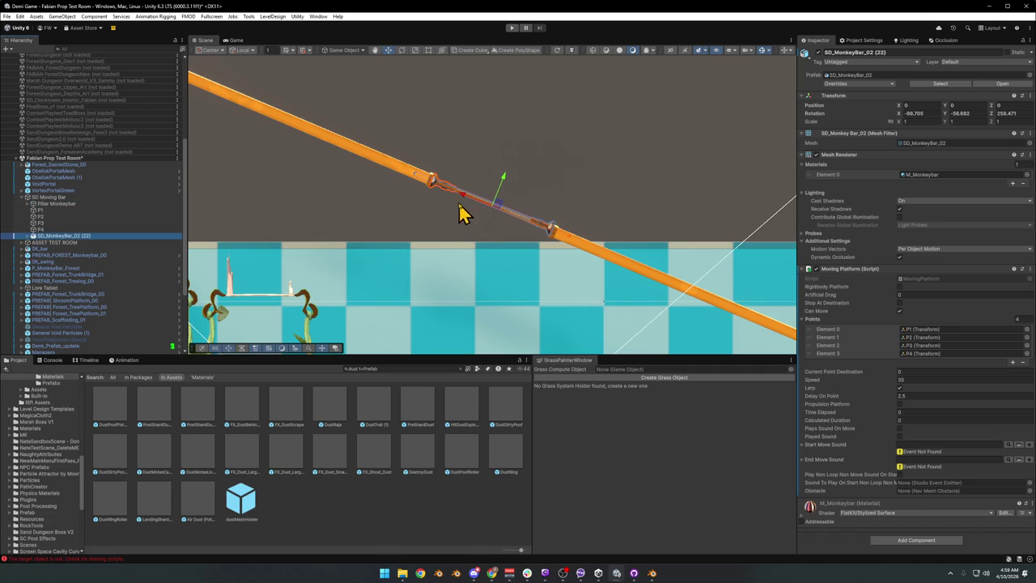
mouse_move(462, 207)
mouse_down()
mouse_move(352, 181)
mouse_move(513, 241)
mouse_move(337, 201)
mouse_up()
key(ctrl+z)
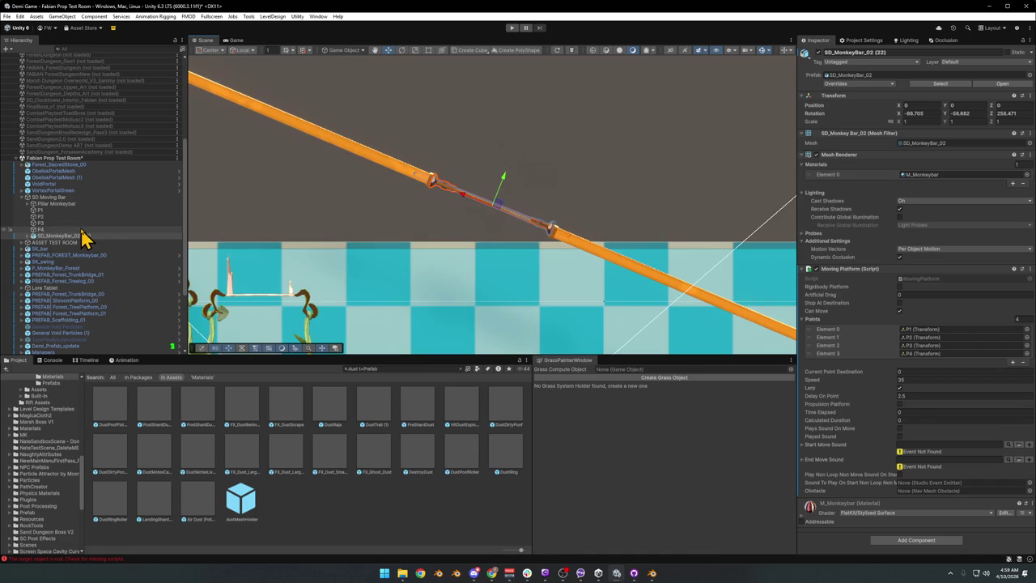
Verify the Moving Platform's path points P1–P4, then select and collapse SD Moving Bar
click(923, 330)
mouse_move(486, 267)
mouse_down()
mouse_move(449, 254)
mouse_move(492, 254)
mouse_up()
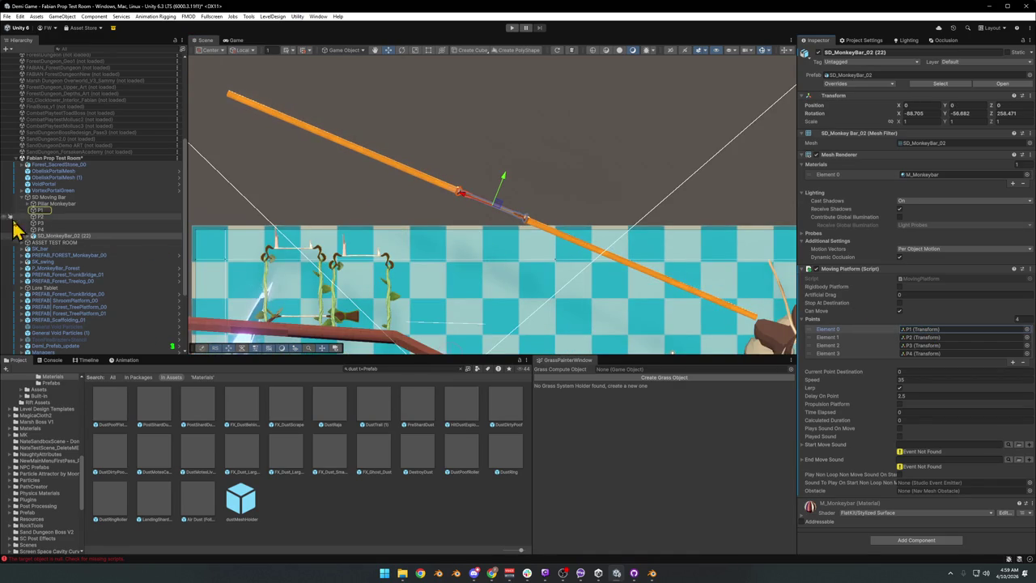
click(39, 210)
click(40, 216)
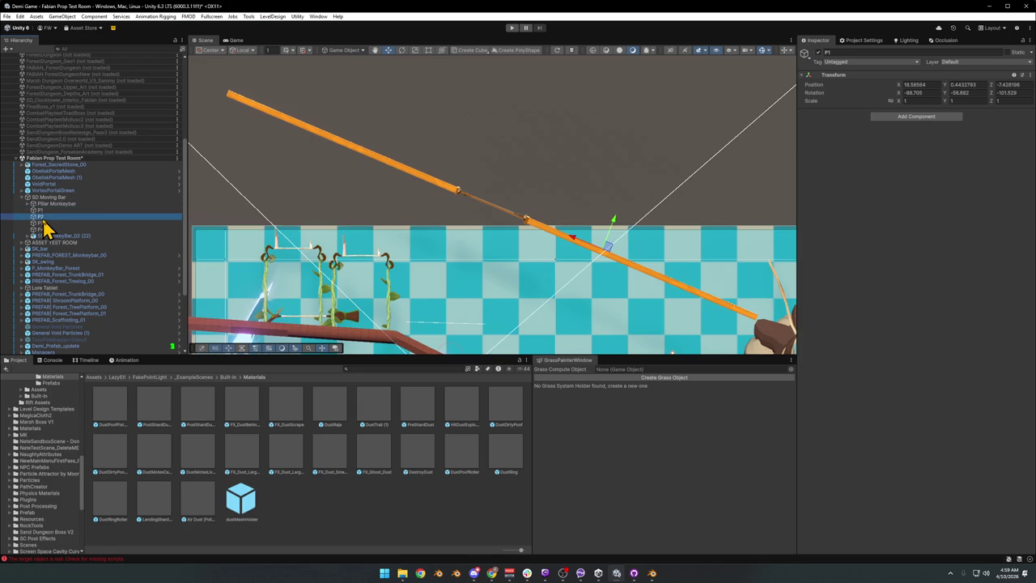
click(43, 223)
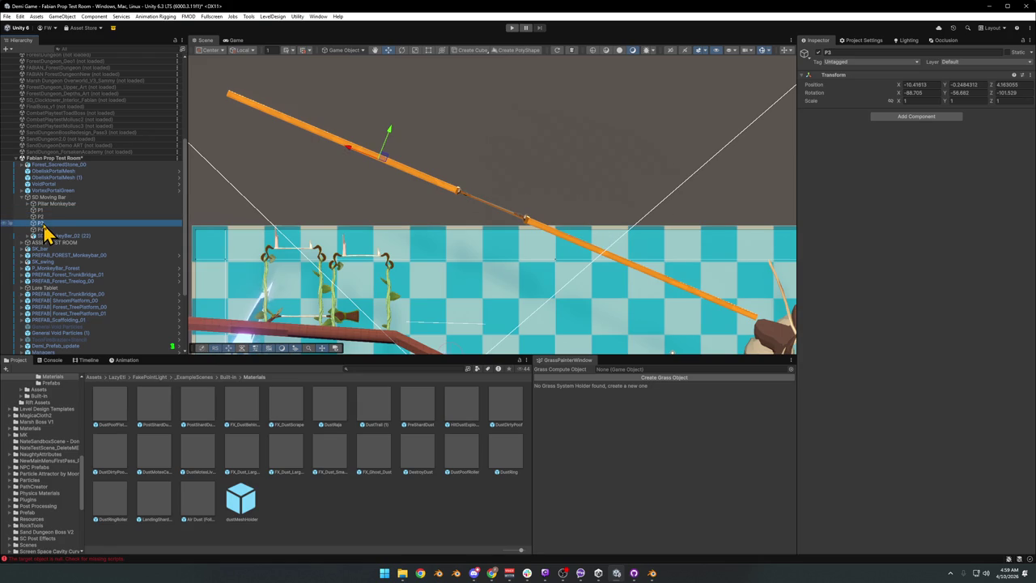
click(42, 229)
click(42, 223)
click(41, 217)
click(40, 210)
key(Down)
key(Down)
key(Down)
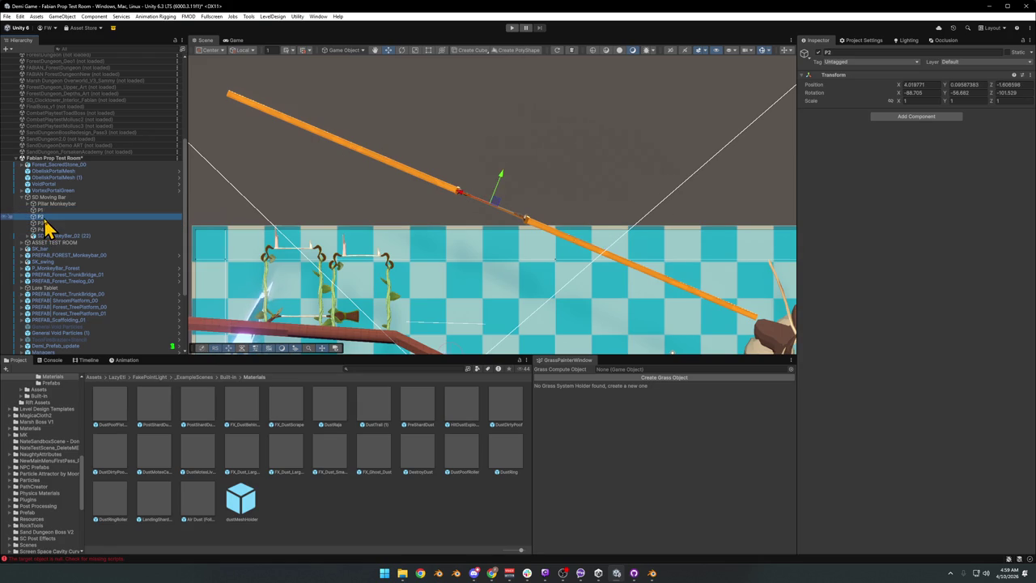
click(41, 211)
click(27, 198)
click(22, 197)
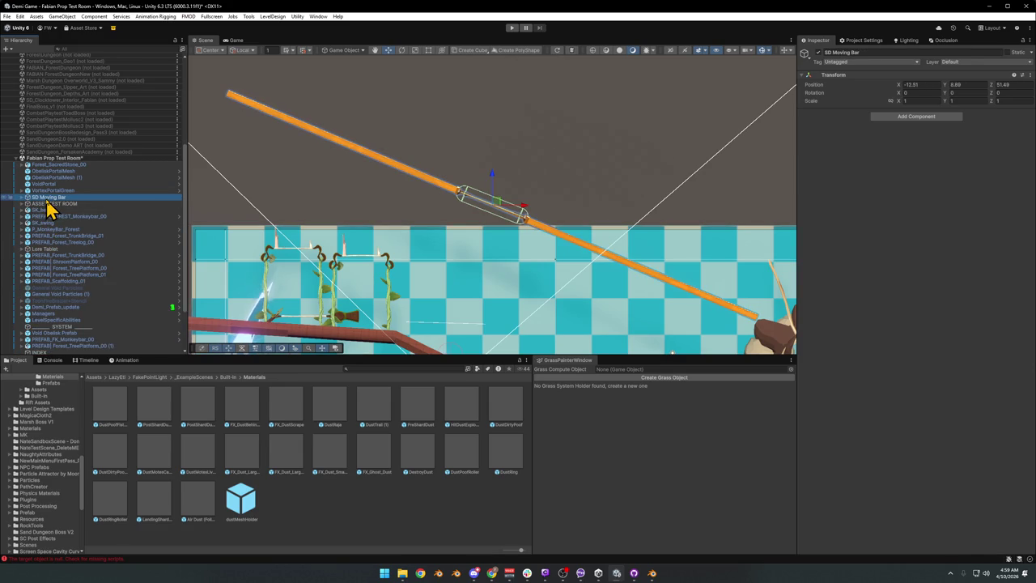
Duplicate SD Moving Bar, then undo the unwanted copy
key(ctrl+d)
key(x)
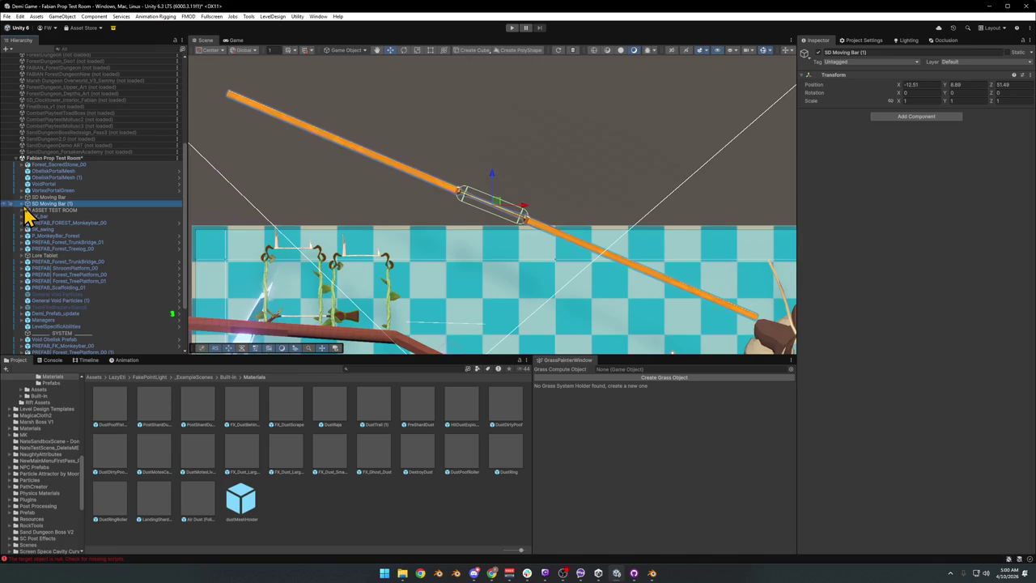
key(ctrl+z)
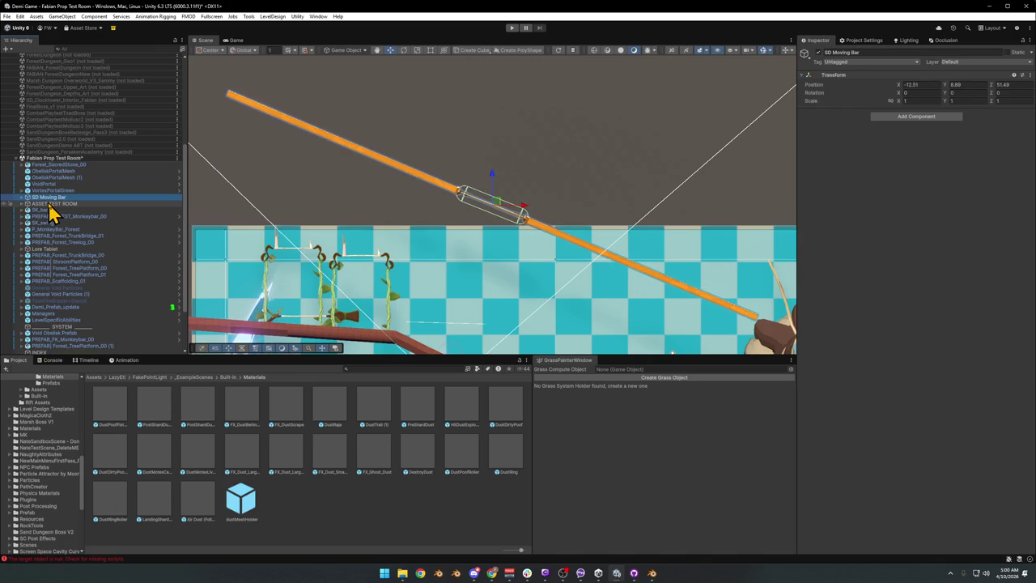
Drag Pillar Monkeybar through SD_MonkeyBar_02 (22) out of SD Moving Bar to the parent level
click(22, 197)
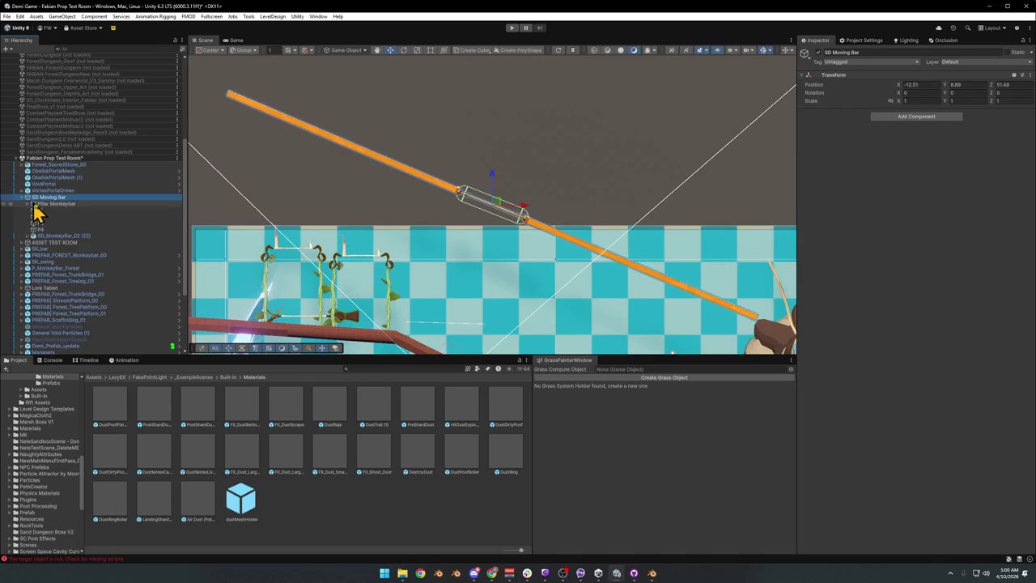
click(50, 203)
shift+click(50, 236)
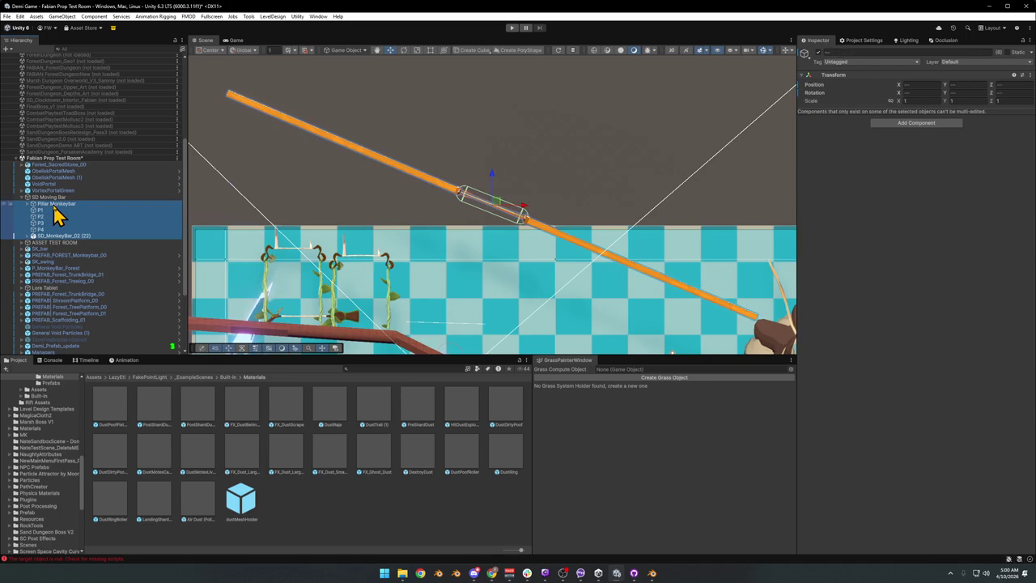
drag(56, 203, 63, 232)
click(56, 237)
click(56, 230)
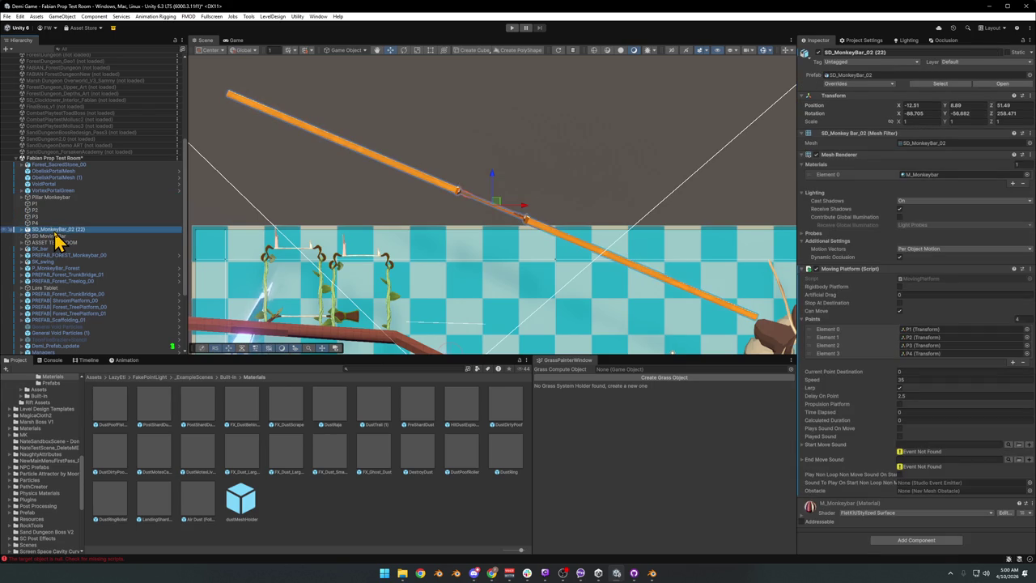
Copy the monkey bar's rotation quaternion and paste it onto SD Moving Bar's Rotation
key(x)
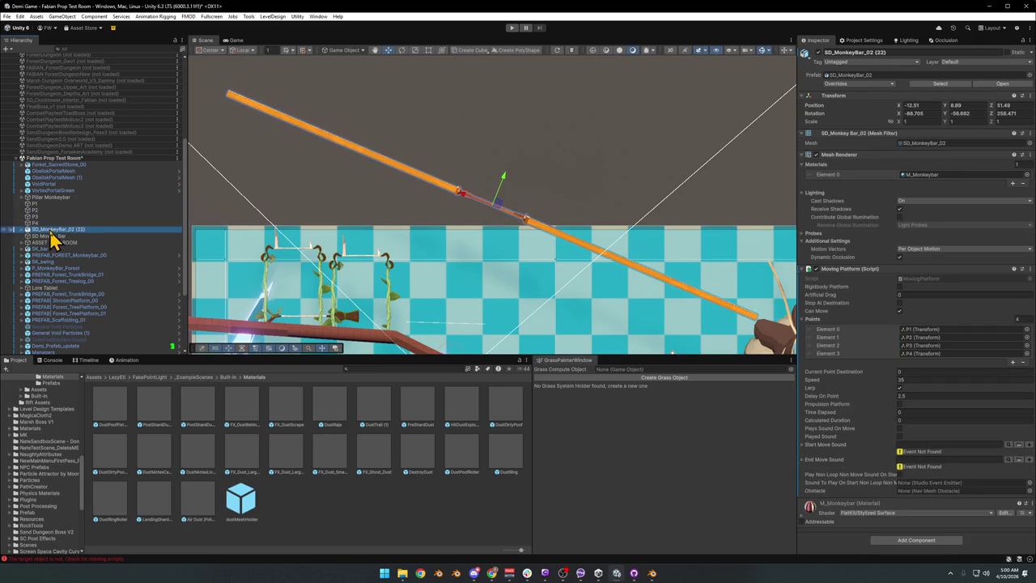
right_click(815, 117)
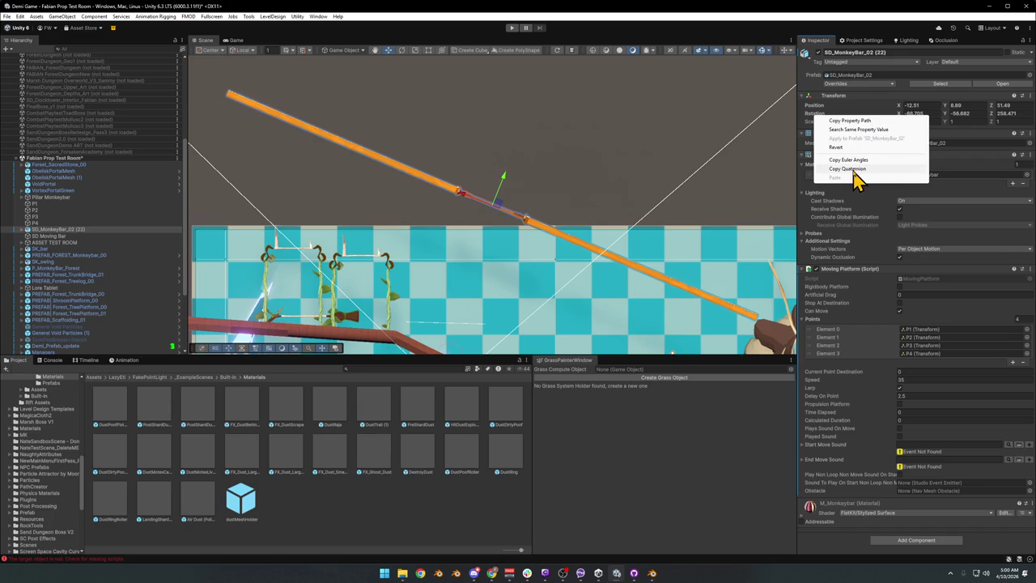
click(855, 180)
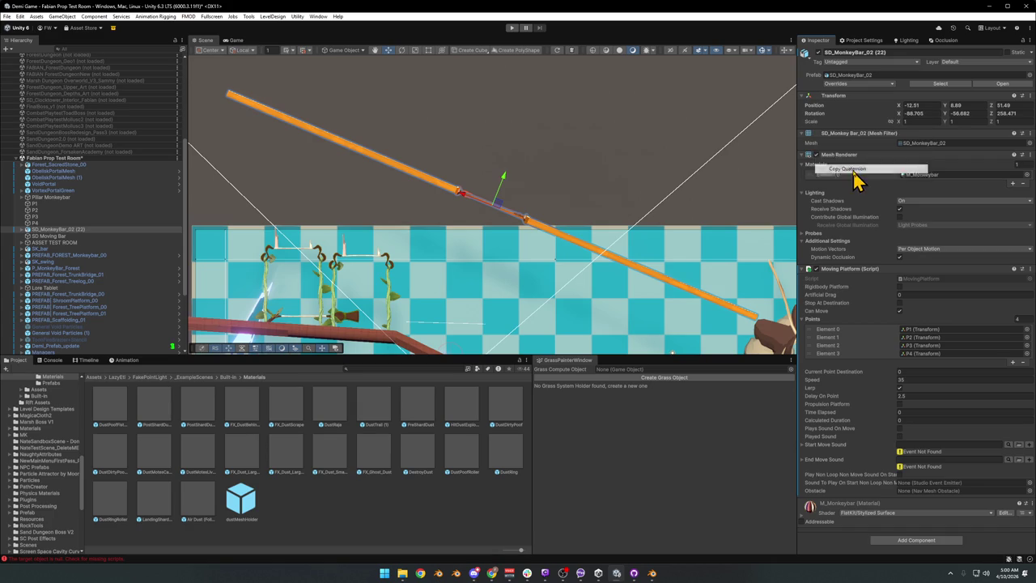
click(54, 237)
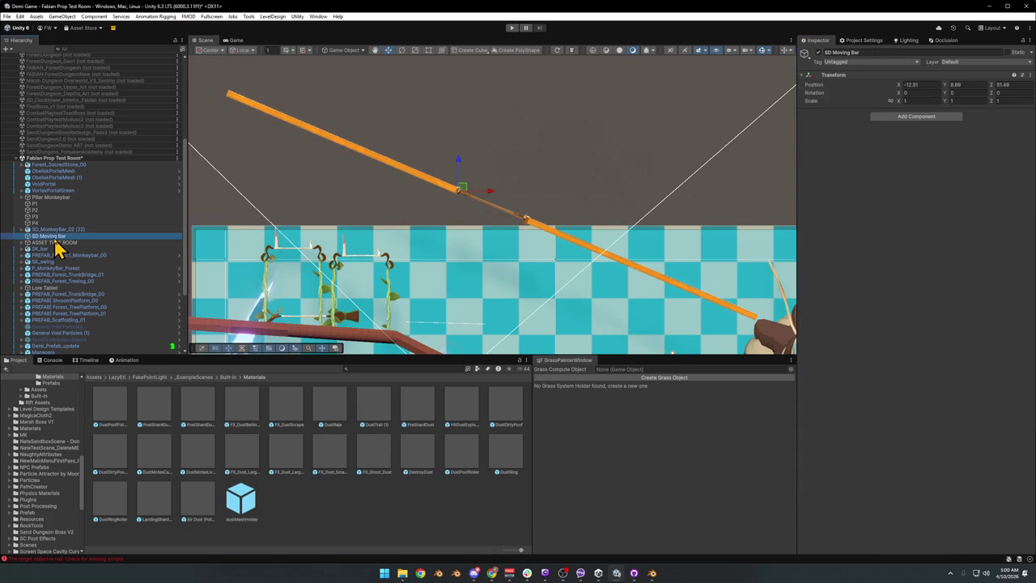
right_click(818, 95)
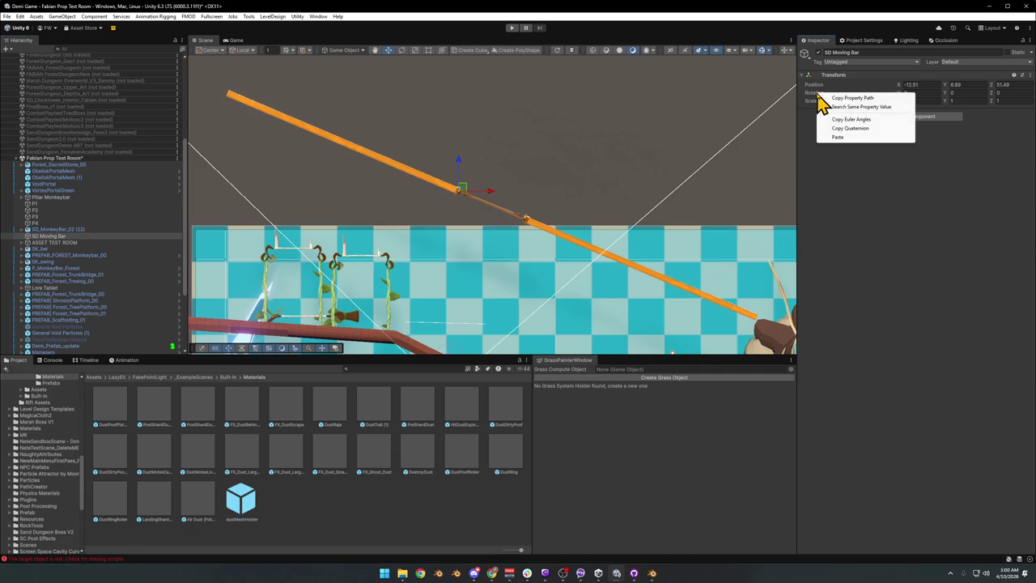
click(846, 140)
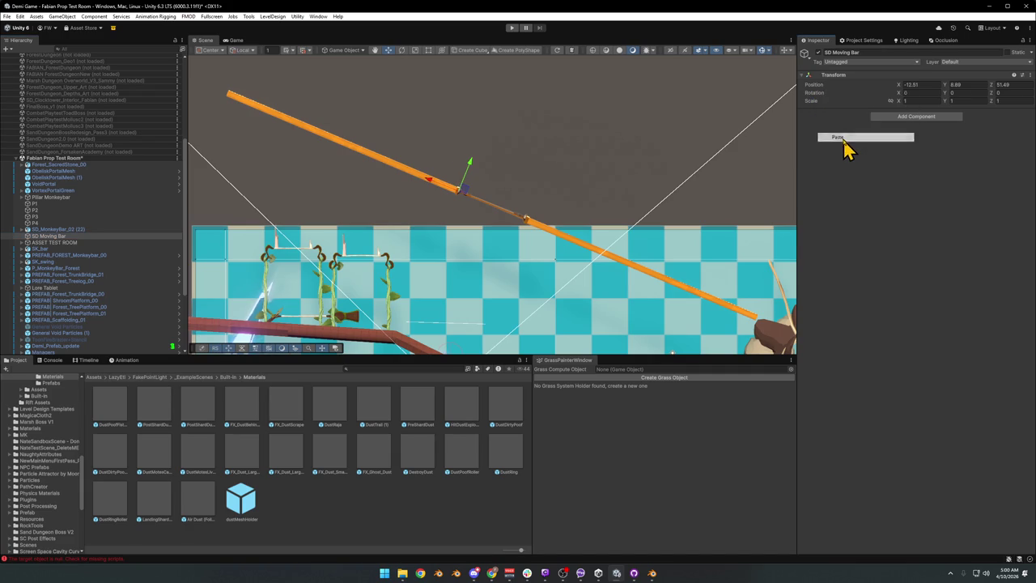
Put Pillar Monkeybar, P1–P4 and SD_MonkeyBar_02 (22) back under SD Moving Bar, nudging it along its axis
click(51, 230)
shift+click(48, 198)
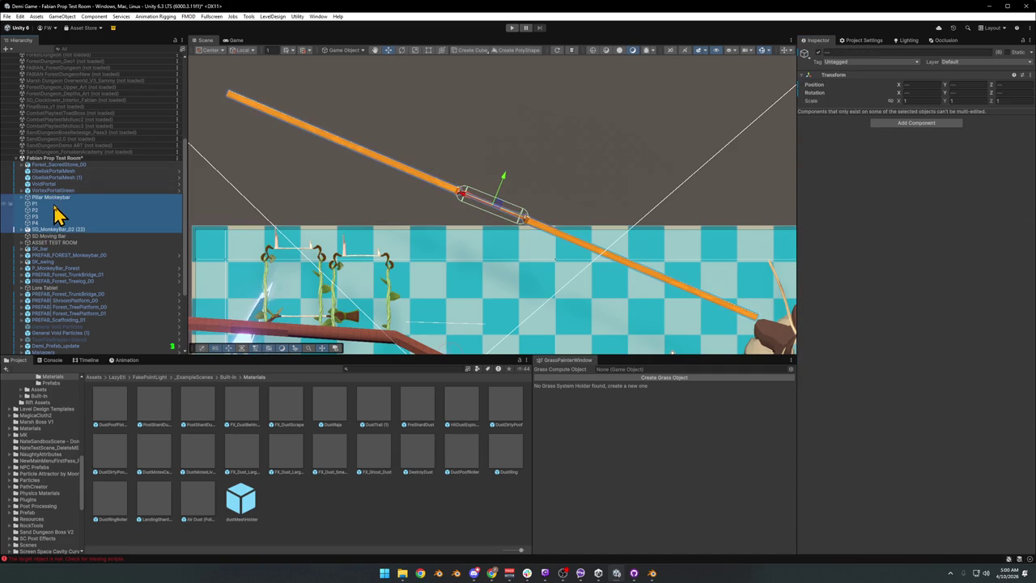
mouse_move(63, 209)
mouse_down()
mouse_move(56, 240)
mouse_move(75, 238)
mouse_move(61, 235)
mouse_up()
click(47, 199)
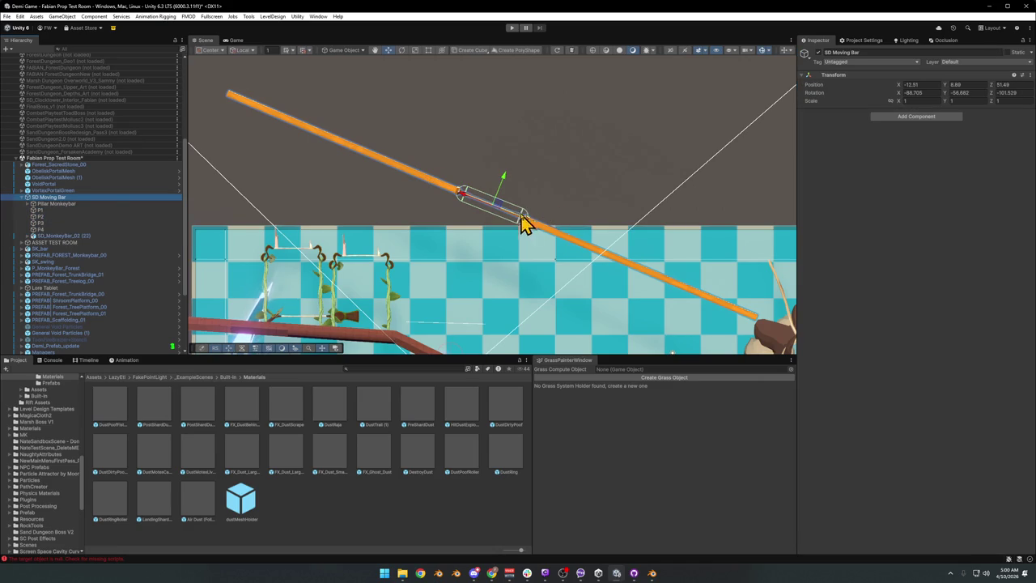
click(503, 190)
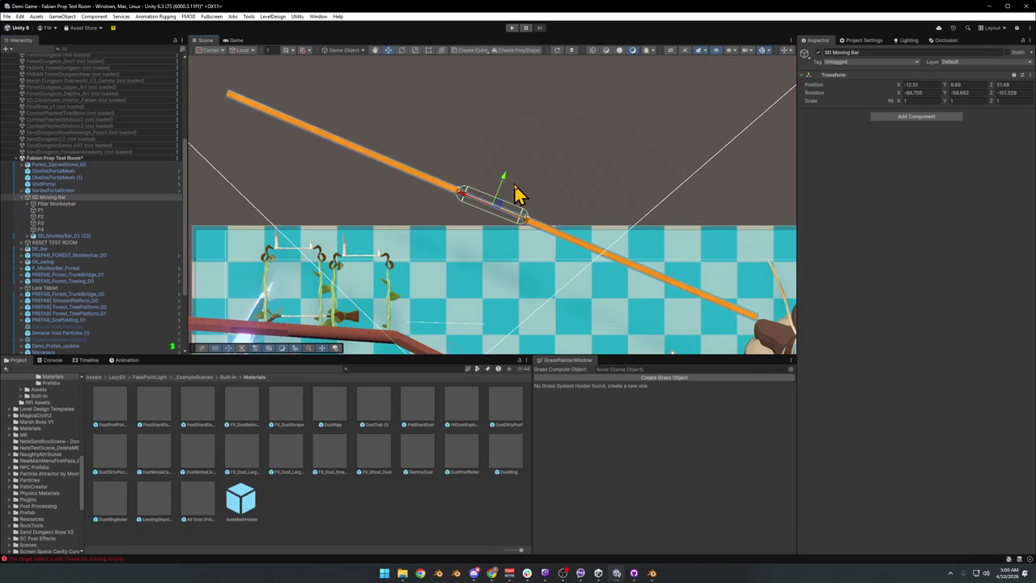
click(21, 198)
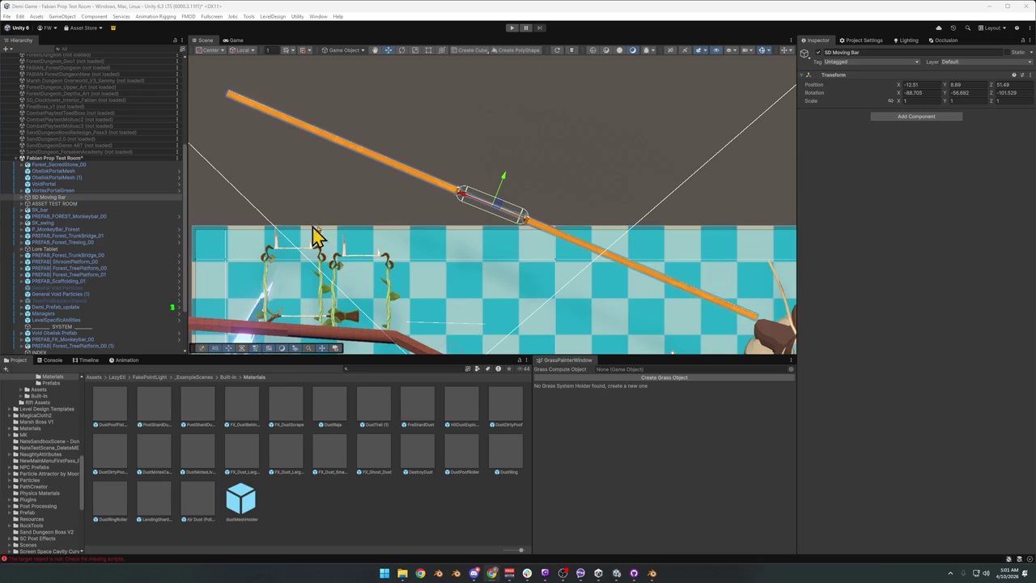
drag(505, 182, 491, 194)
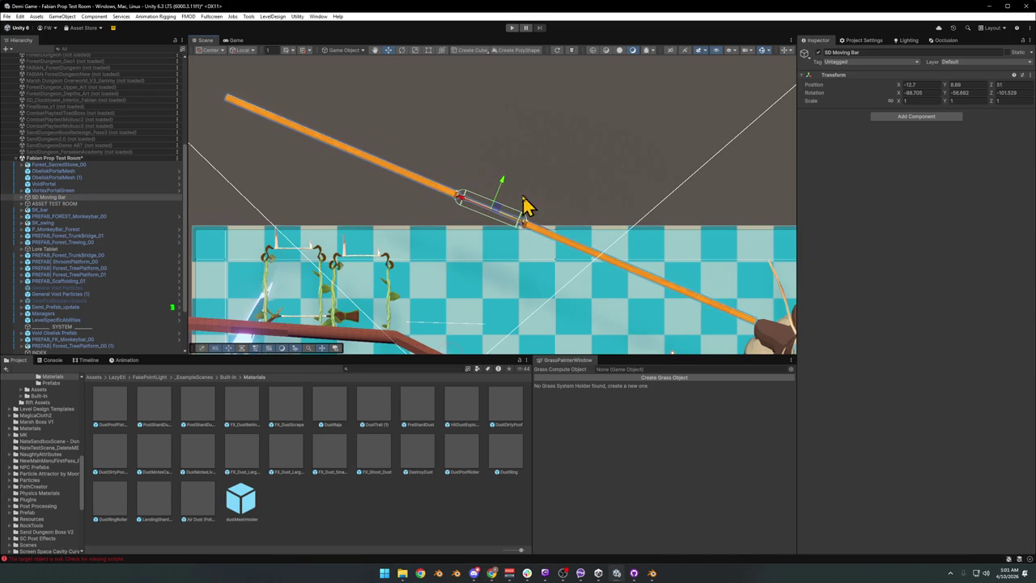
key(ctrl+d)
click(510, 174)
click(506, 198)
mouse_move(504, 190)
mouse_down()
mouse_move(539, 129)
mouse_move(526, 144)
mouse_up()
key(e)
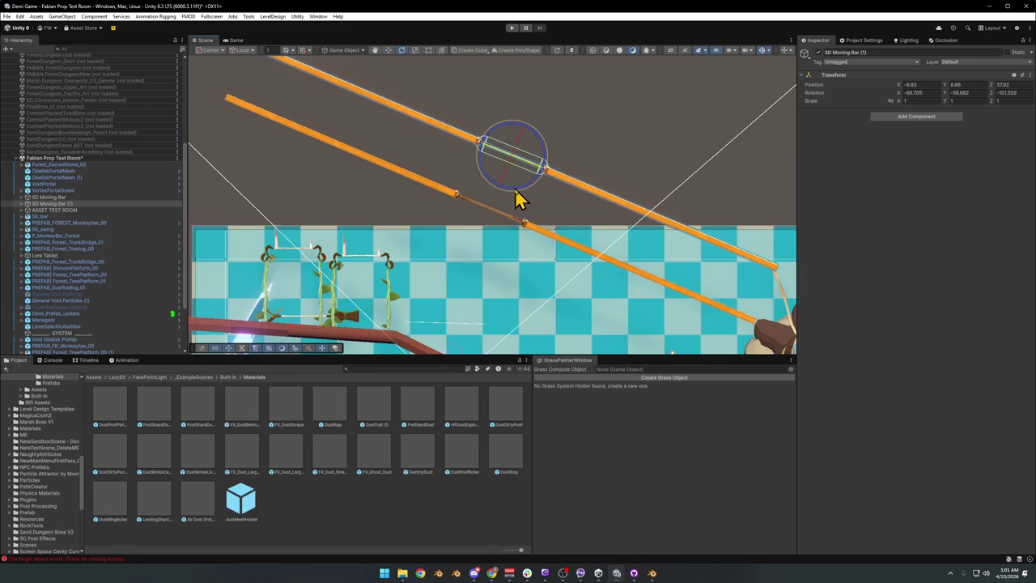
mouse_move(523, 197)
mouse_down()
mouse_move(478, 200)
mouse_move(319, 176)
mouse_up()
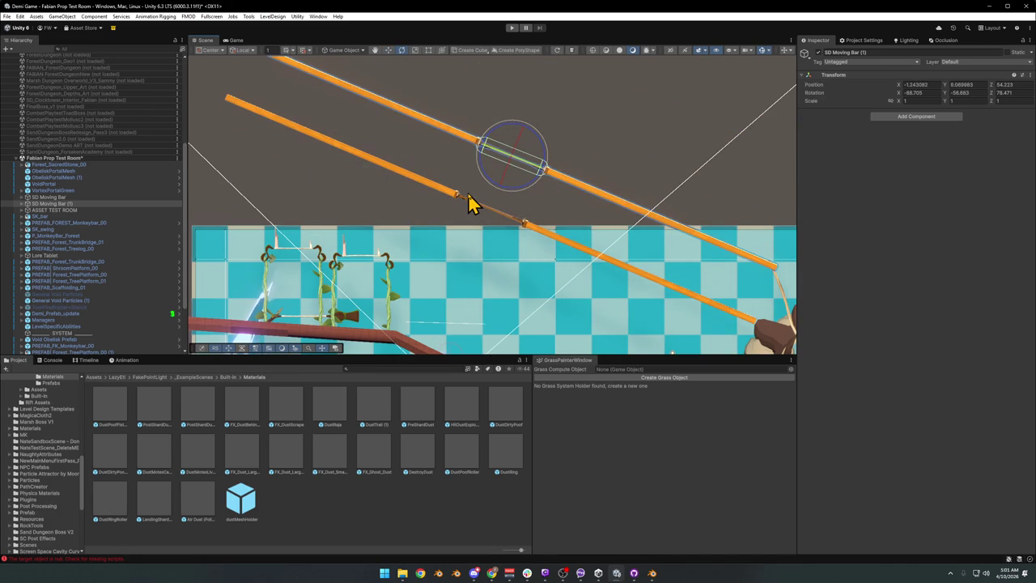
mouse_move(554, 167)
mouse_down()
mouse_move(574, 86)
mouse_move(826, 77)
mouse_up()
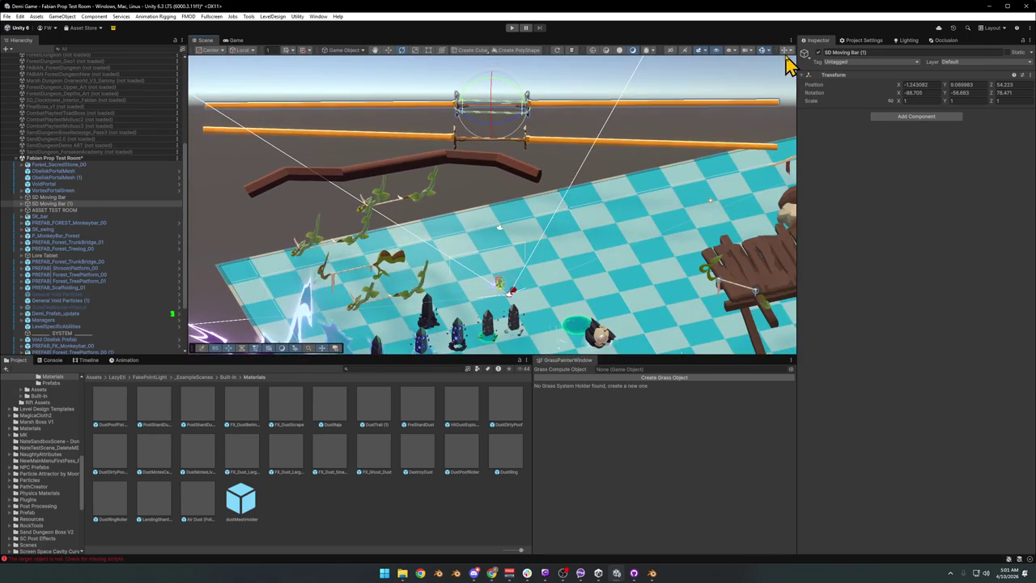
click(775, 94)
mouse_move(618, 190)
mouse_down()
mouse_move(619, 168)
mouse_move(599, 155)
mouse_move(567, 169)
mouse_move(569, 179)
mouse_up()
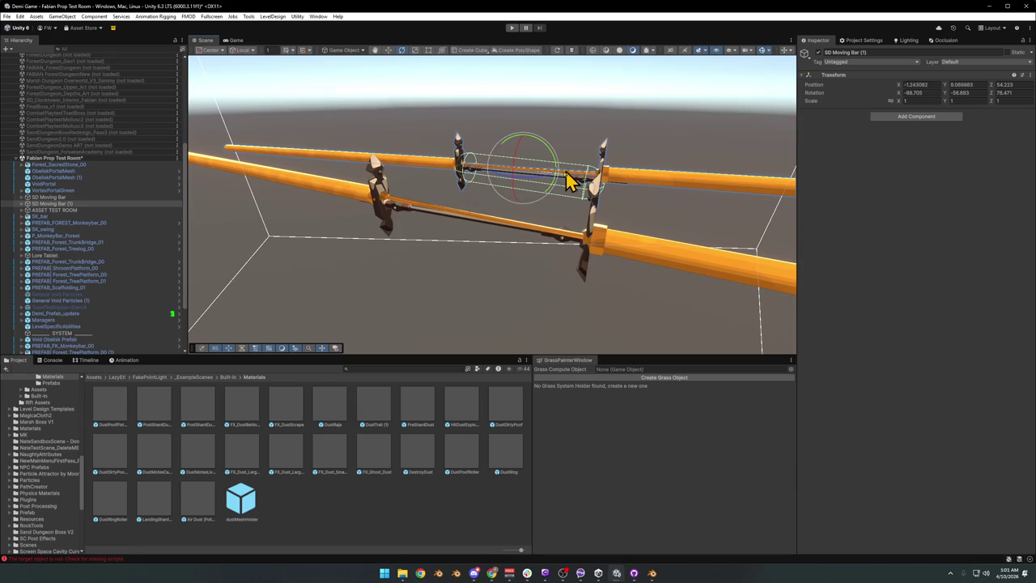
click(63, 209)
click(64, 203)
click(65, 198)
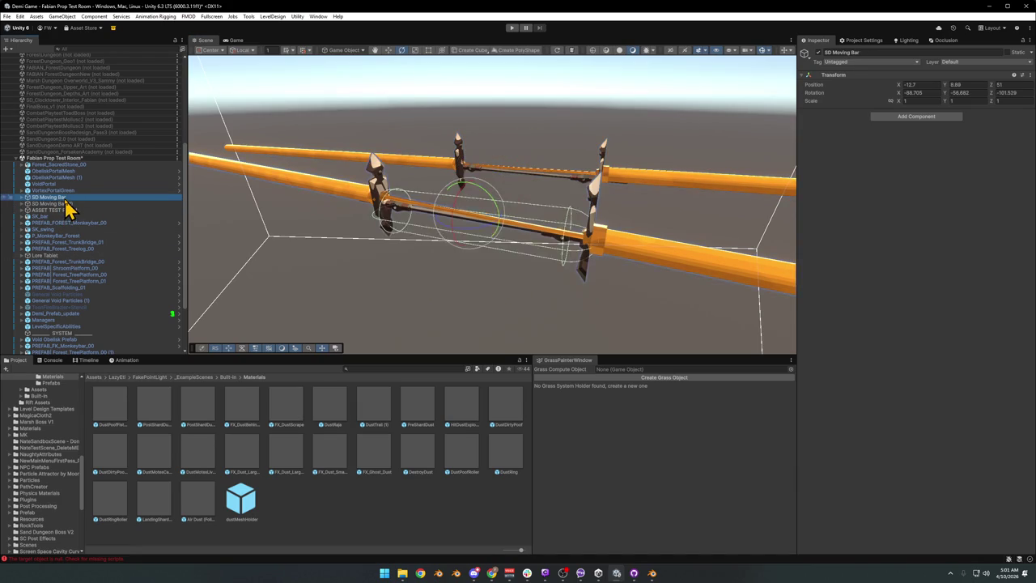
click(64, 211)
key(Delete)
mouse_move(619, 237)
mouse_down()
mouse_move(502, 232)
mouse_move(613, 190)
mouse_move(564, 177)
mouse_move(548, 186)
mouse_up()
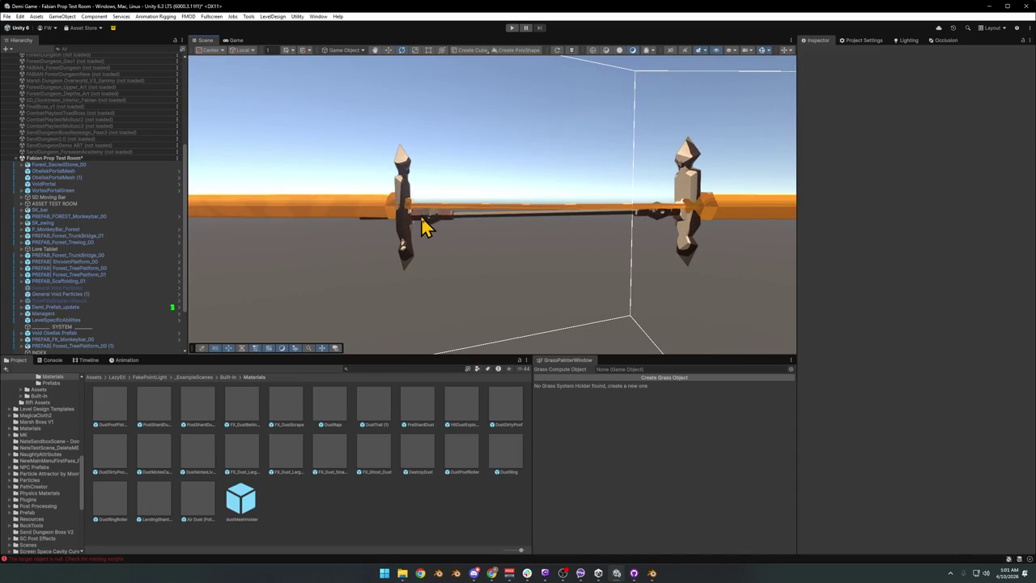
Inspect SD_MonkeyBar_02 (22), its child (23), and Pillar Monkeybar, then switch to the Move tool
click(426, 227)
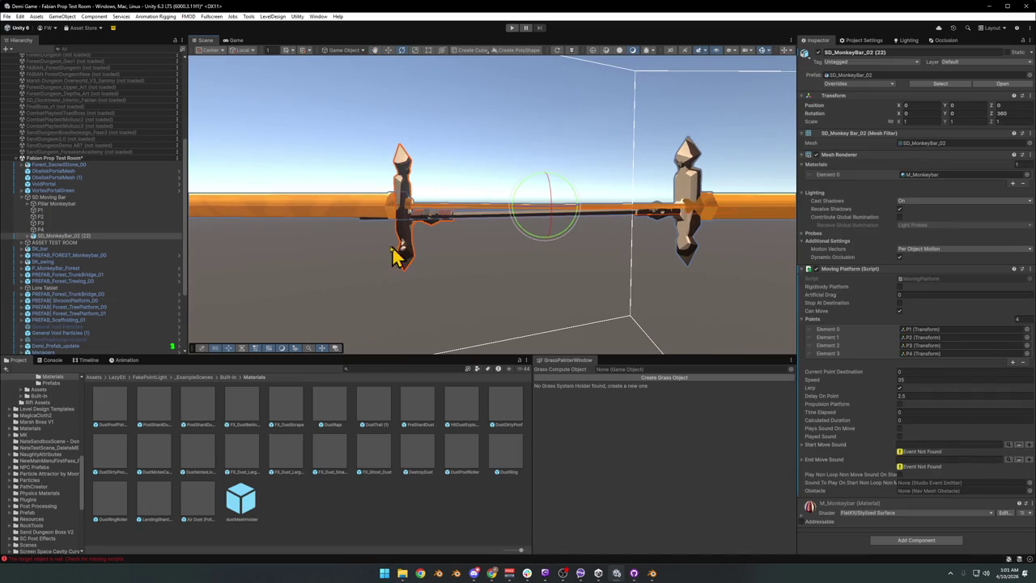
click(28, 237)
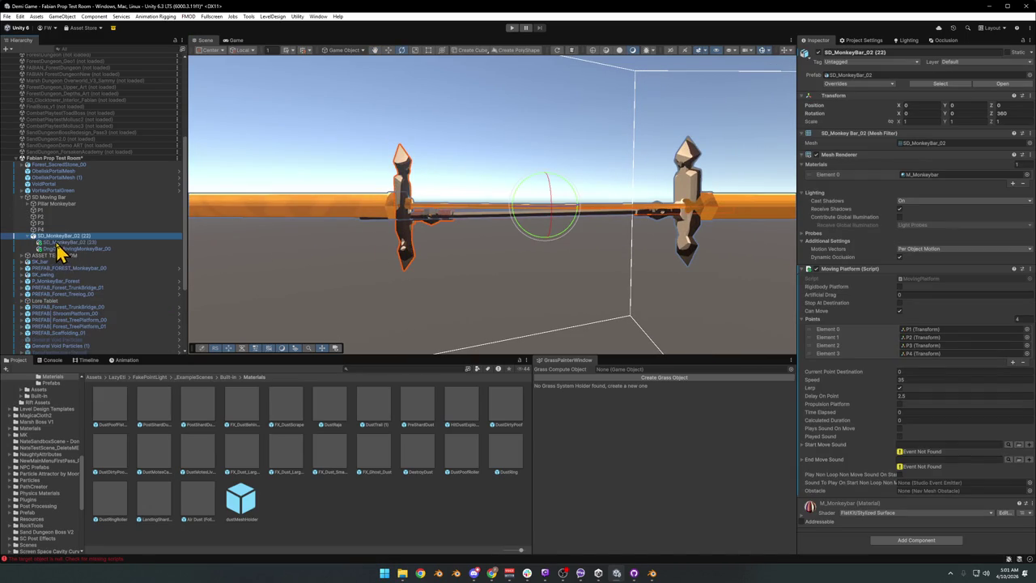
click(58, 242)
click(68, 236)
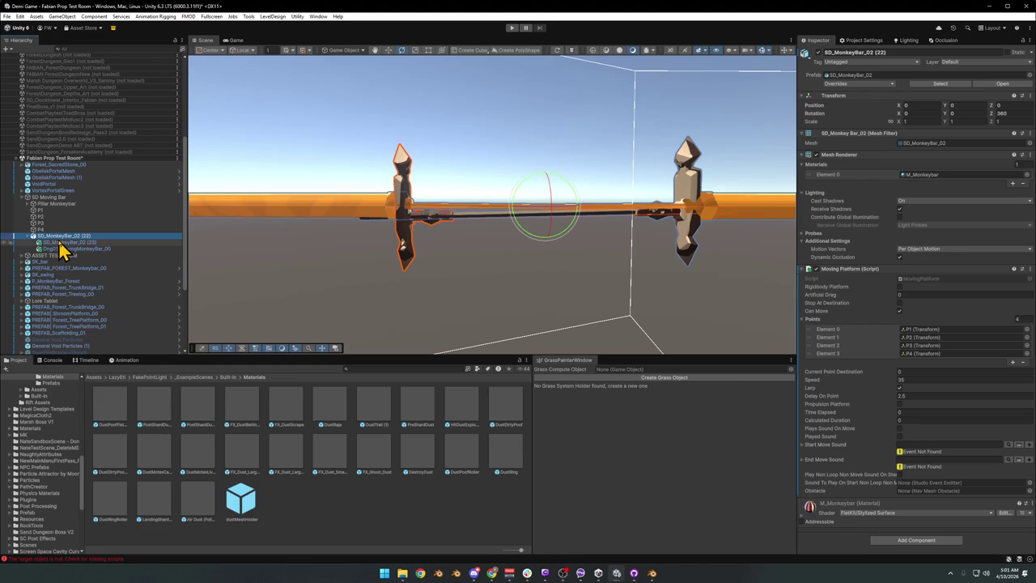
click(62, 203)
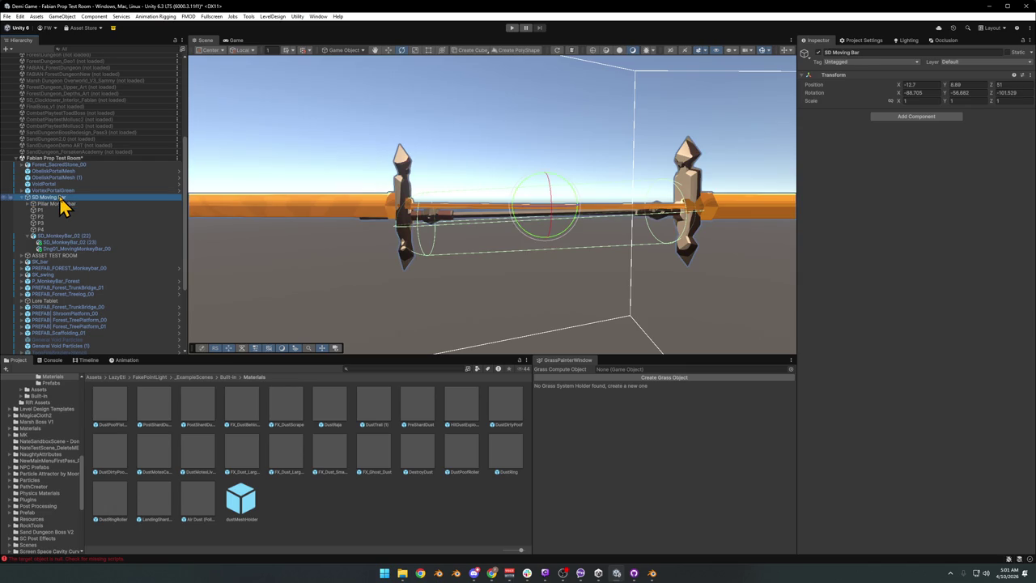
click(58, 236)
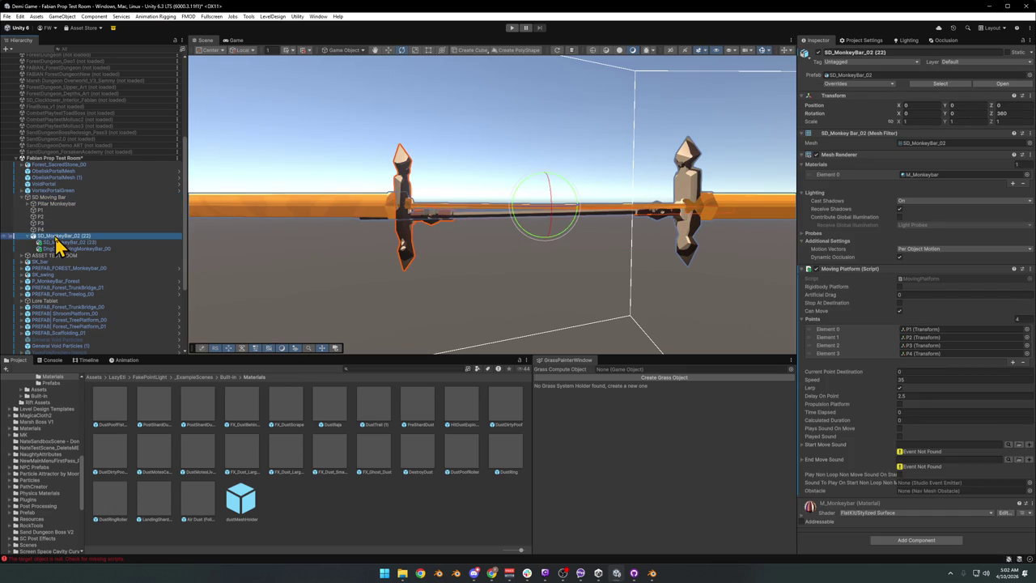
key(w)
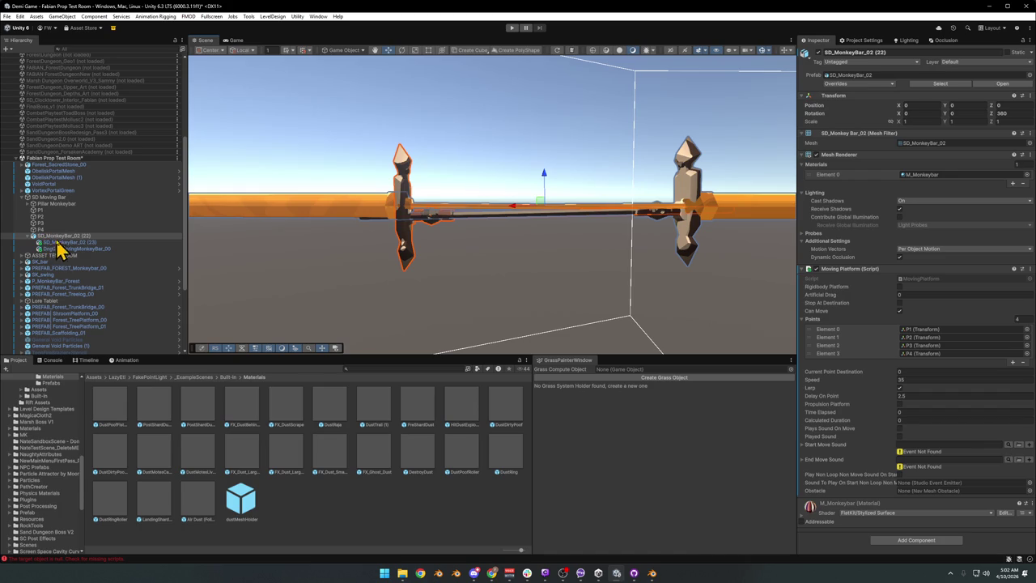
Uncheck SD_MonkeyBar_02 (23)'s Mesh Renderer so the spiked pillar no longer renders
click(818, 155)
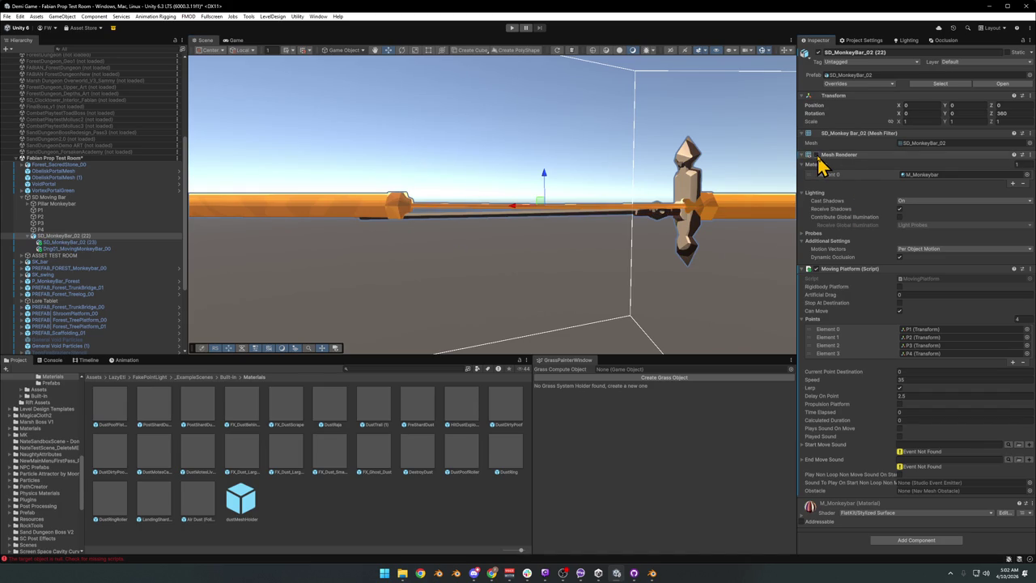
click(817, 155)
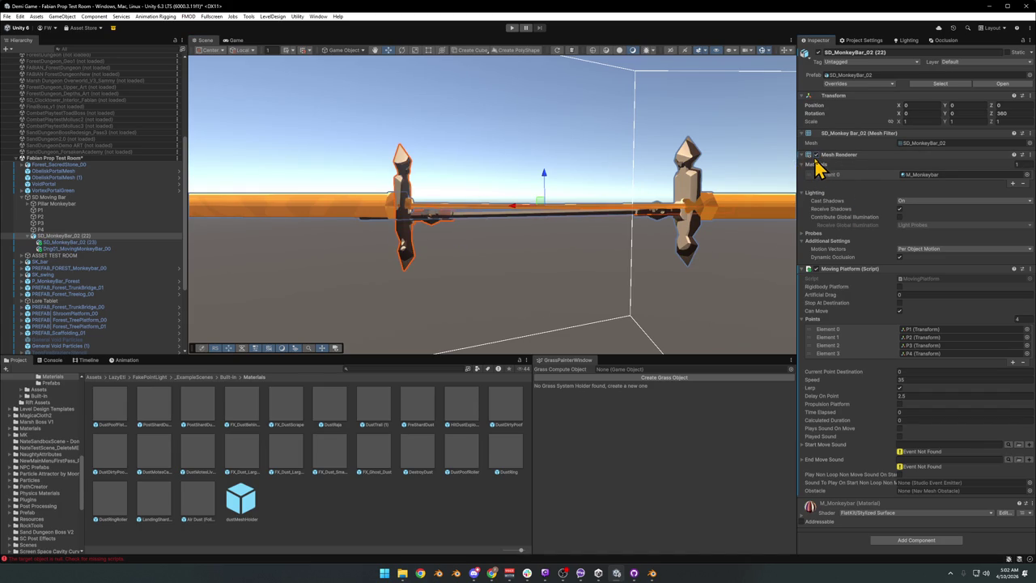
click(817, 156)
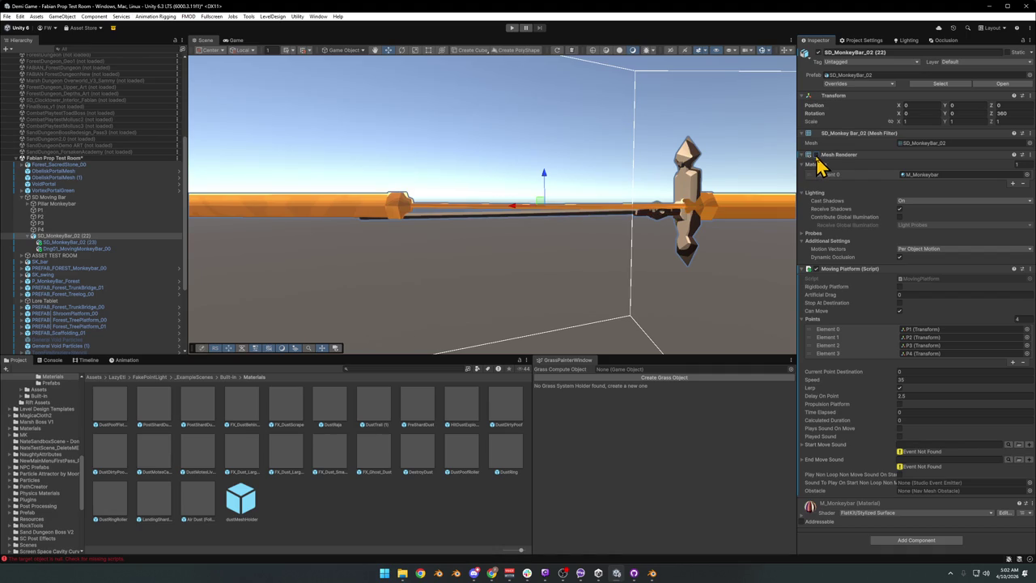
click(73, 242)
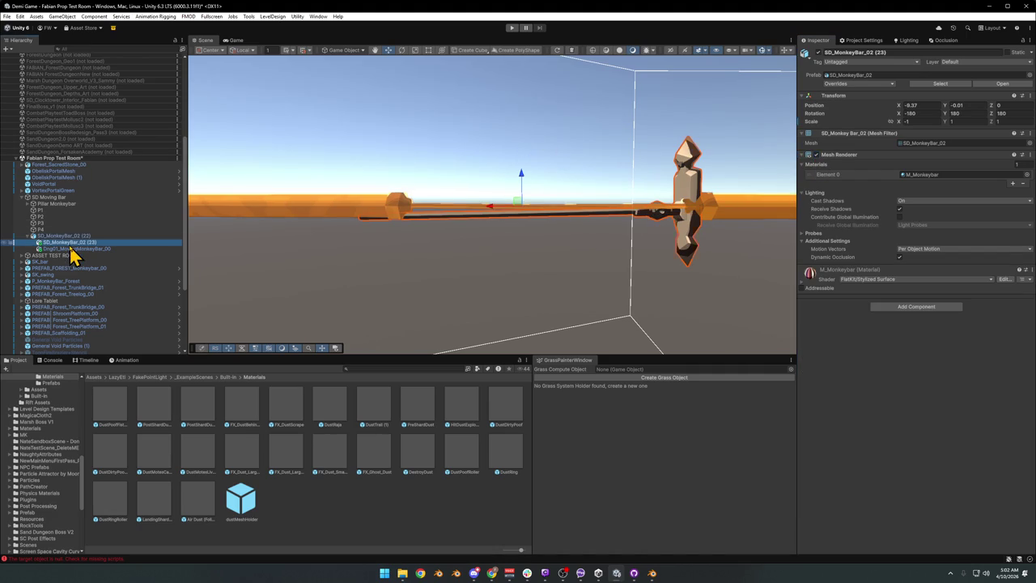
click(817, 155)
mouse_move(770, 157)
mouse_down()
mouse_move(585, 216)
mouse_move(583, 225)
mouse_move(606, 201)
mouse_move(589, 210)
mouse_up()
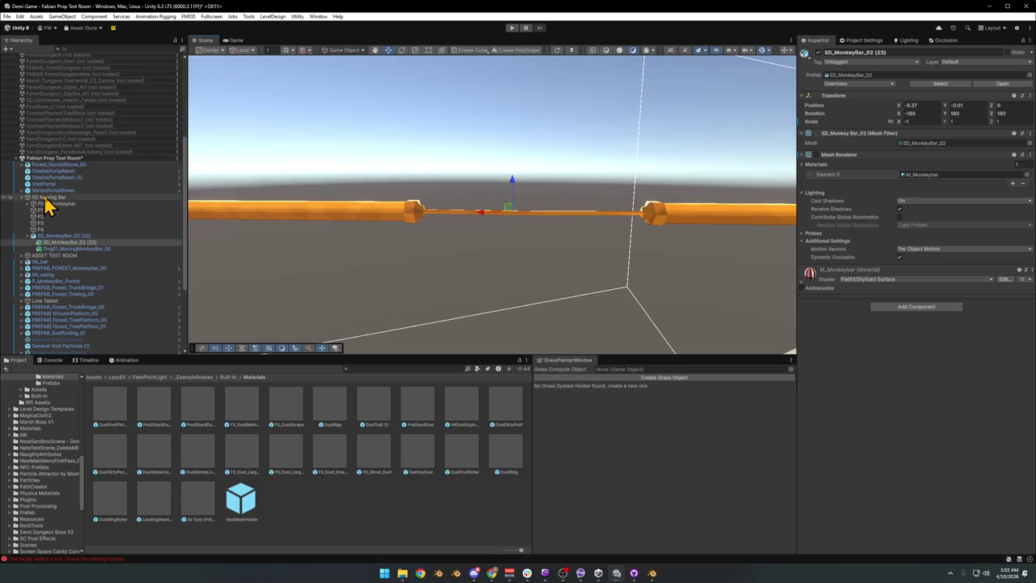
click(59, 249)
Slide SD_MonkeyBar_02 (22) along its X axis to 10.18
click(61, 243)
click(65, 236)
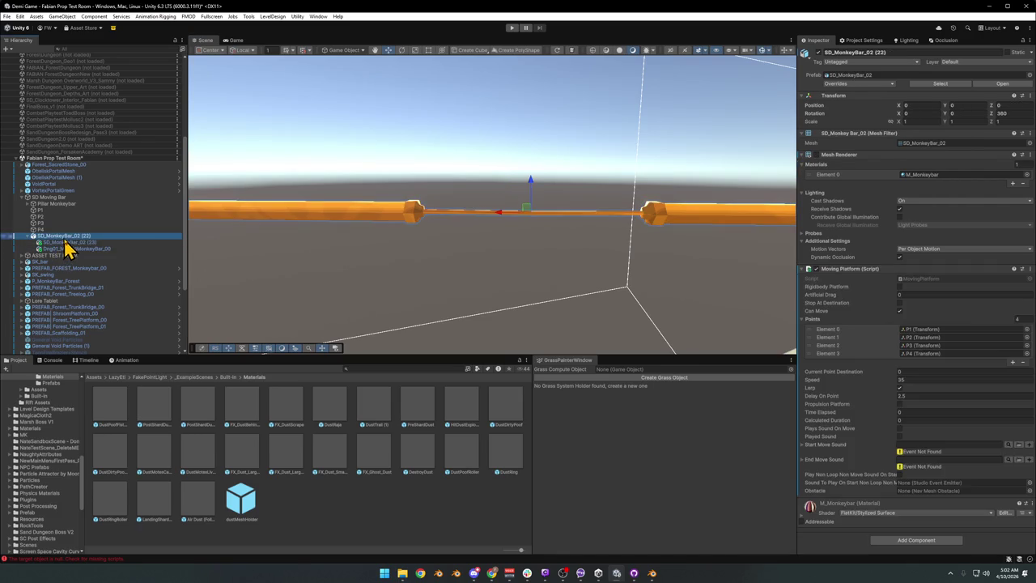
mouse_move(501, 222)
mouse_down()
mouse_move(410, 224)
mouse_move(474, 285)
mouse_move(485, 309)
mouse_move(502, 269)
mouse_up()
mouse_move(503, 202)
mouse_down()
mouse_move(312, 294)
mouse_move(340, 287)
mouse_up()
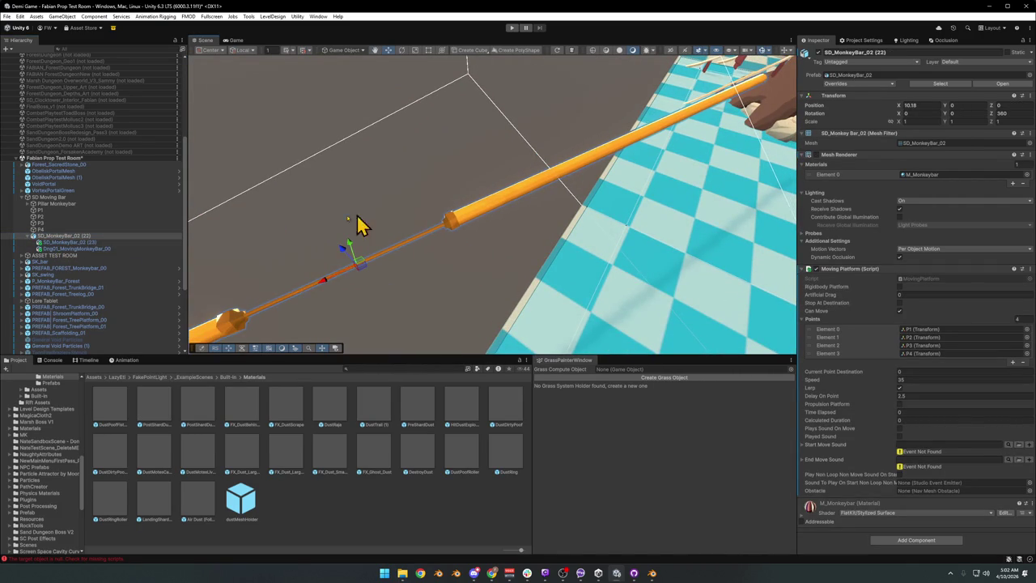
Drag Pillar Monkeybar onto SD_MonkeyBar_02 (22) to make it a child
click(32, 236)
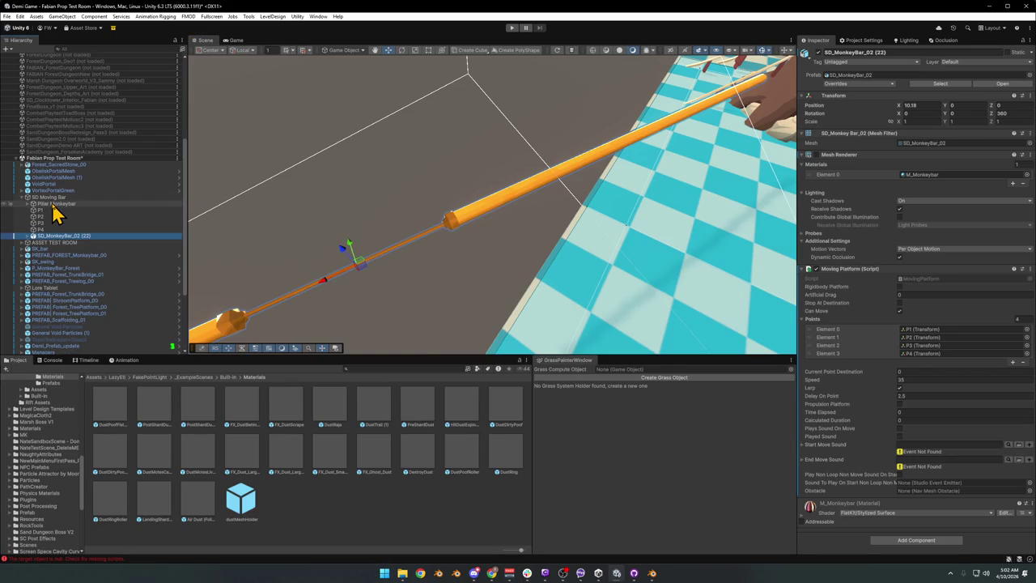
click(56, 206)
drag(437, 223, 380, 220)
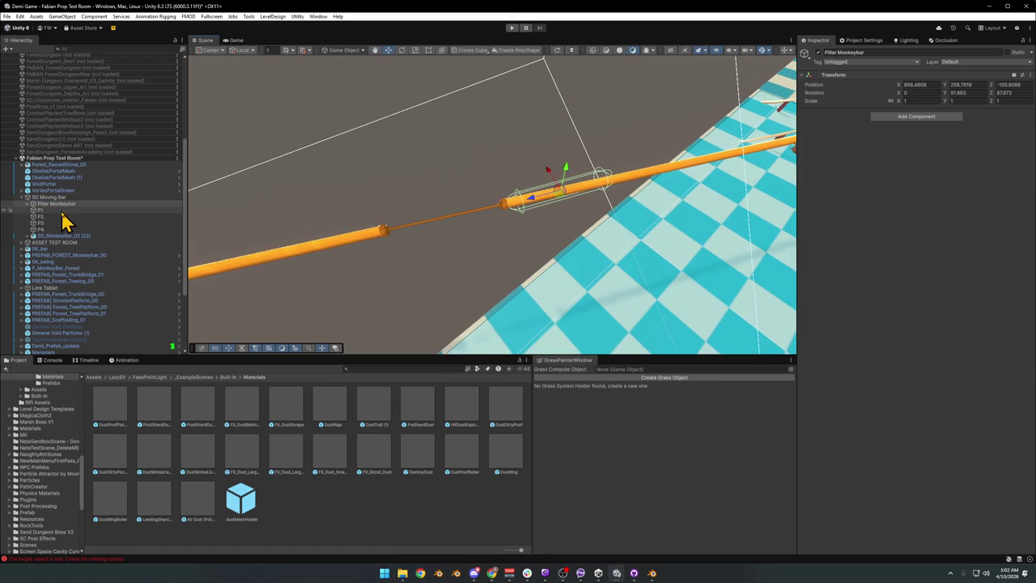
click(65, 236)
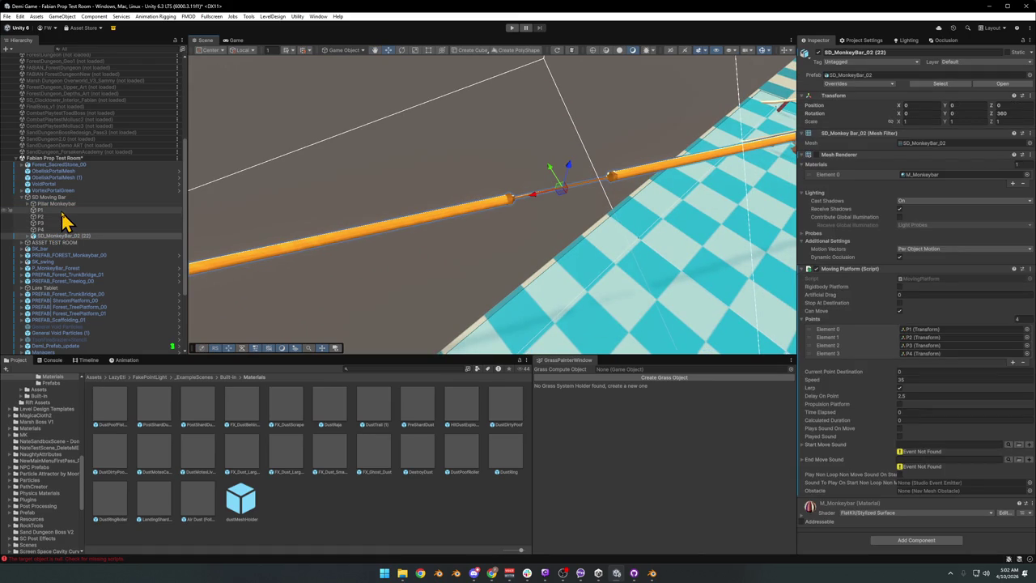
click(61, 205)
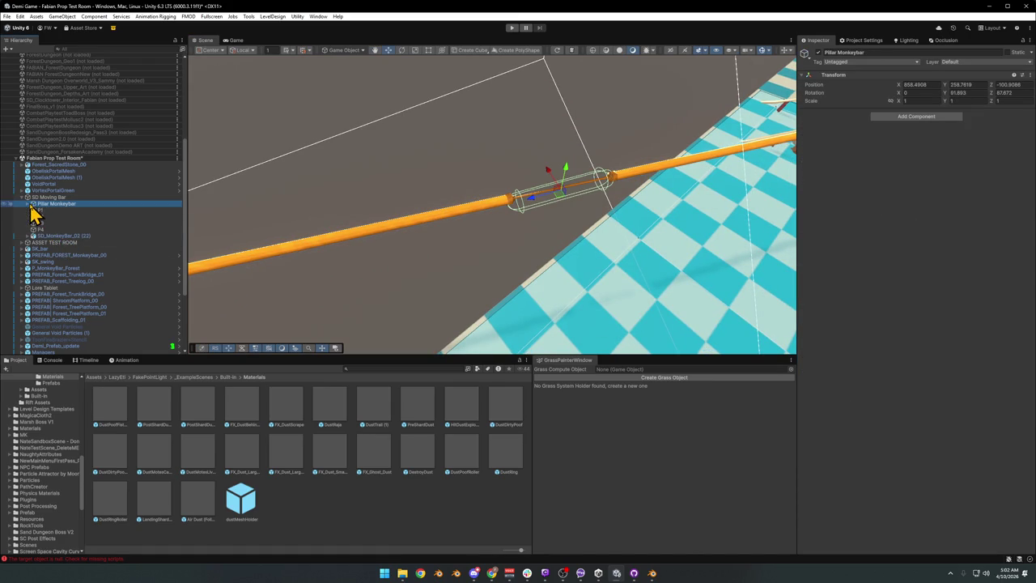
click(30, 209)
click(31, 209)
drag(63, 204, 51, 245)
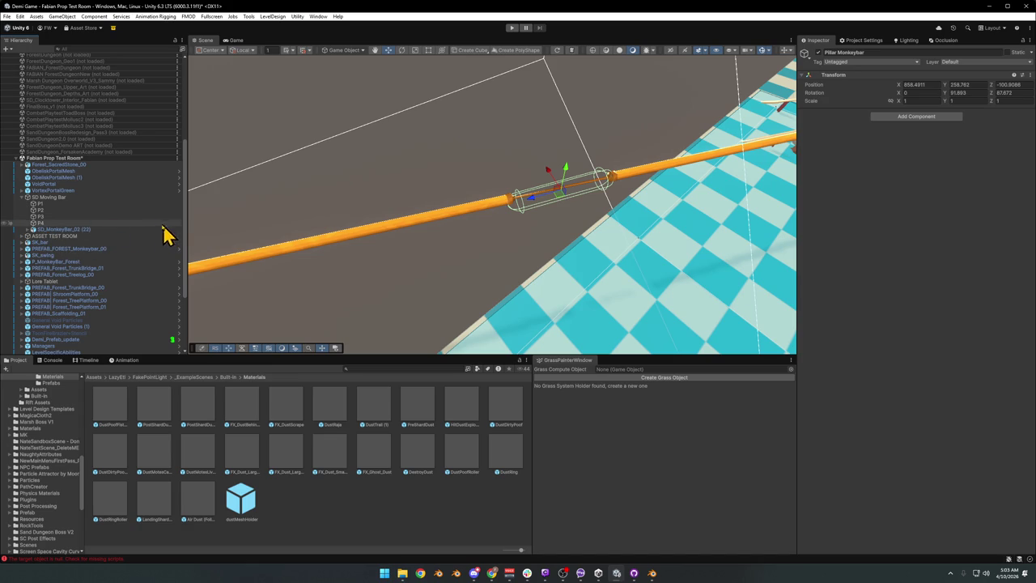
Check the new children and MonkeyBar (20), then delete the extra SD_MonkeyBar_02 (23)
click(27, 230)
click(28, 231)
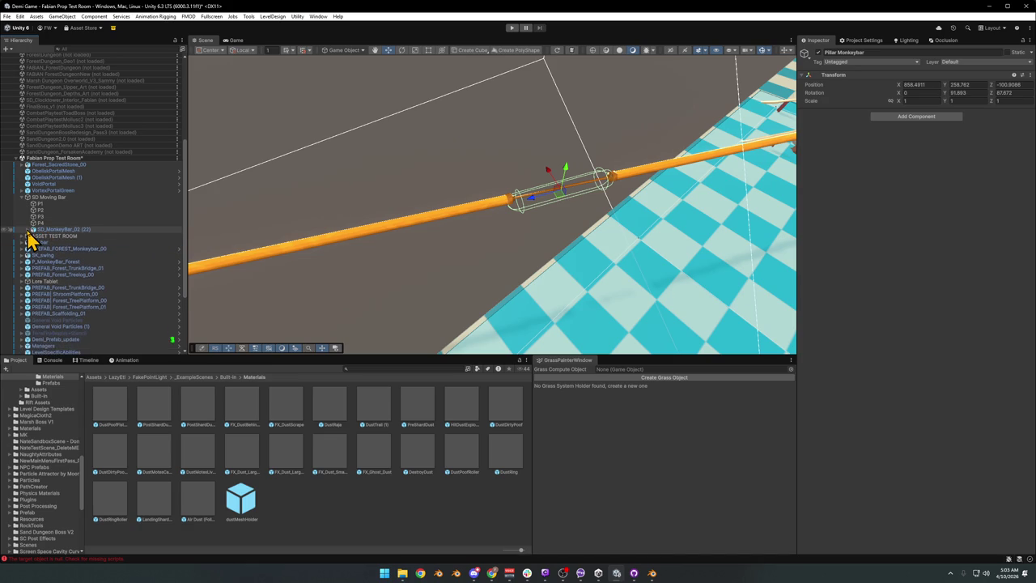
click(28, 231)
click(34, 250)
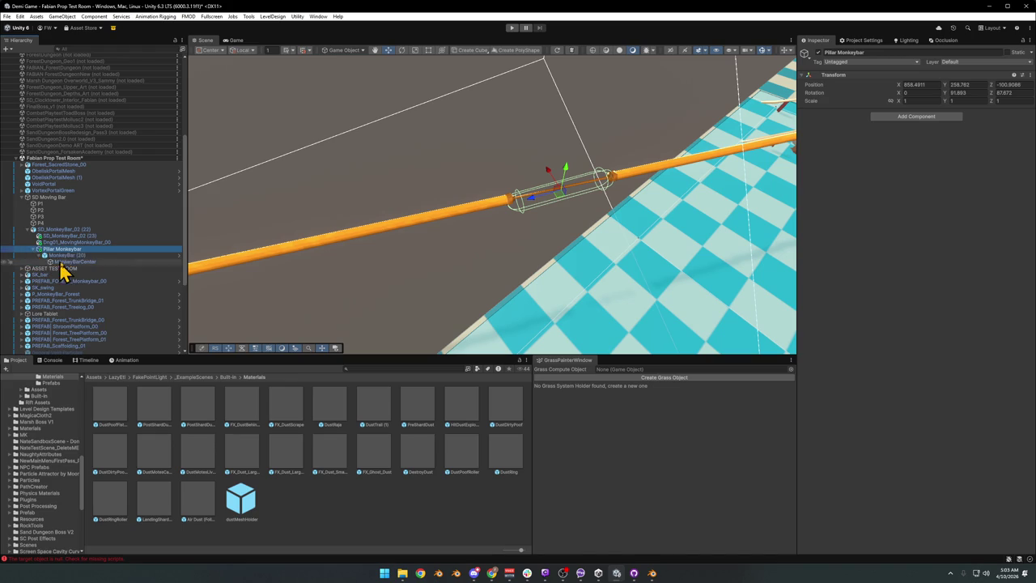
click(65, 256)
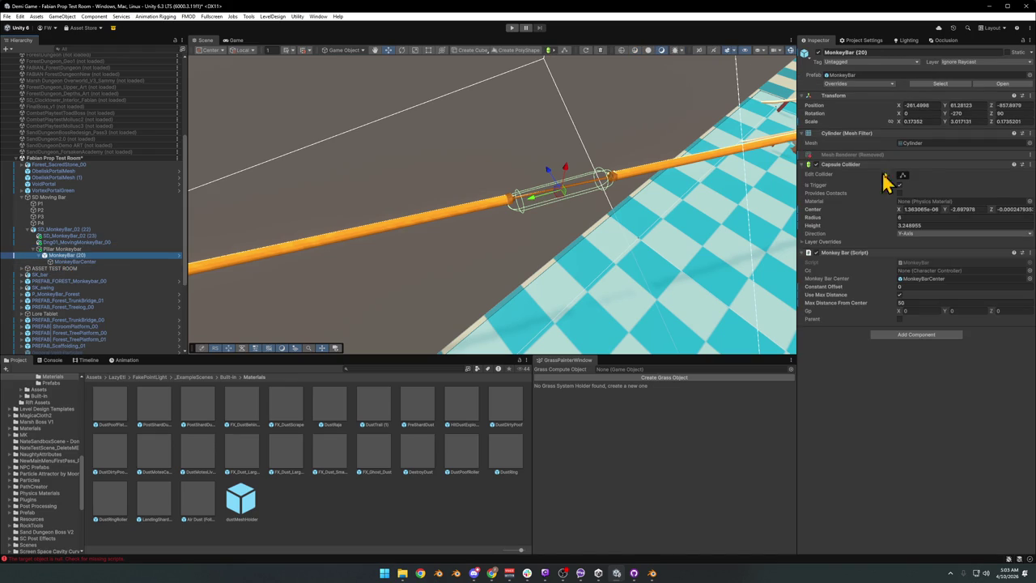
click(34, 250)
click(70, 237)
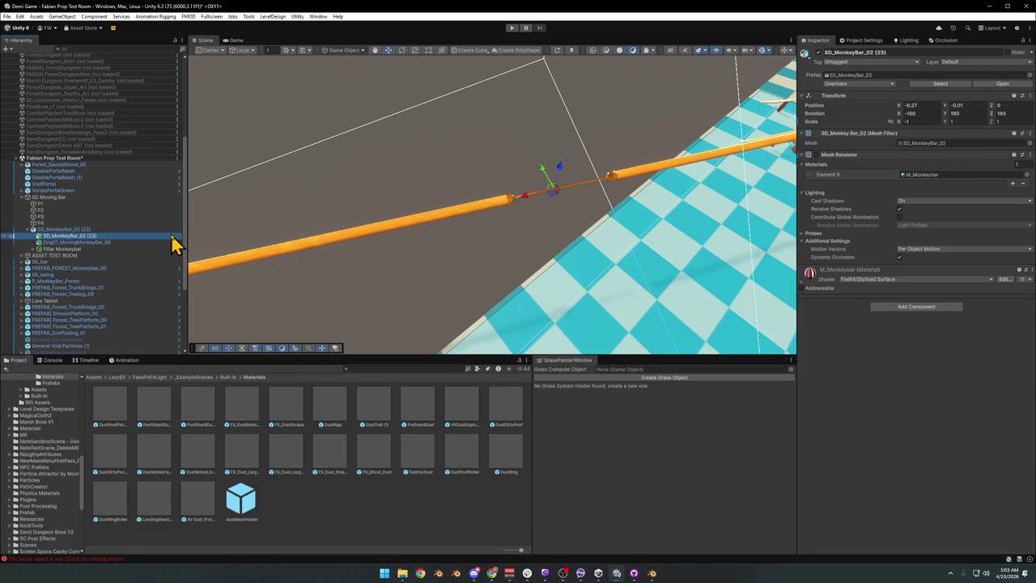
key(Delete)
Try pasting SD_MonkeyBar_02 (22)'s rotation onto Pillar Monkeybar, then undo it
click(80, 230)
drag(599, 186, 662, 202)
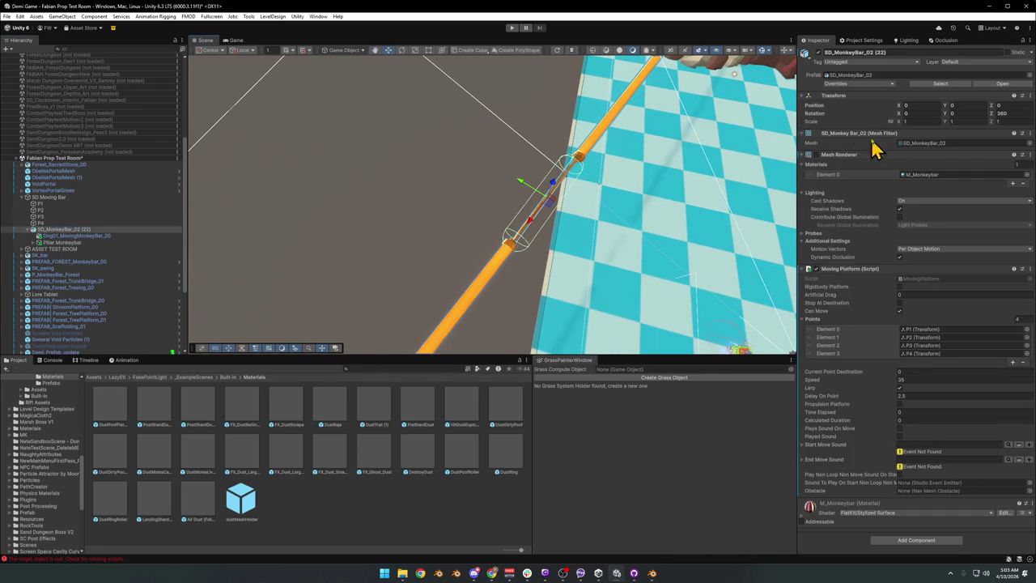
right_click(821, 116)
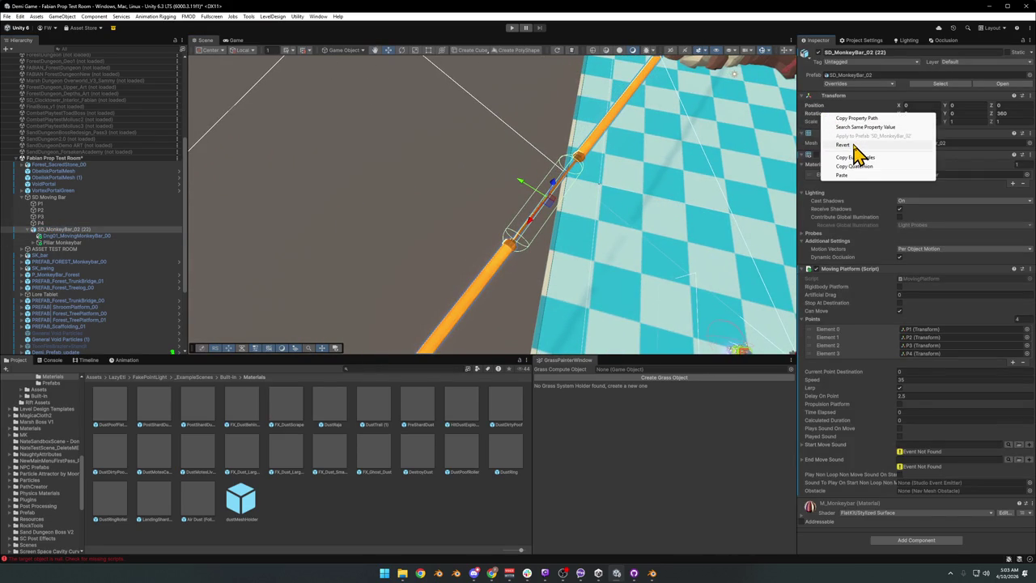
click(846, 175)
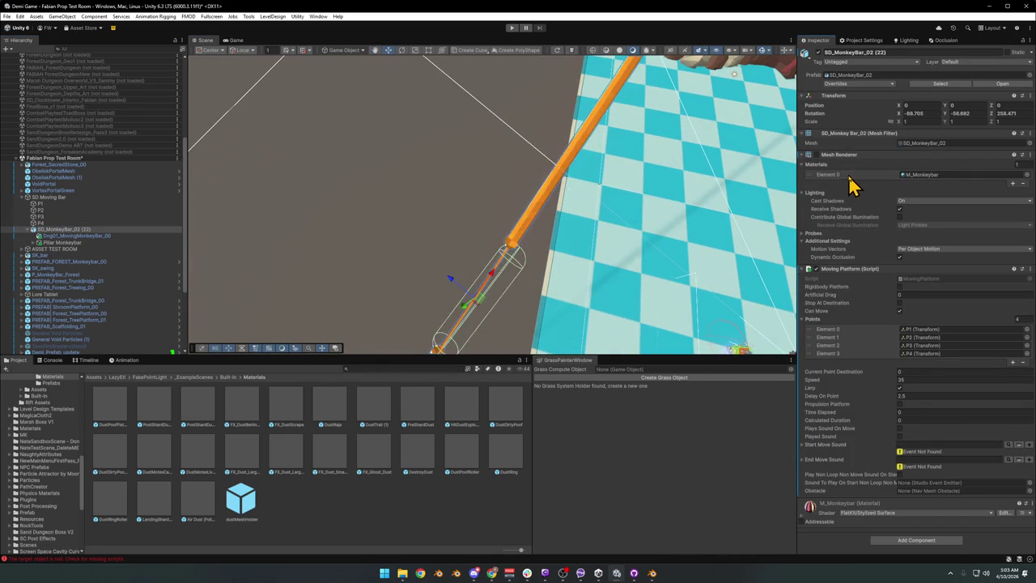
click(69, 243)
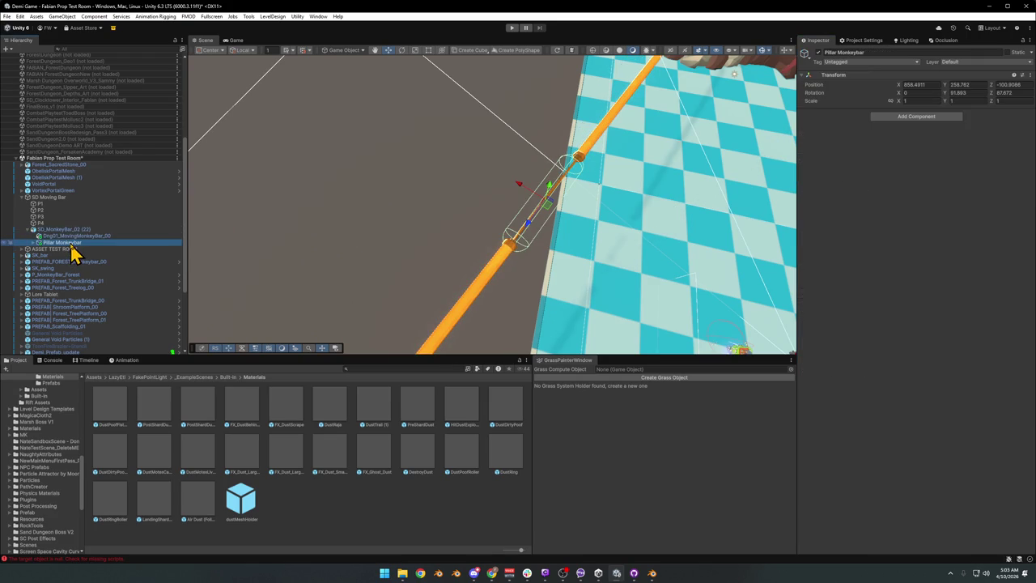
right_click(821, 101)
click(842, 139)
key(ctrl+z)
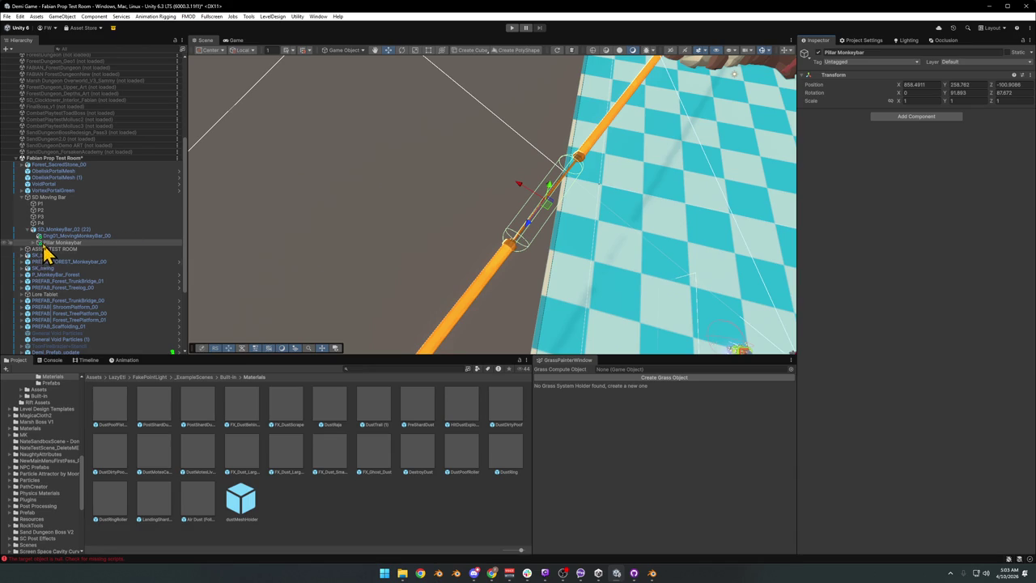
Collapse SD_MonkeyBar_02 (22) and test sliding it along the track, undoing the move
click(28, 230)
click(28, 230)
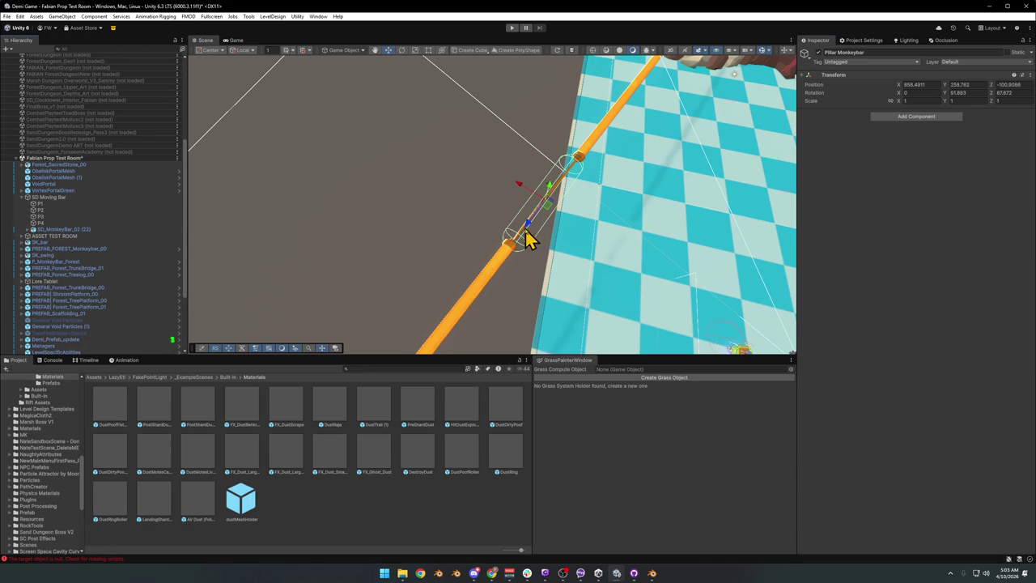
click(60, 231)
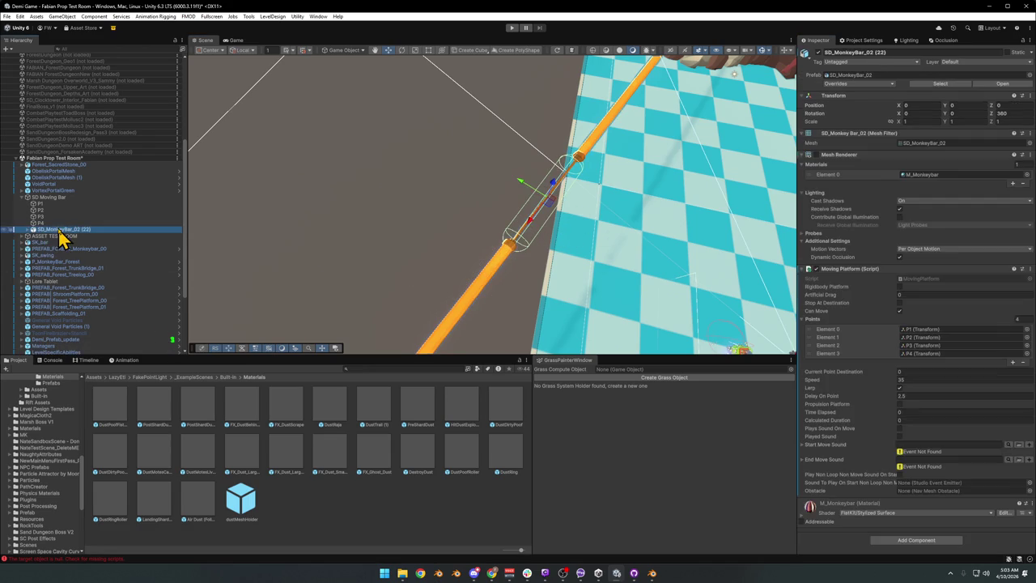
drag(529, 224, 453, 289)
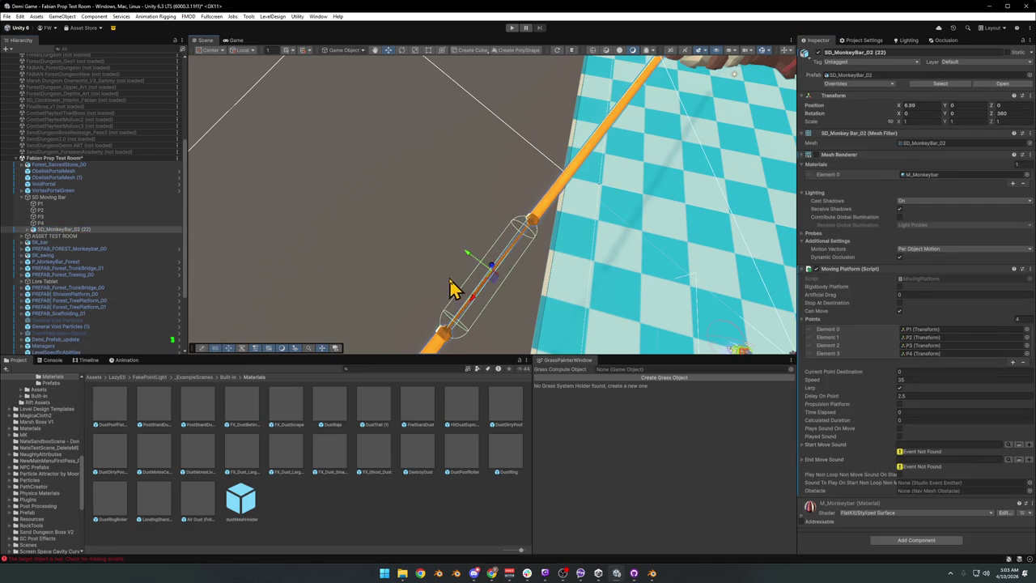
key(ctrl+z)
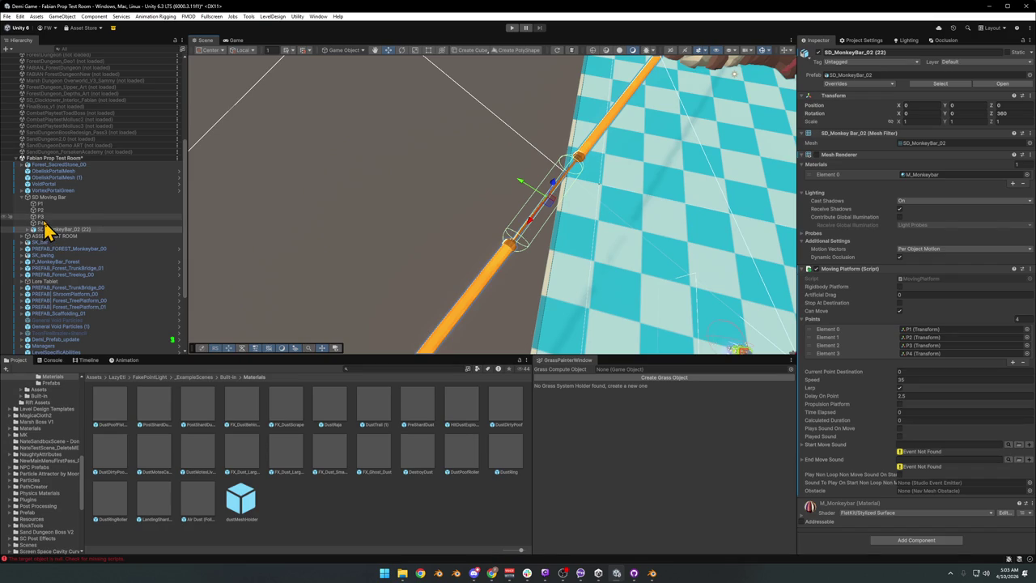
Duplicate the parent SD Moving Bar with Ctrl+D
click(44, 224)
click(52, 232)
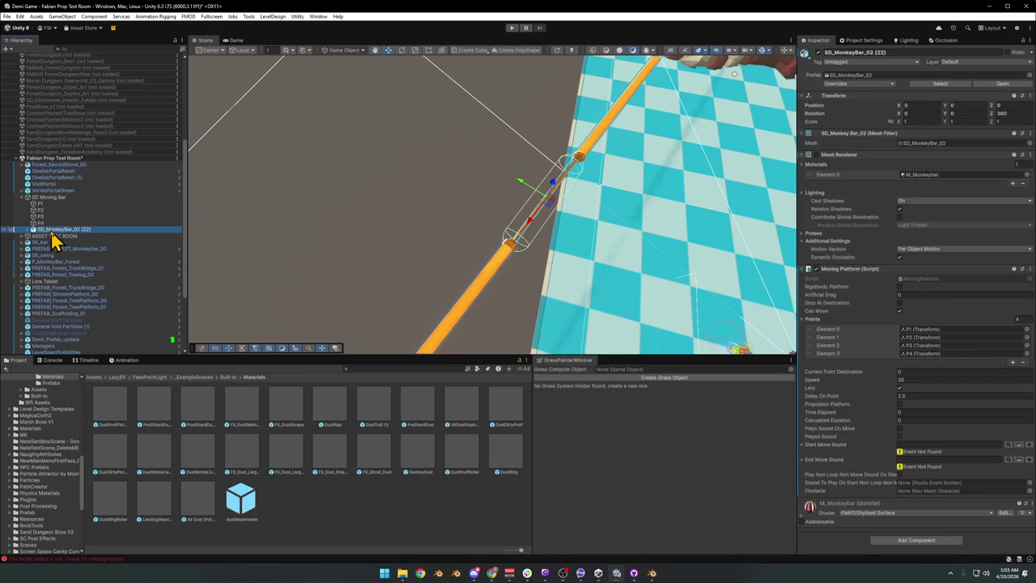
click(49, 197)
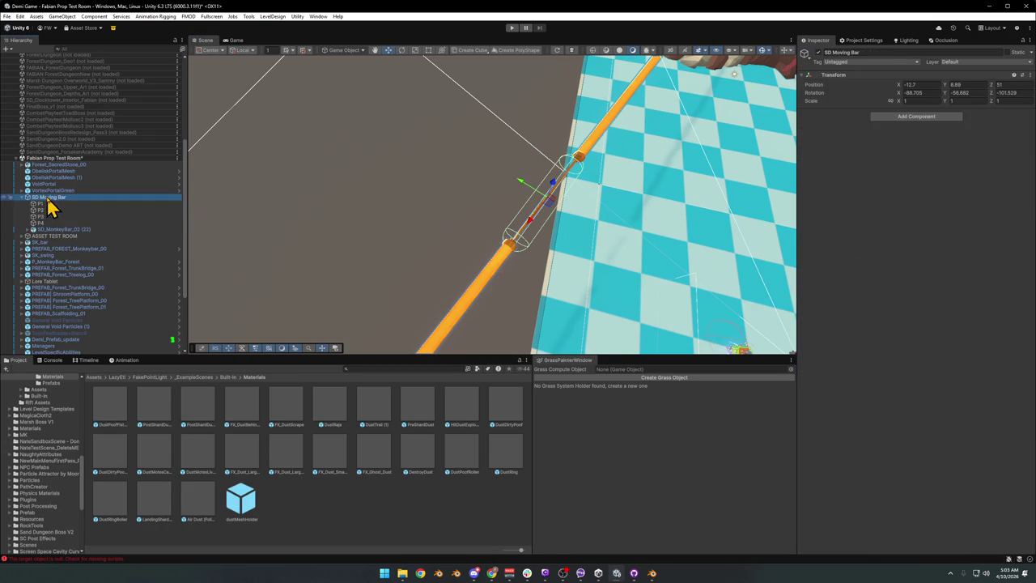
key(ctrl+d)
Place SD Moving Bar (1) at X 0.41, Z 58.35 with Y rotation 123.317
mouse_move(527, 197)
mouse_down()
mouse_move(398, 167)
mouse_move(428, 183)
mouse_move(392, 163)
mouse_move(378, 178)
mouse_move(234, 201)
mouse_move(597, 192)
mouse_move(571, 143)
mouse_move(530, 137)
mouse_move(591, 167)
mouse_up()
key(e)
drag(631, 203, 541, 205)
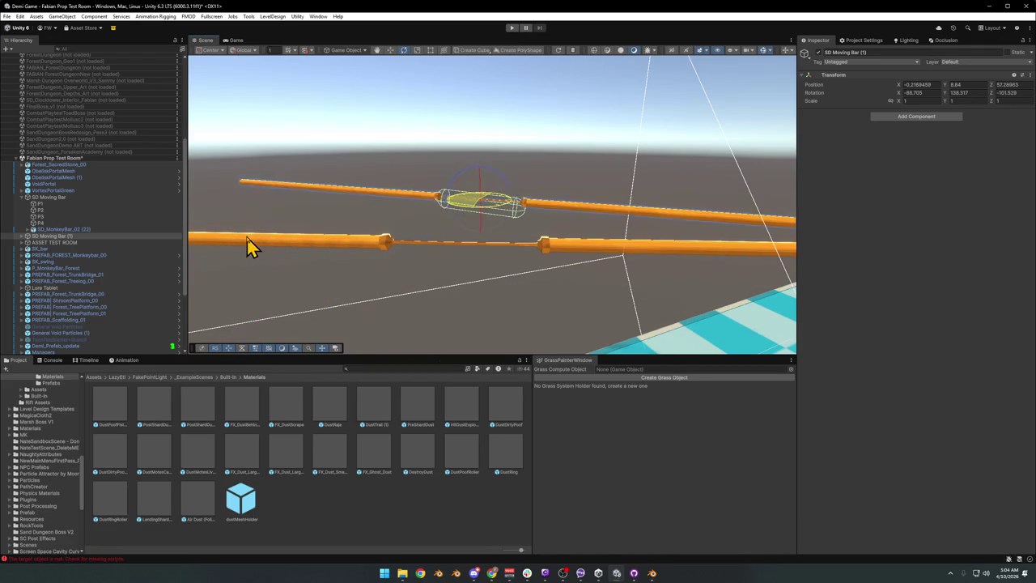
mouse_move(251, 242)
mouse_down()
mouse_move(469, 243)
mouse_move(583, 310)
mouse_move(591, 307)
mouse_move(566, 284)
mouse_move(736, 196)
mouse_up()
mouse_move(717, 116)
mouse_down()
mouse_move(474, 181)
mouse_move(428, 164)
mouse_move(453, 40)
mouse_move(562, 167)
mouse_move(550, 150)
mouse_move(557, 130)
mouse_move(569, 130)
mouse_move(558, 164)
mouse_move(567, 185)
mouse_up()
key(x)
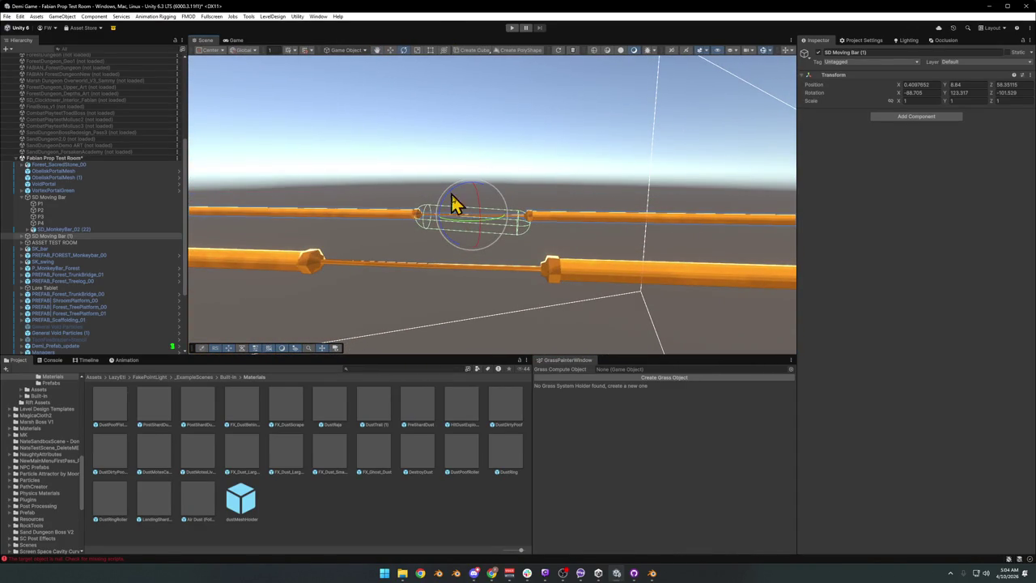
Clear the selection and enter play mode to test the moving bars
click(412, 518)
mouse_move(437, 202)
mouse_down()
mouse_move(480, 255)
mouse_move(525, 272)
mouse_move(663, 287)
mouse_move(731, 280)
mouse_move(584, 213)
mouse_move(656, 231)
mouse_move(546, 178)
mouse_move(435, 170)
mouse_move(557, 169)
mouse_move(515, 174)
mouse_up()
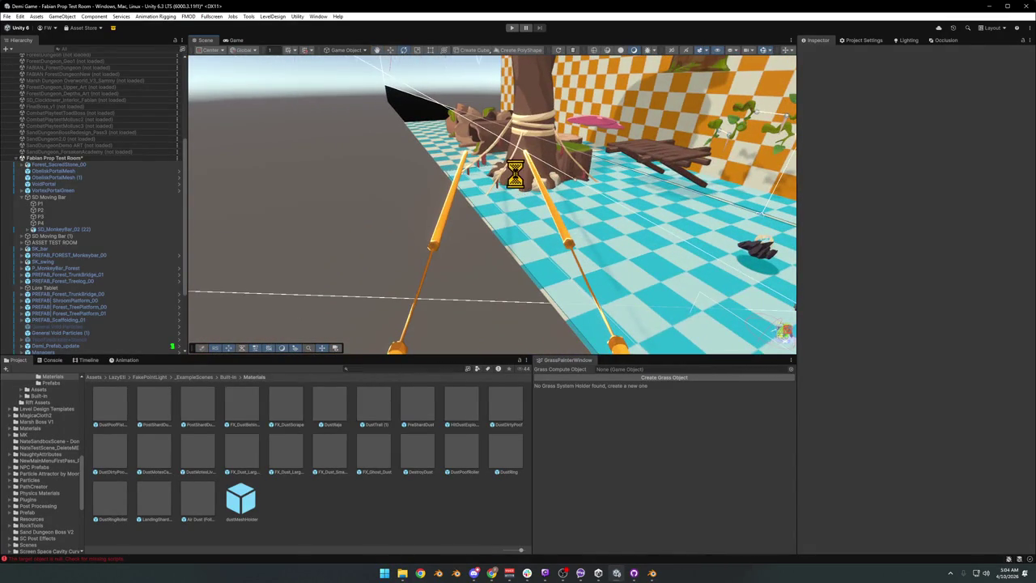
click(511, 29)
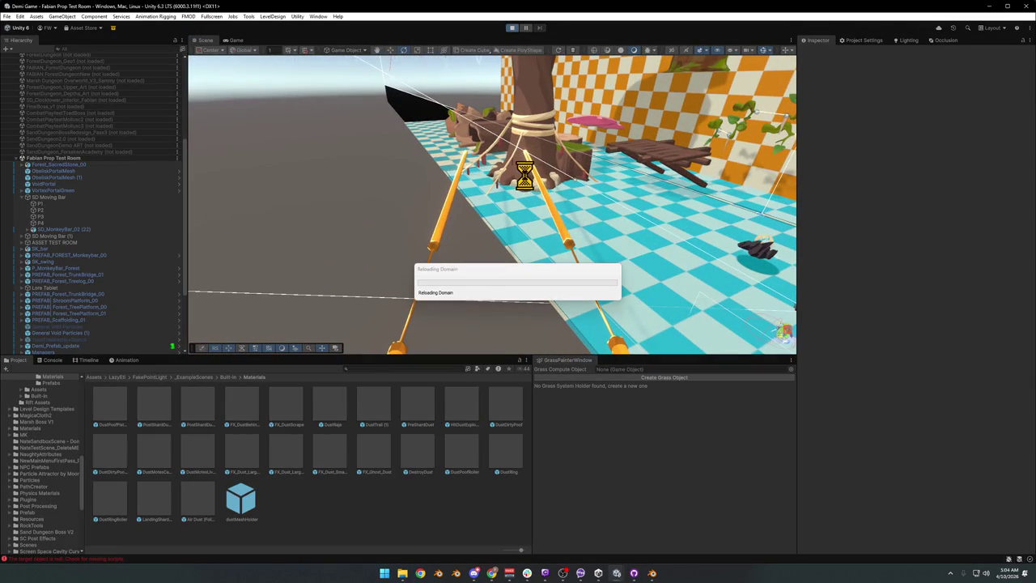
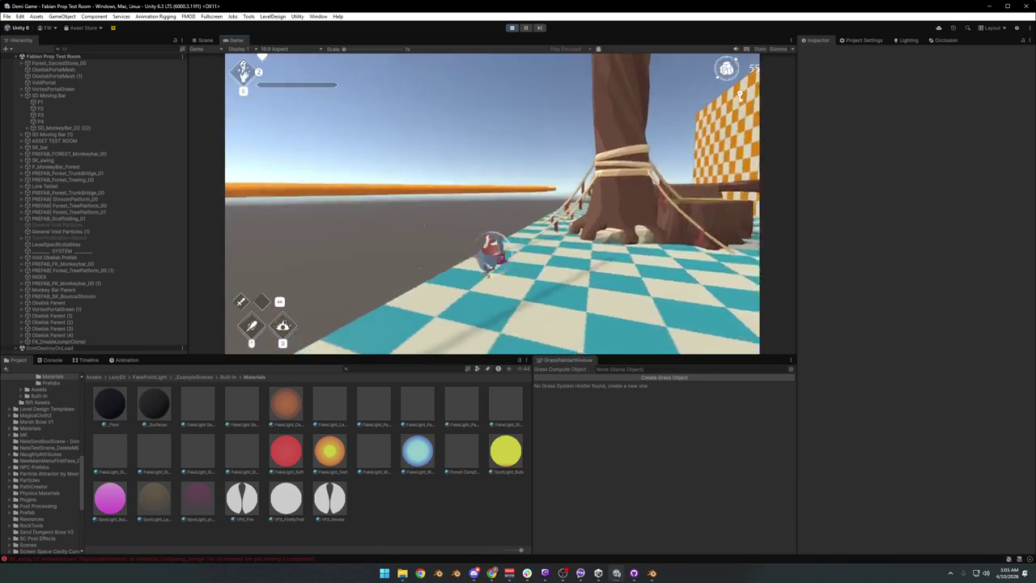
Pause and stop the play test, then scroll the Hierarchy to the Prop Test Room children
key(Escape)
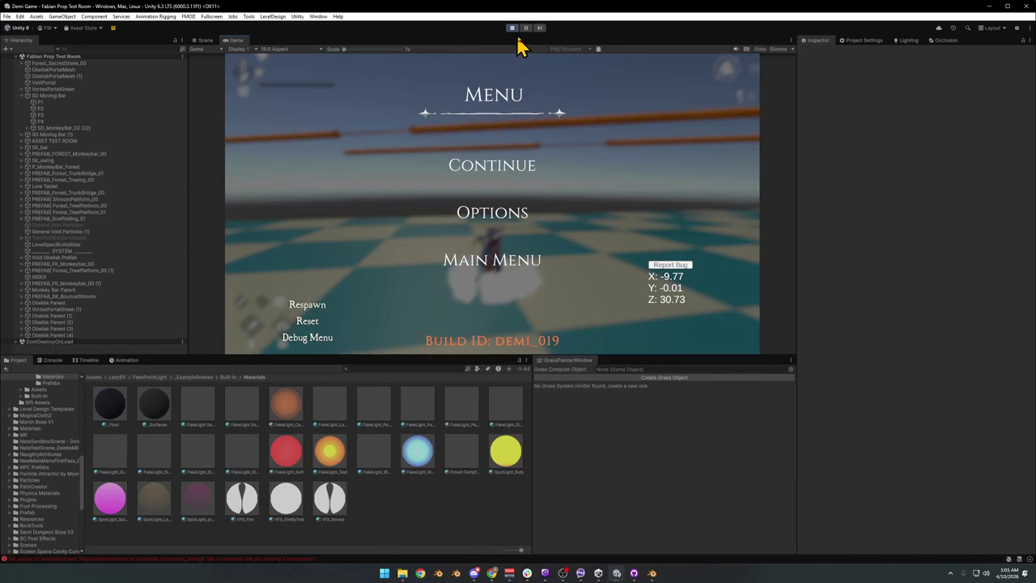
click(512, 28)
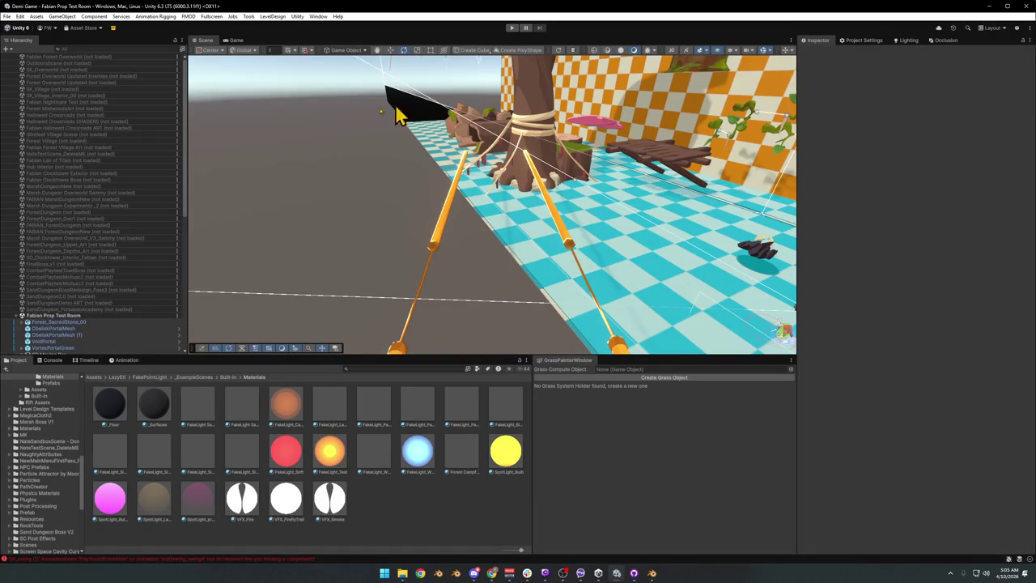
scroll(92, 296, down, 10)
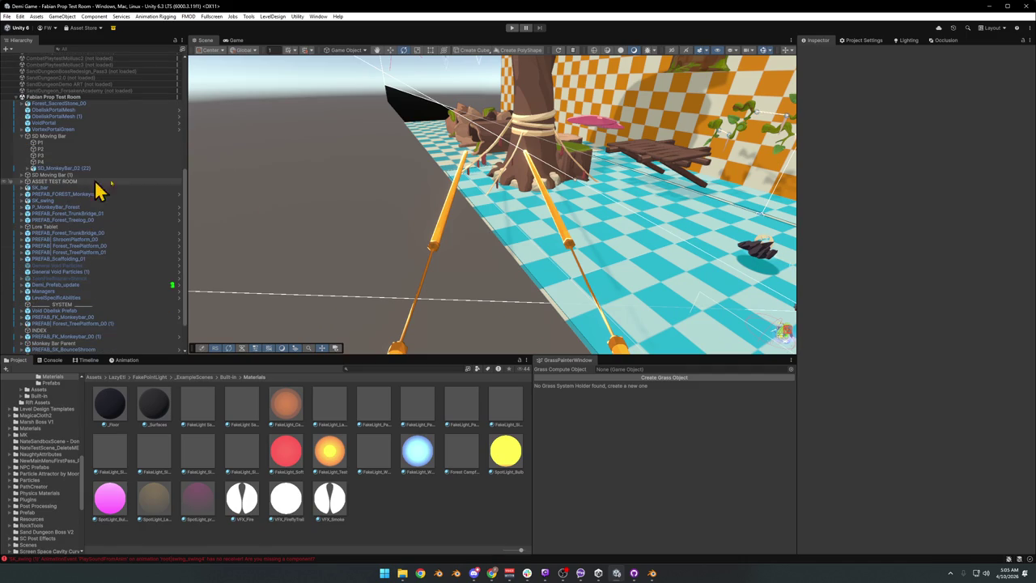
Snap to a front view and frame SD_MonkeyBar_02 (22) to inspect its waypoint setup
click(440, 251)
click(774, 92)
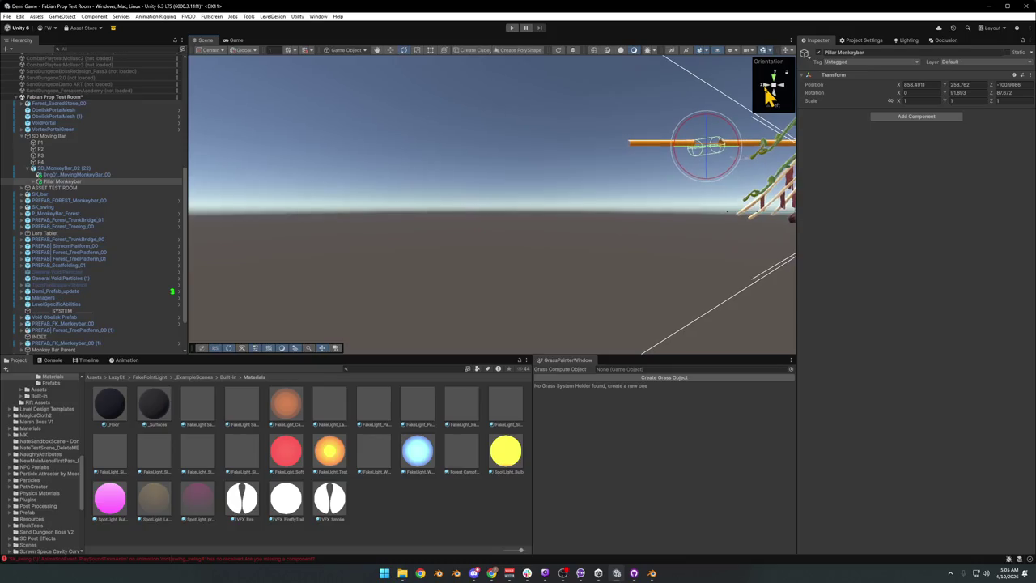
click(769, 90)
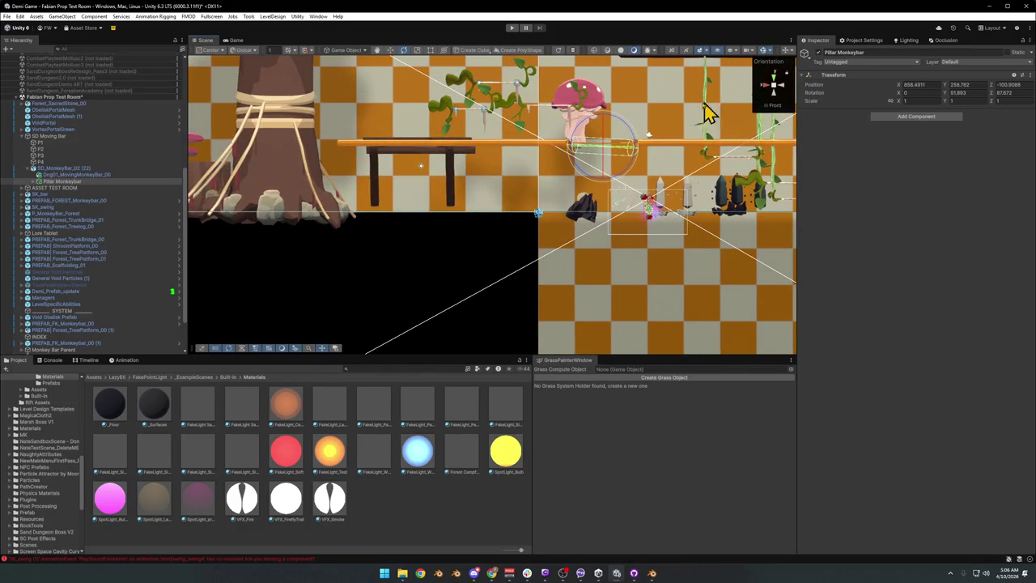
double_click(70, 170)
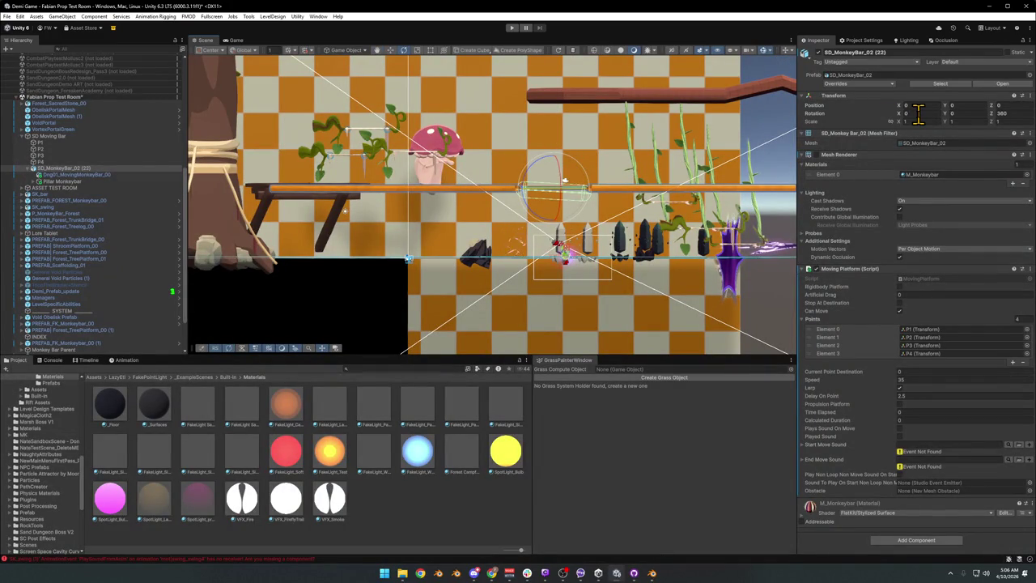
click(1001, 113)
text(0)
key(f)
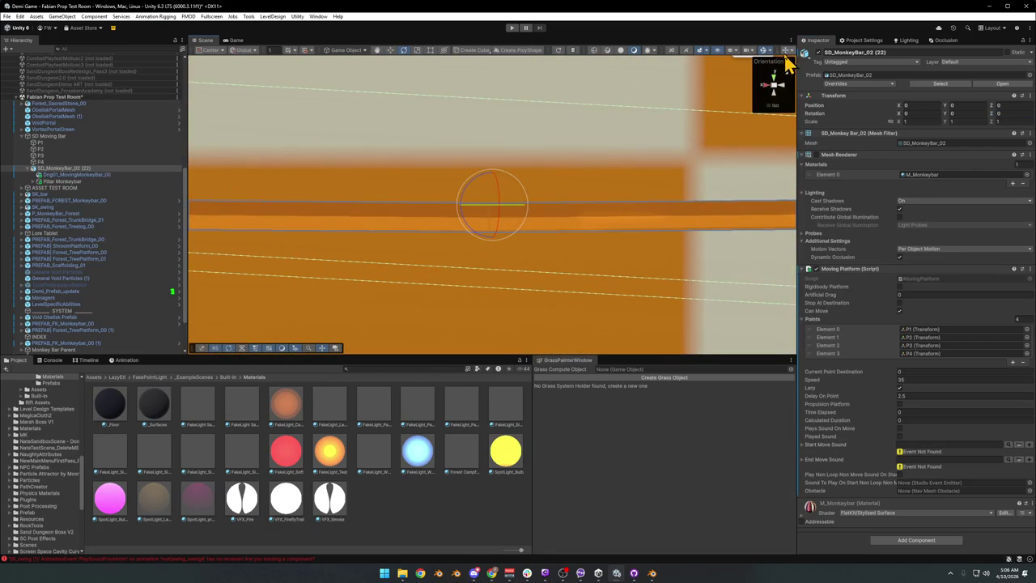
Test-slide SD_MonkeyBar_02 (22) with the Move tool, then select the SD Moving Bar parent
scroll(543, 167, down, 5)
mouse_move(543, 167)
mouse_down()
mouse_move(532, 186)
mouse_move(398, 264)
mouse_move(503, 209)
mouse_up()
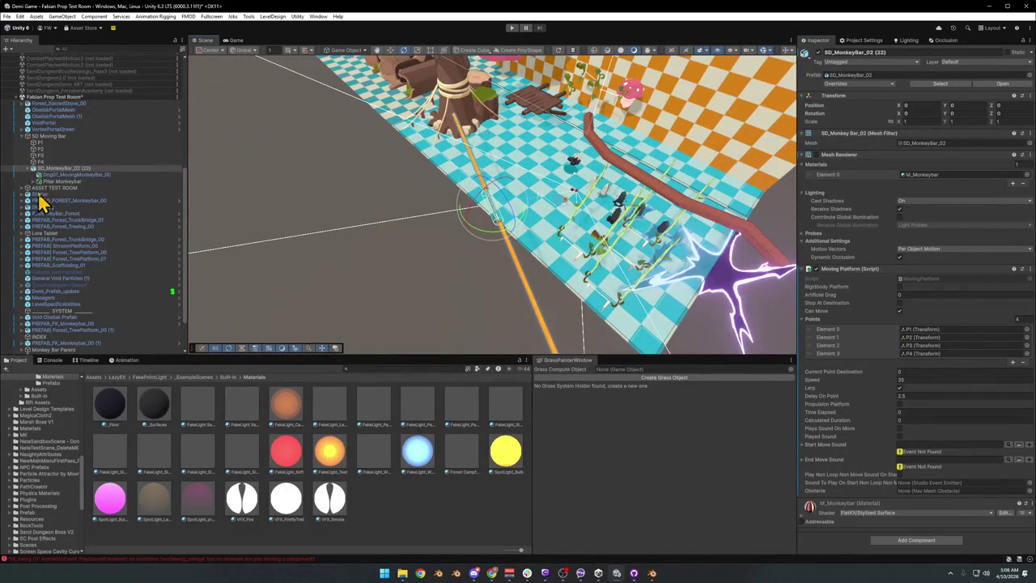
click(596, 159)
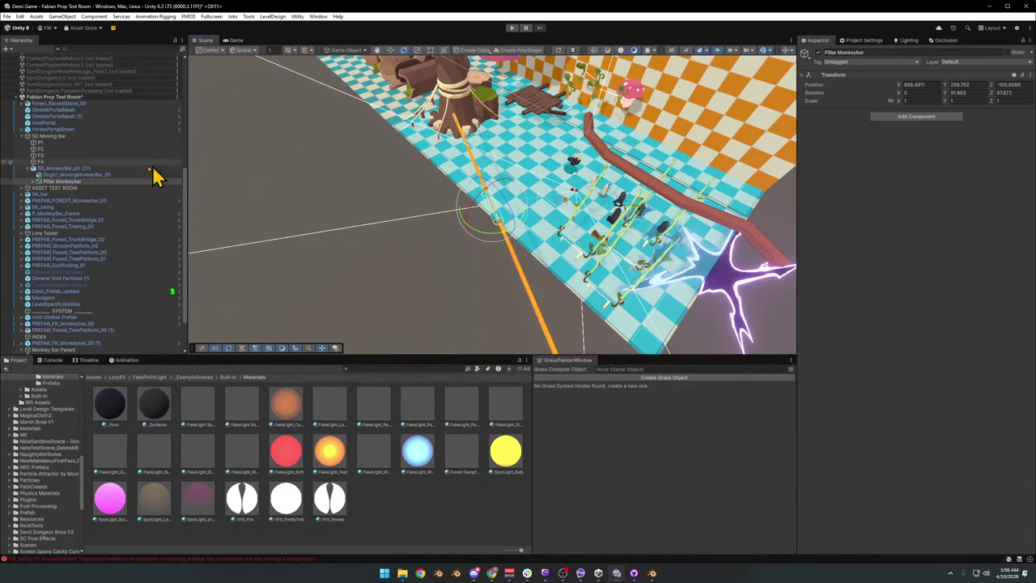
click(51, 169)
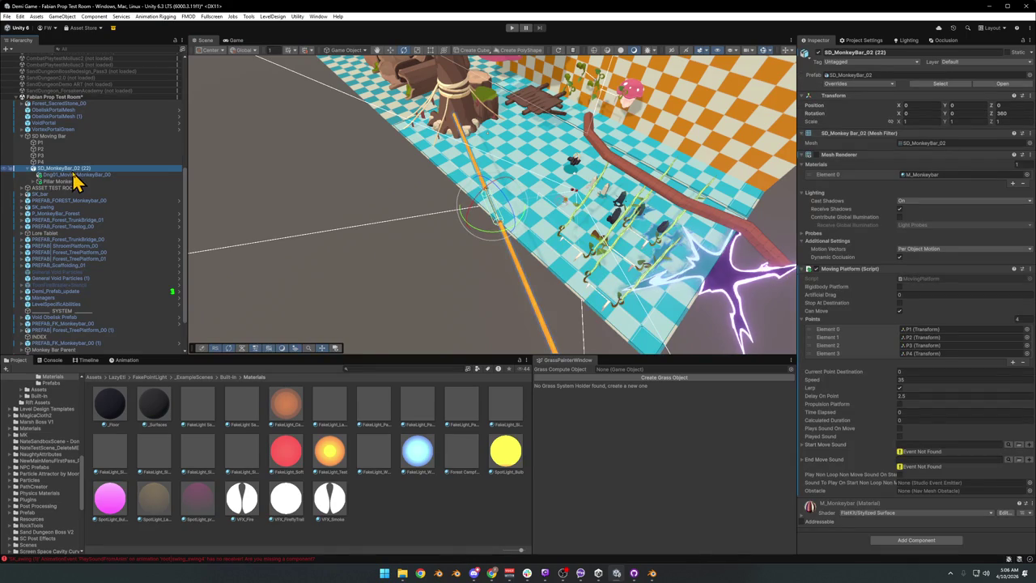
key(w)
mouse_move(496, 220)
mouse_down()
mouse_move(416, 227)
mouse_move(238, 199)
mouse_up()
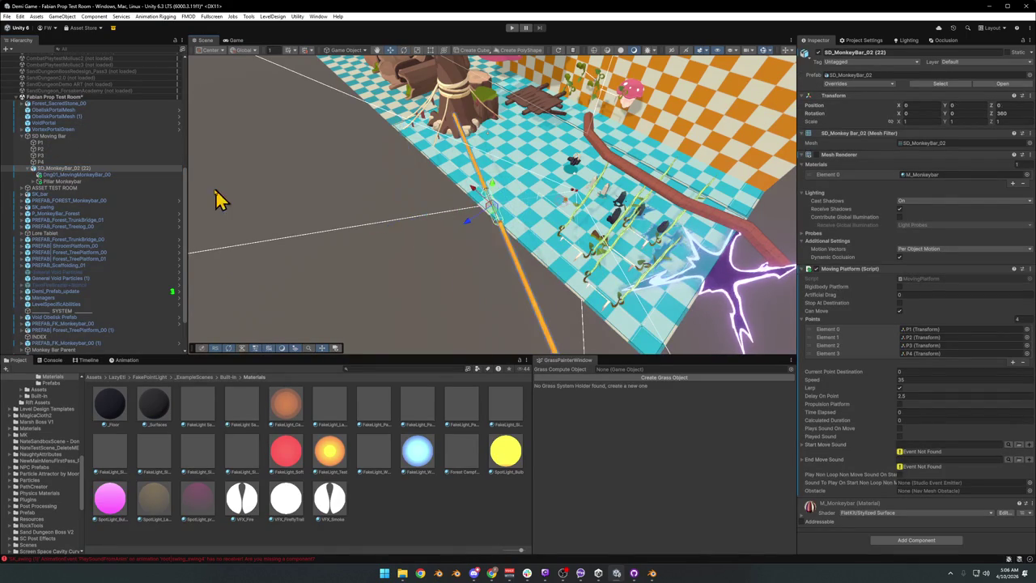
click(50, 136)
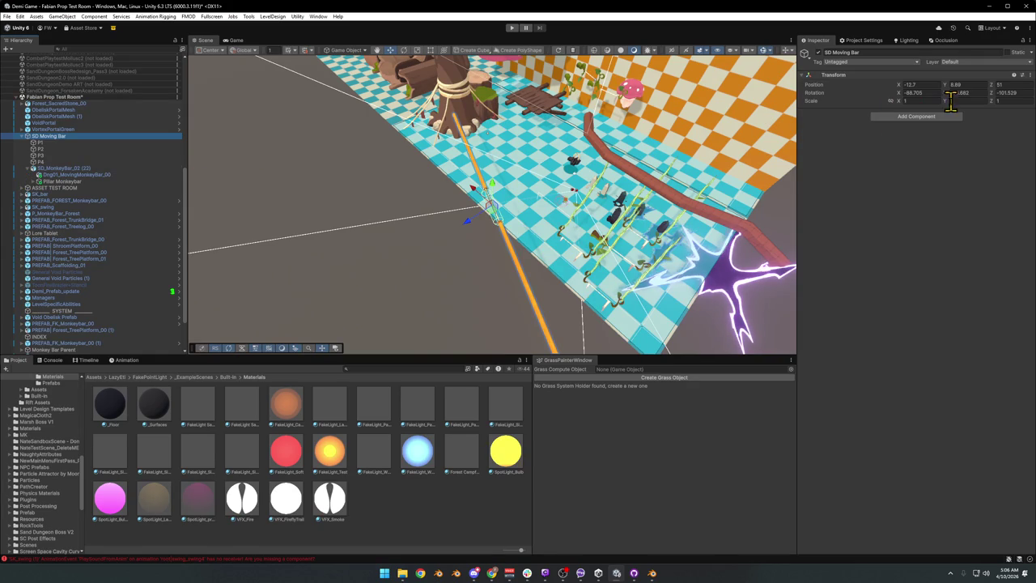
Zero SD Moving Bar's X, Y and Z rotation and fly the view close to the orange bar
click(1013, 92)
click(913, 94)
text(0)
key(Tab)
text(0)
key(Tab)
text(0)
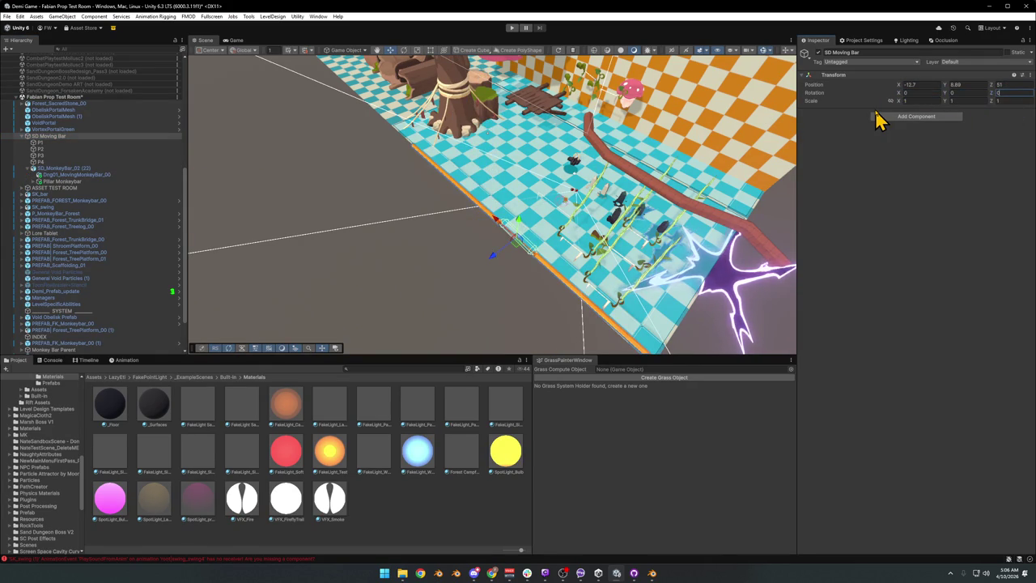
mouse_move(552, 180)
mouse_down()
mouse_move(480, 170)
mouse_move(402, 137)
mouse_move(555, 165)
mouse_move(456, 148)
mouse_move(587, 210)
mouse_move(559, 247)
mouse_move(364, 243)
mouse_up()
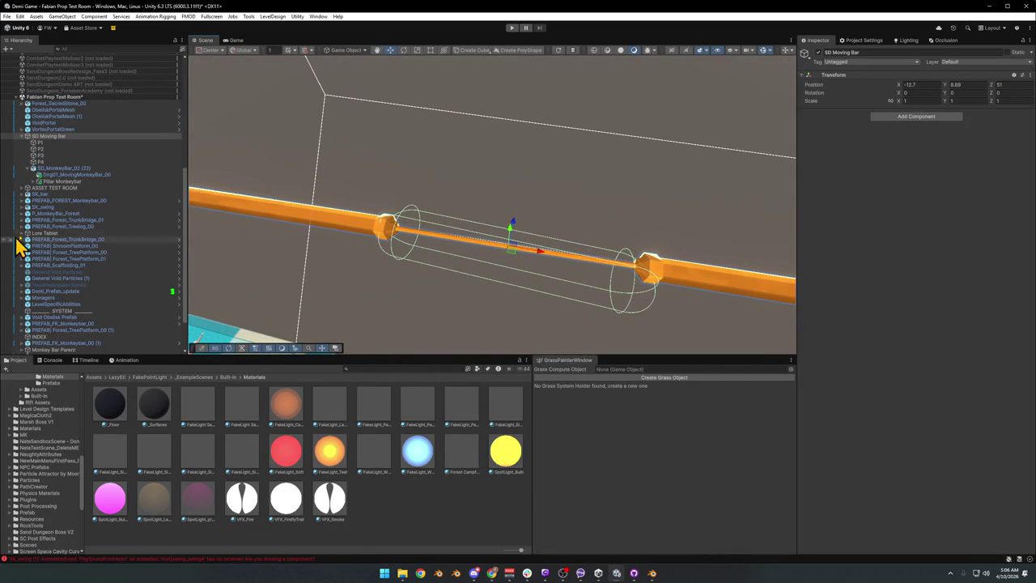
Select the Pillar Monkeybar, switch to a top-down view, frame it and nudge it along Z
click(63, 182)
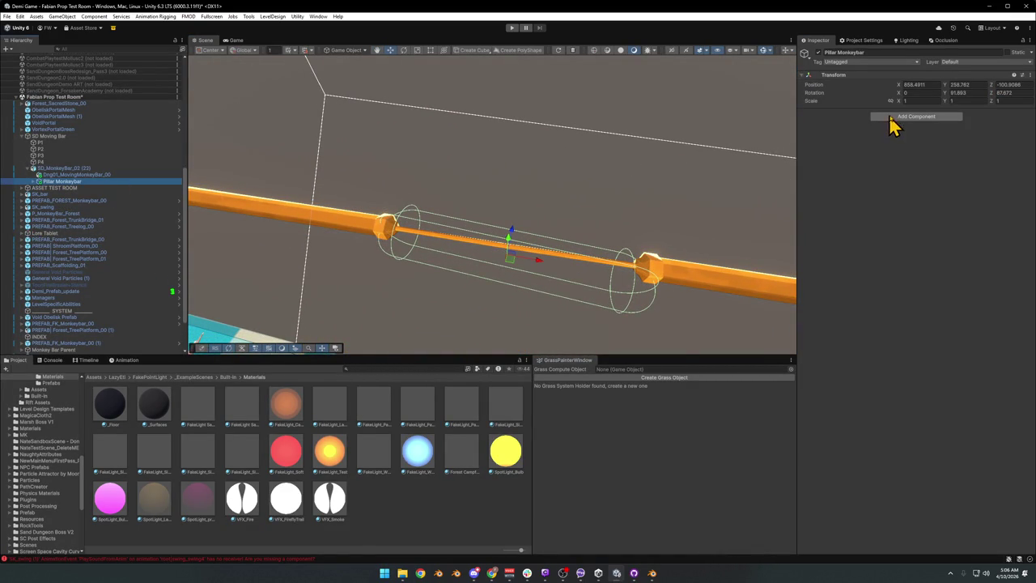
click(971, 91)
text(0)
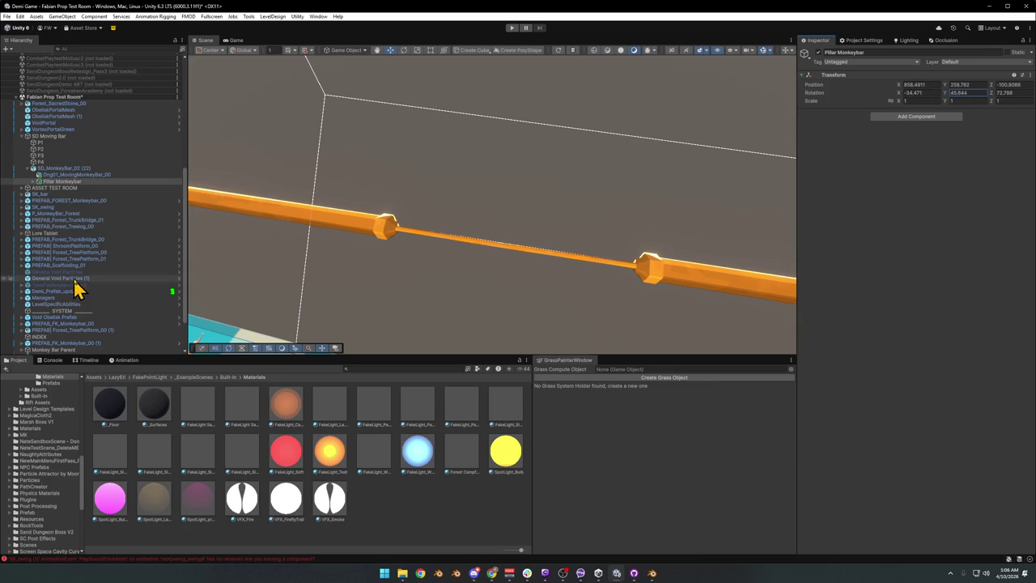
key(ctrl+z)
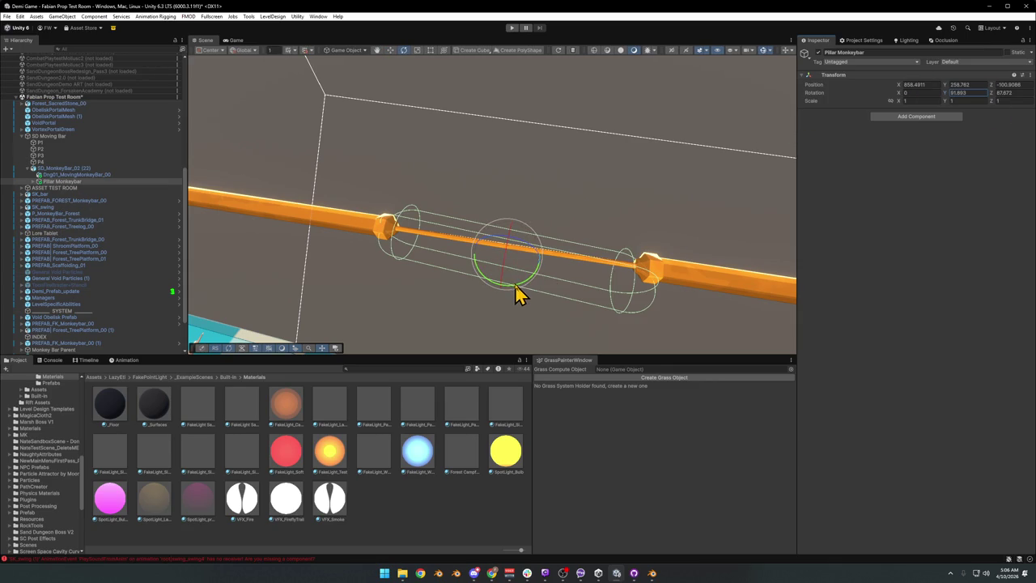
mouse_move(521, 294)
mouse_down()
mouse_move(534, 294)
mouse_move(521, 301)
mouse_up()
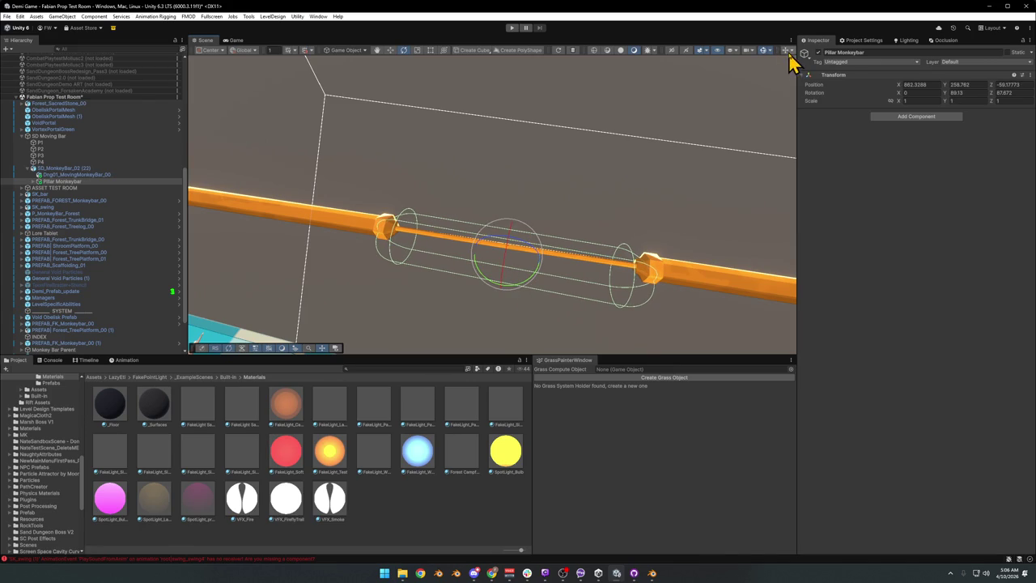
click(788, 53)
click(774, 93)
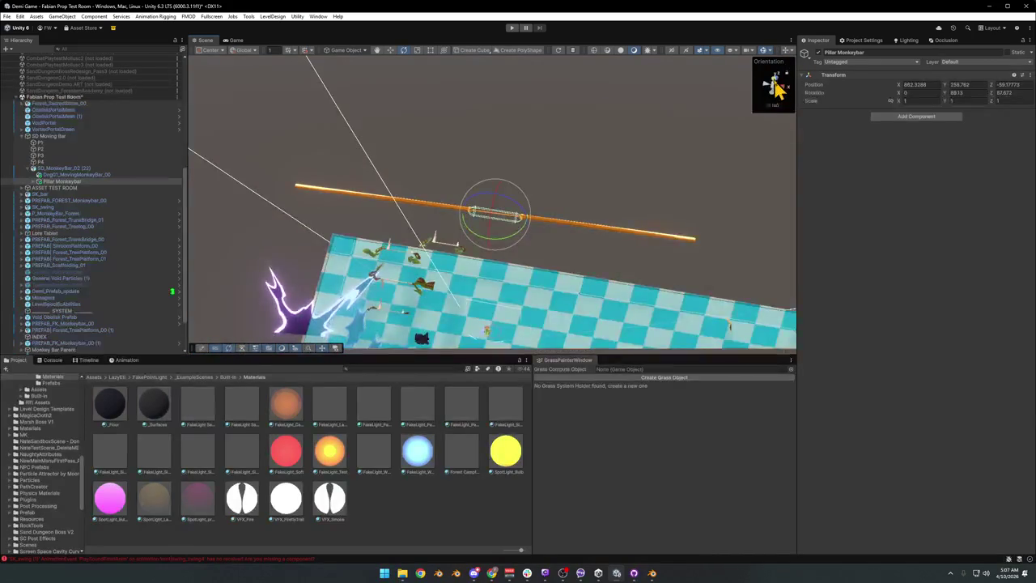
key(f)
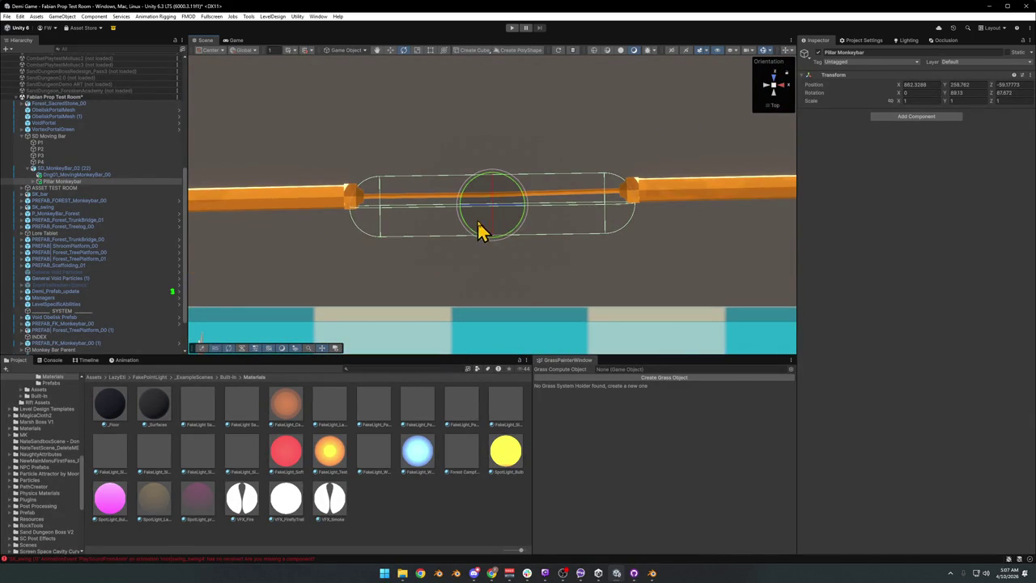
drag(497, 198, 497, 194)
Alternate moving and rotating the pillar until it aligns with the bar at about 88.677° on Y
key(e)
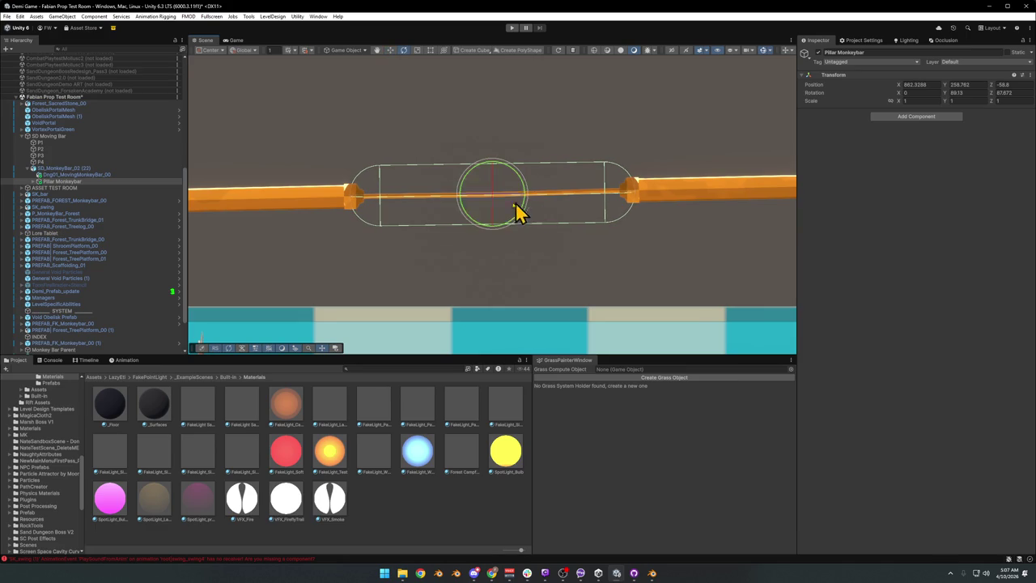
drag(508, 233, 510, 234)
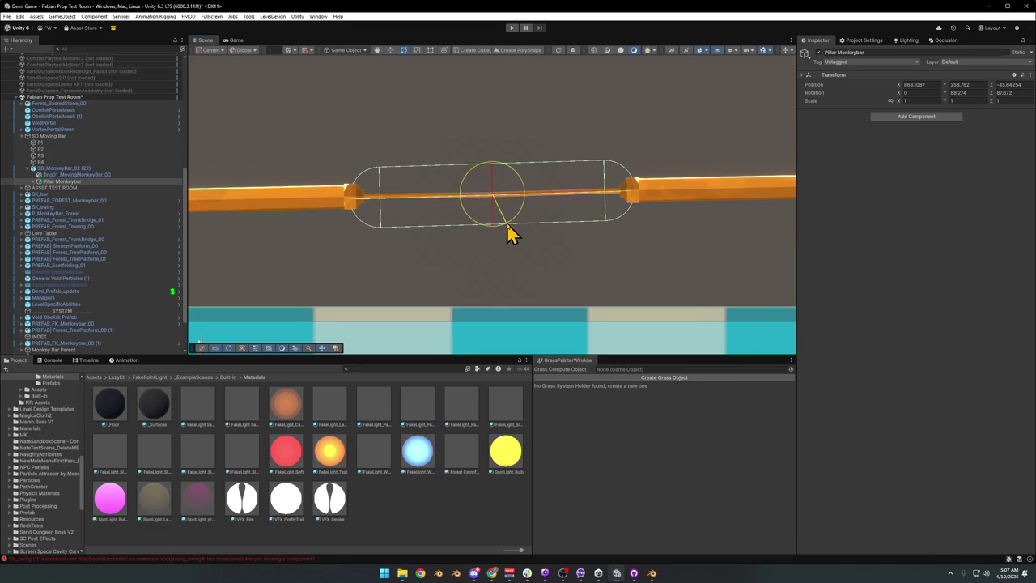
key(w)
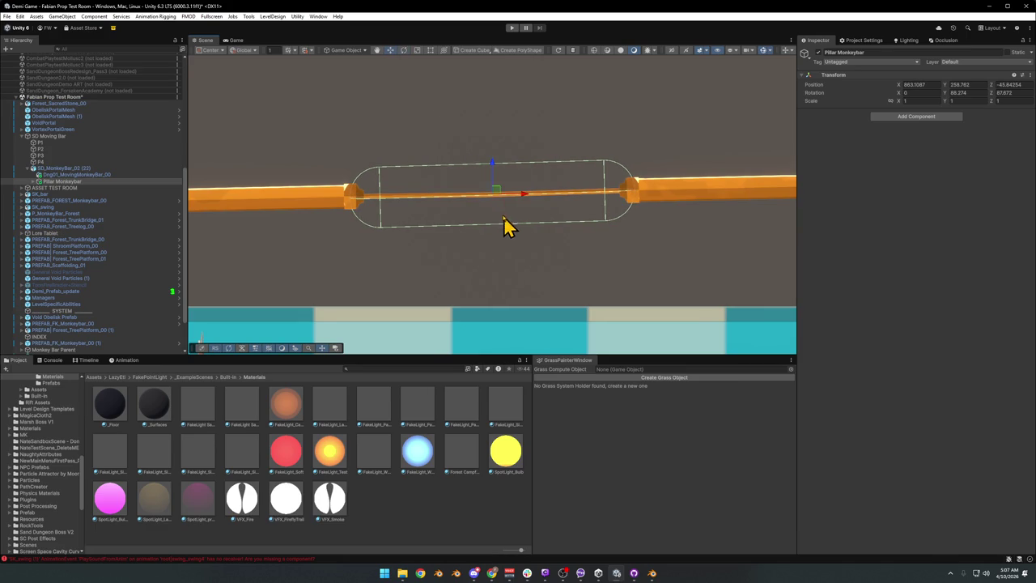
drag(497, 191, 498, 193)
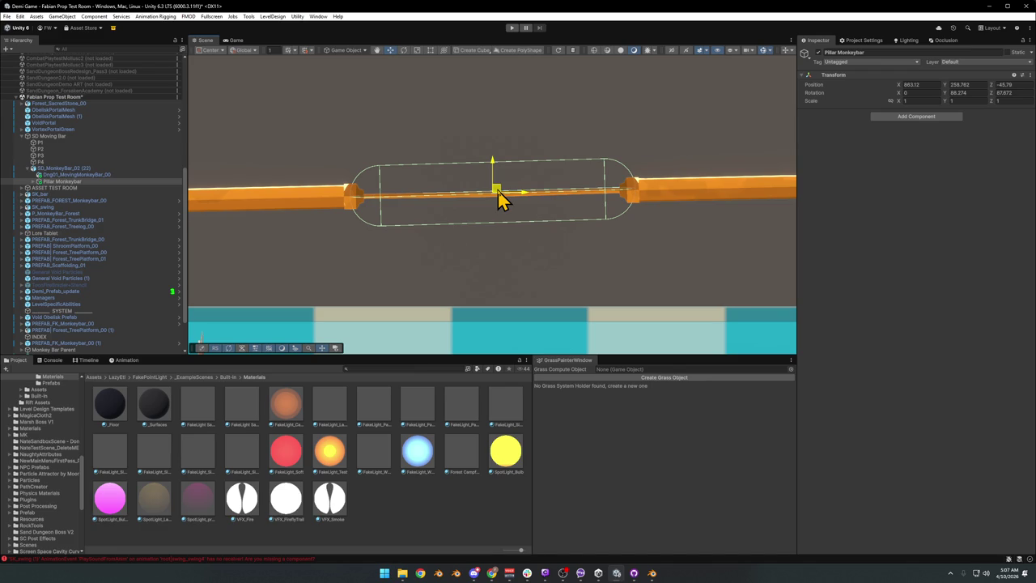
key(e)
drag(522, 217, 523, 217)
key(w)
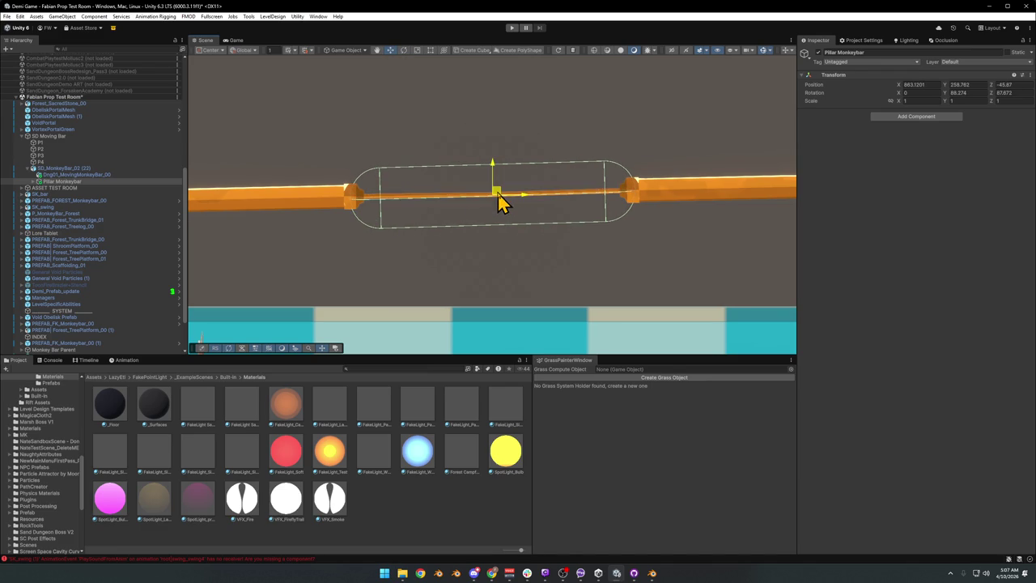
key(e)
drag(510, 229, 511, 227)
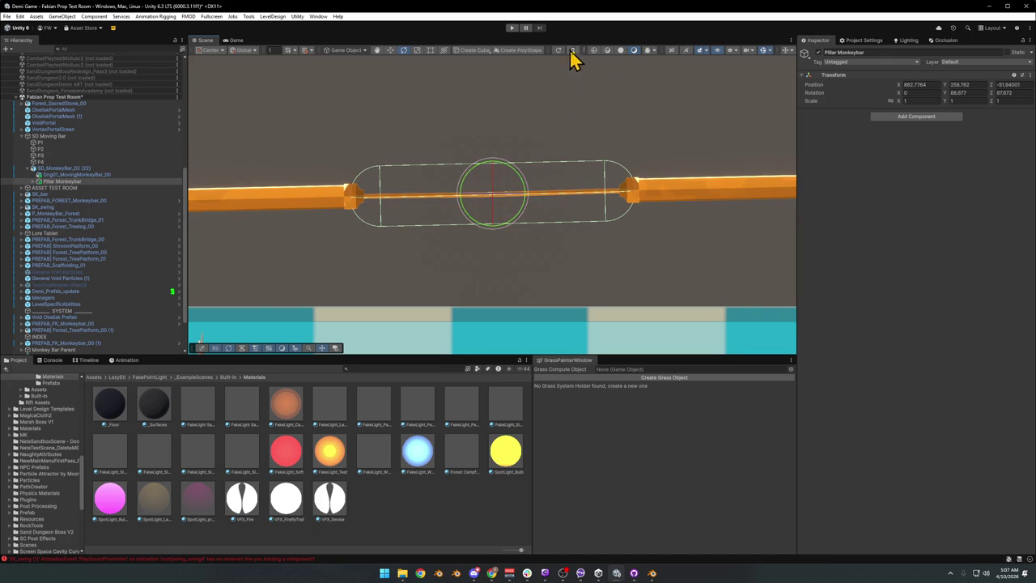
Check the pillar's alignment from angled, top-down and side views
click(786, 51)
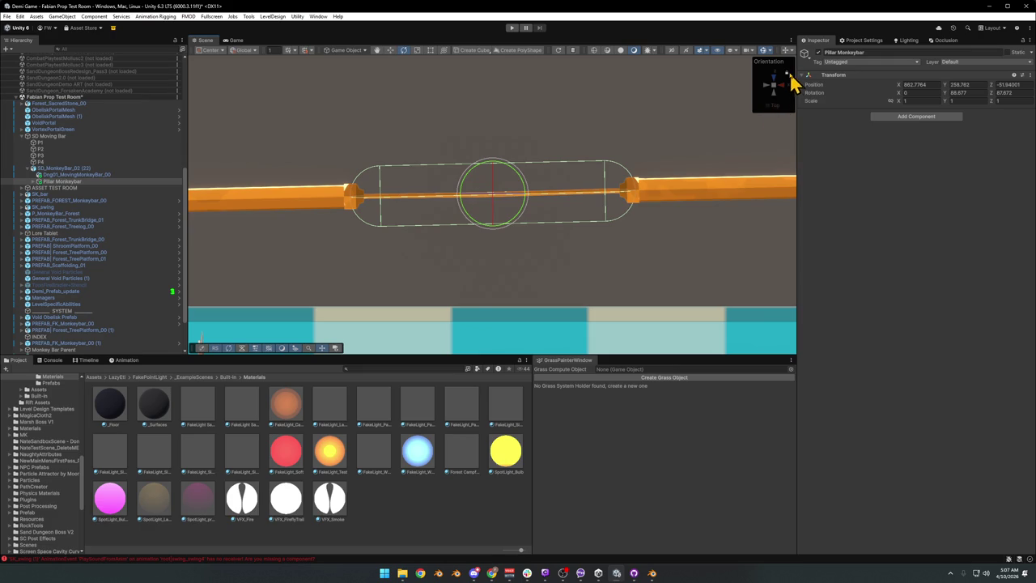
click(769, 108)
click(769, 109)
click(789, 63)
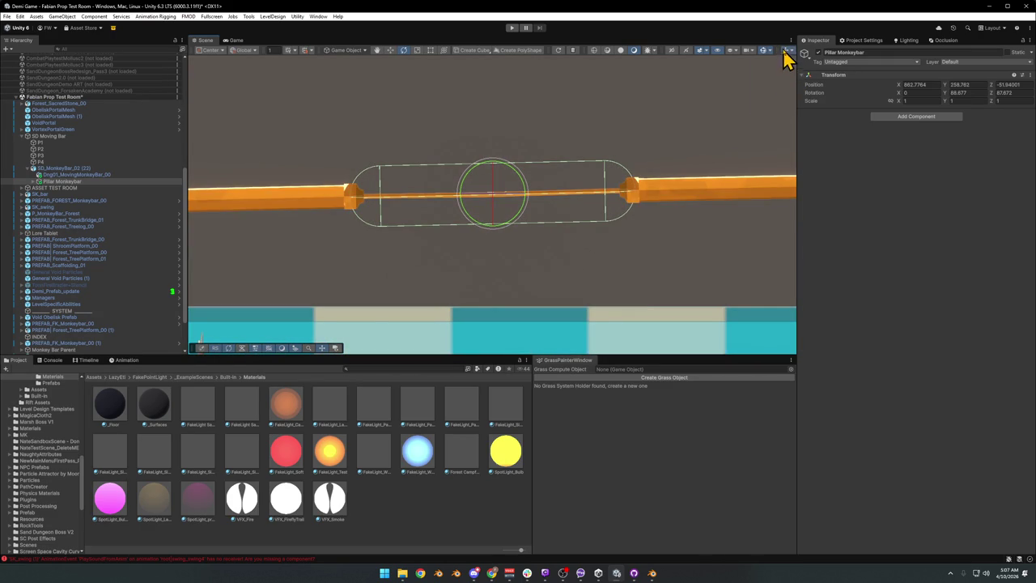
click(786, 50)
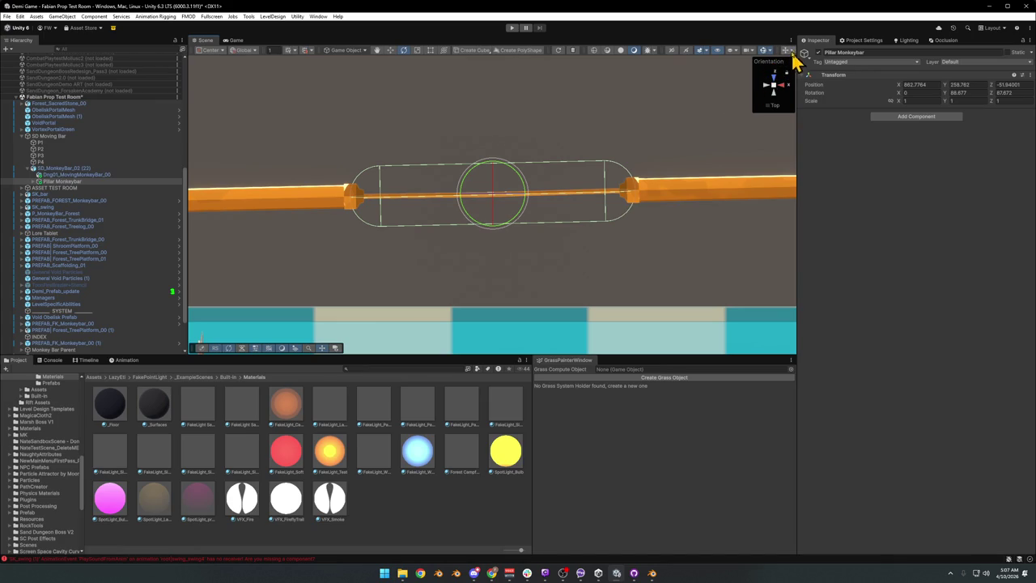
click(777, 98)
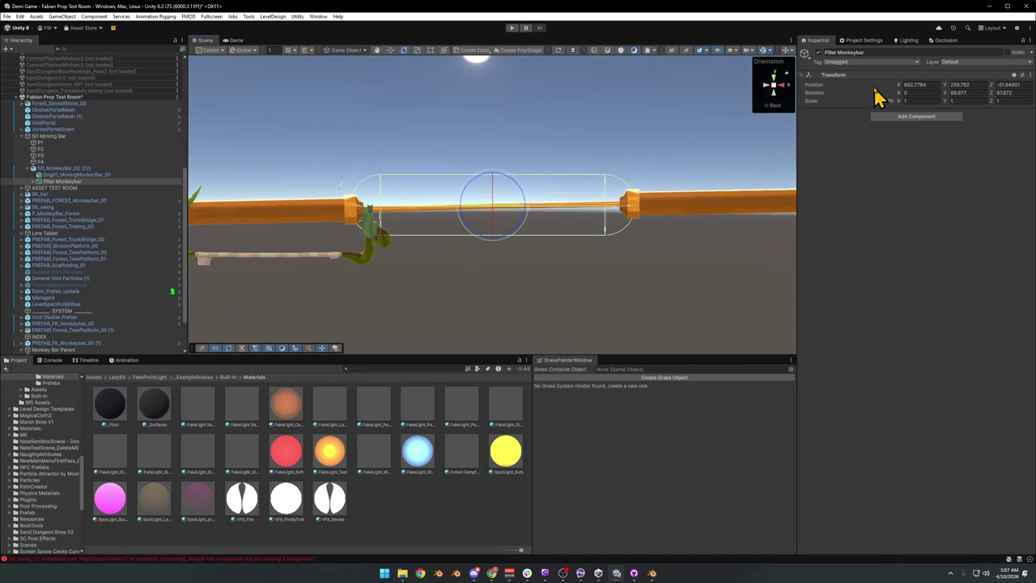
Shrink MonkeyBar (20)'s capsule collider from radius 3.88 to about 3.11 and tighten it around the bar
click(33, 182)
click(65, 188)
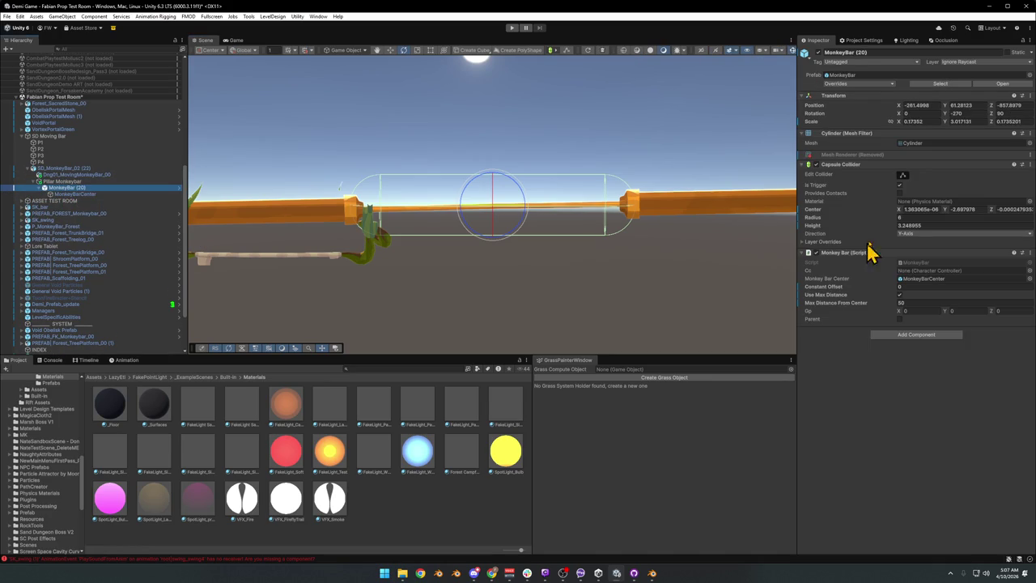
click(903, 176)
drag(494, 178, 497, 200)
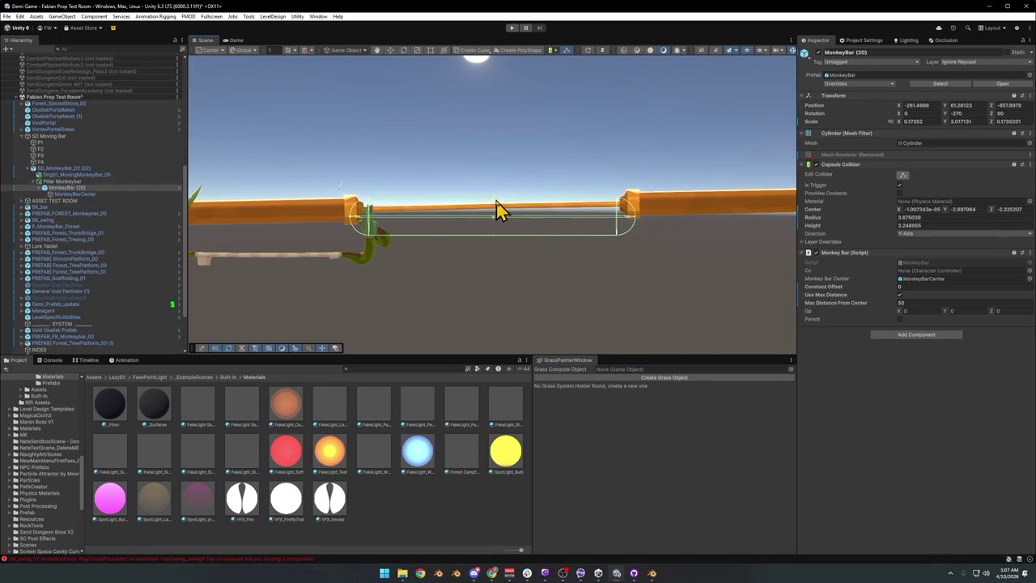
drag(493, 237, 501, 191)
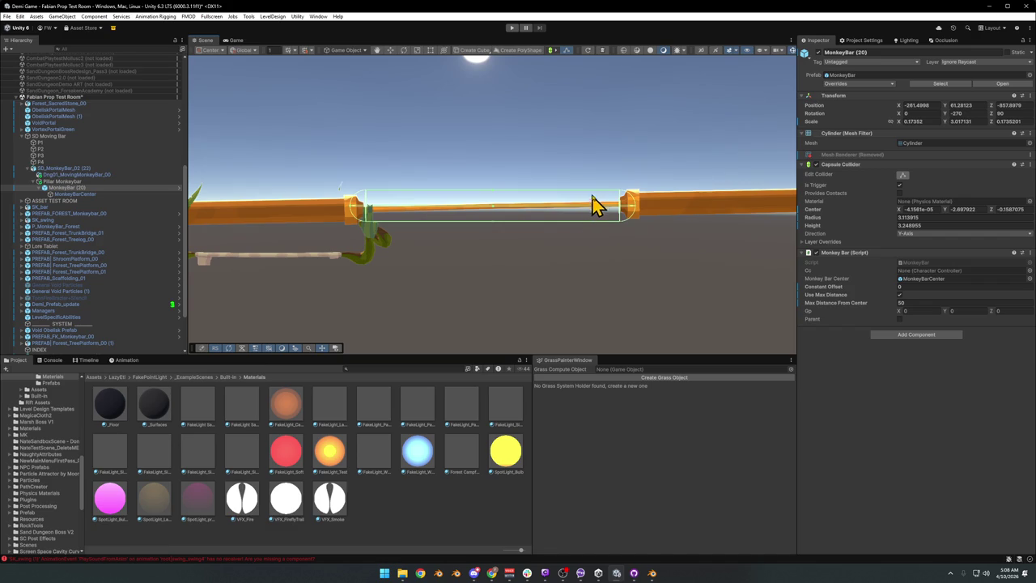
Tilt the bar around its Y and X axes with the Rotate tool
key(e)
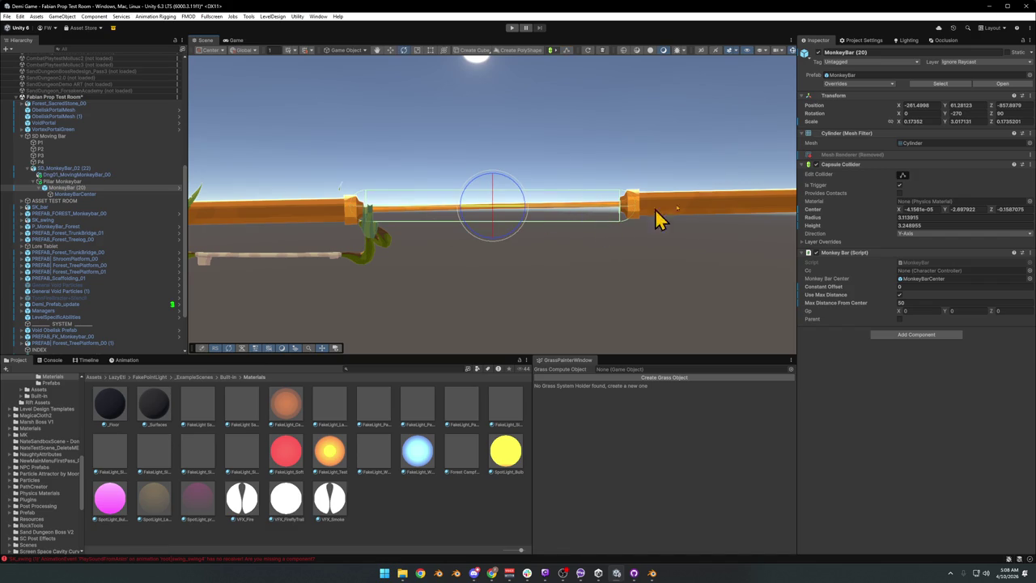
mouse_move(947, 114)
mouse_down()
mouse_move(978, 127)
mouse_move(969, 129)
mouse_move(976, 114)
mouse_move(1027, 130)
mouse_move(1009, 117)
mouse_up()
mouse_move(901, 113)
mouse_down()
mouse_move(974, 130)
mouse_move(14, 146)
mouse_move(1018, 143)
mouse_move(986, 138)
mouse_up()
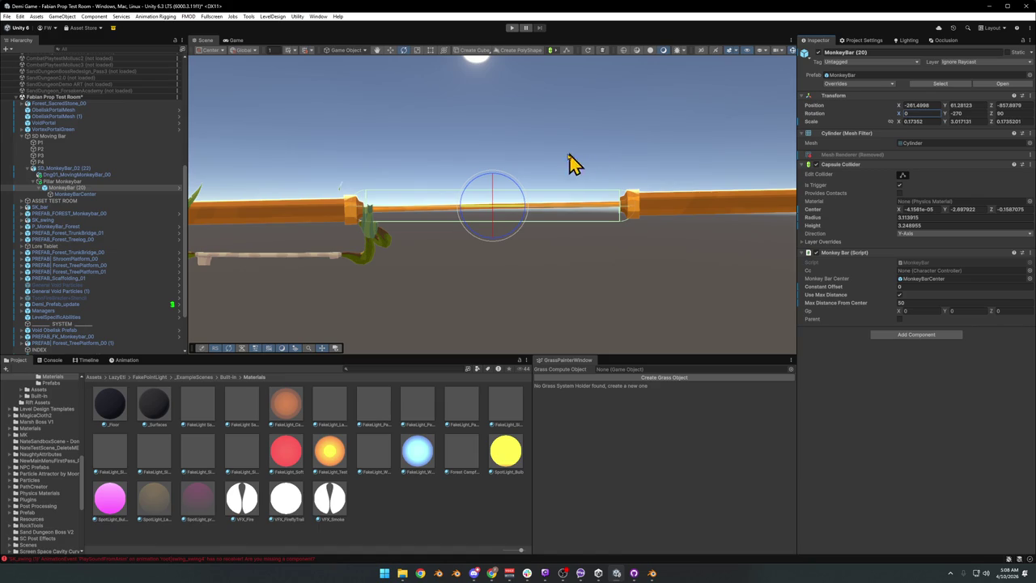
mouse_move(512, 212)
mouse_down()
mouse_move(664, 264)
mouse_move(687, 247)
mouse_move(690, 266)
mouse_up()
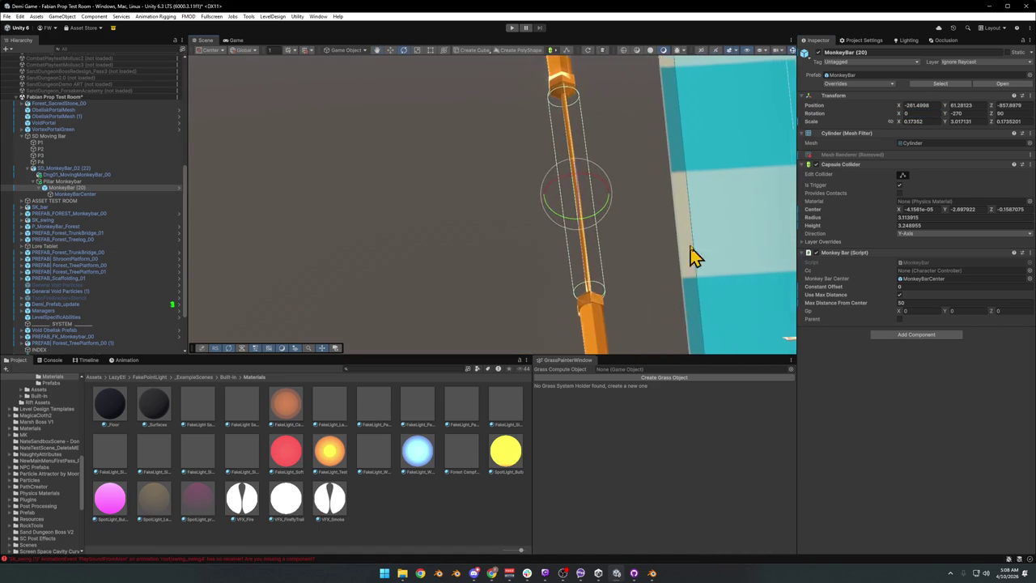
Snap and frame the view on the bar, then select SD_MonkeyBar_02 and collapse SD Moving Bar
click(785, 52)
click(773, 99)
mouse_move(518, 208)
mouse_down()
mouse_move(588, 178)
mouse_move(541, 206)
mouse_up()
key(f)
scroll(548, 219, down, 3)
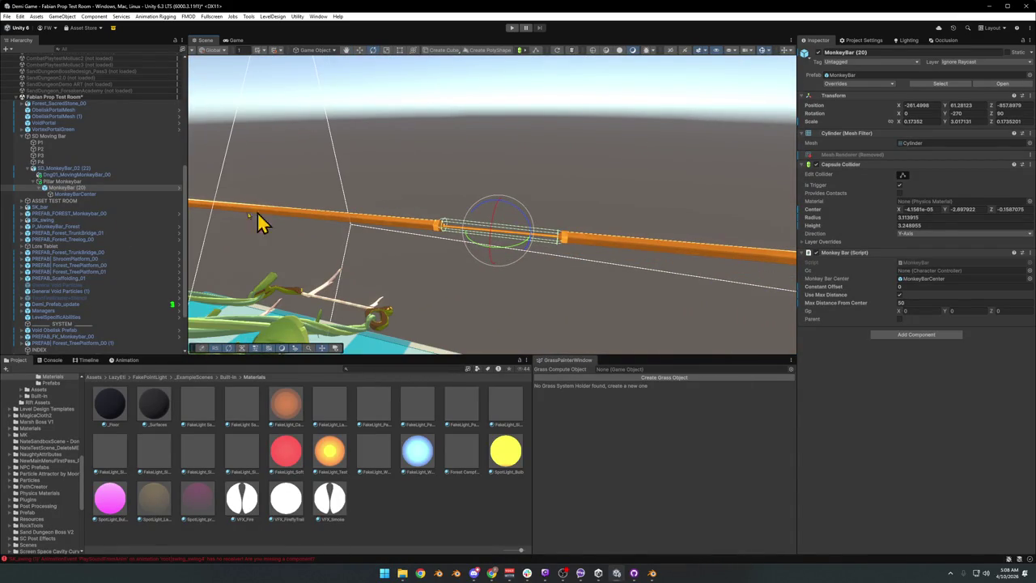
click(49, 169)
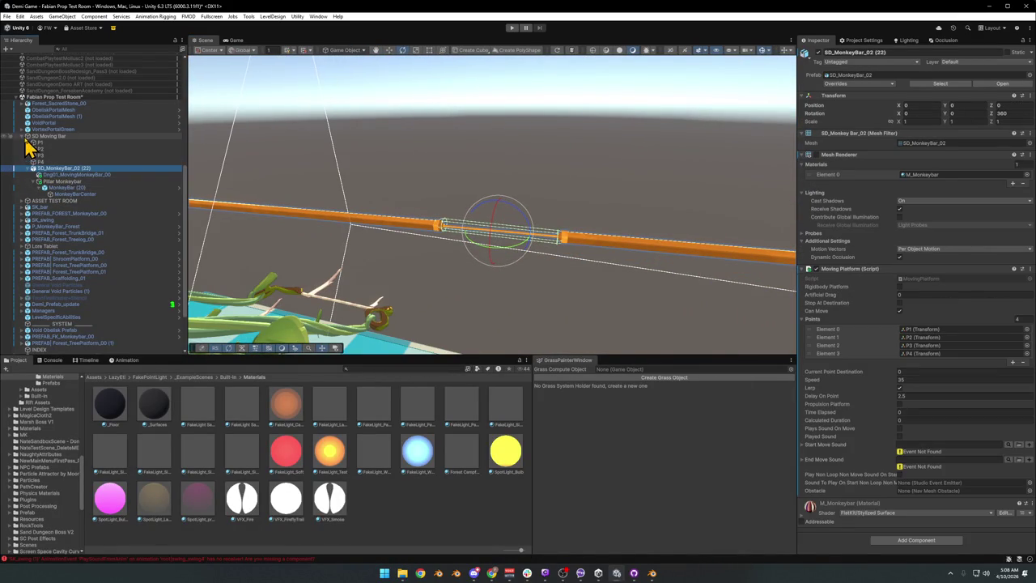
click(23, 136)
Clear the selection and start the play test to try the monkey bars
click(429, 528)
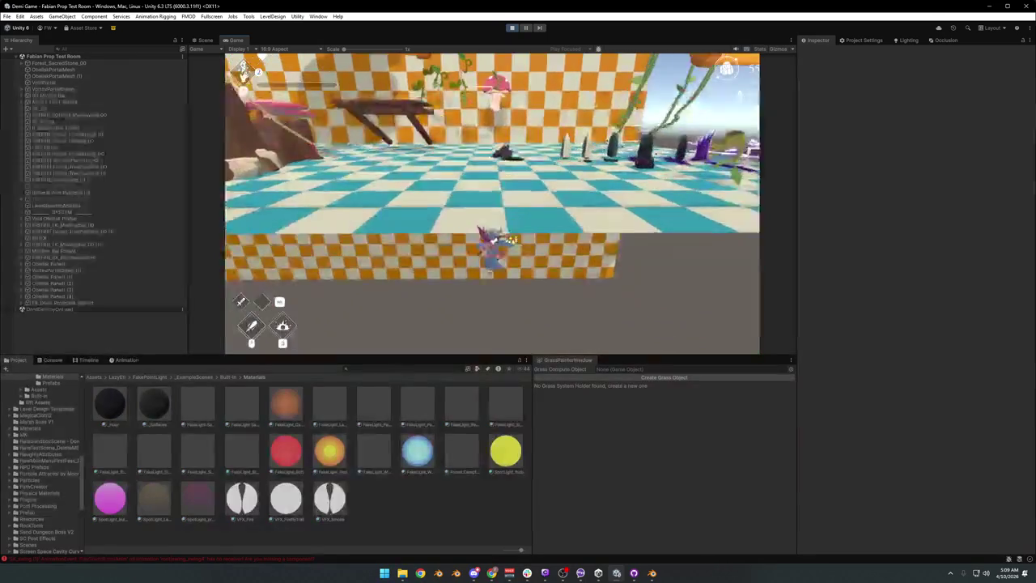
In the Scene view, duplicate SD Moving Bar and place the copy beside the original at Z 41.66
key(Escape)
click(206, 39)
drag(351, 141, 390, 214)
click(372, 199)
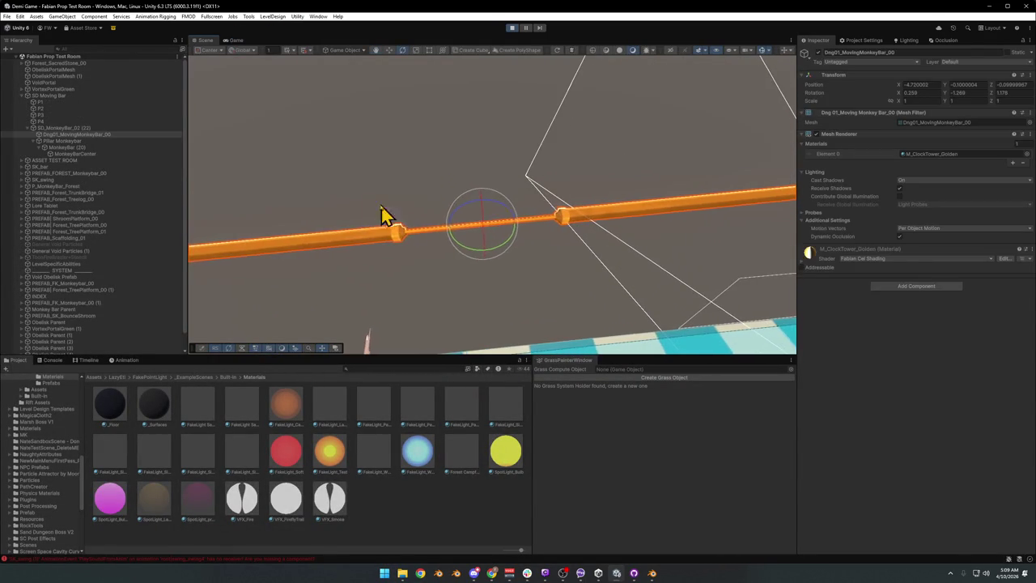
click(391, 227)
mouse_move(352, 182)
mouse_down()
mouse_move(402, 199)
mouse_move(518, 289)
mouse_up()
key(ctrl+d)
drag(472, 247, 389, 151)
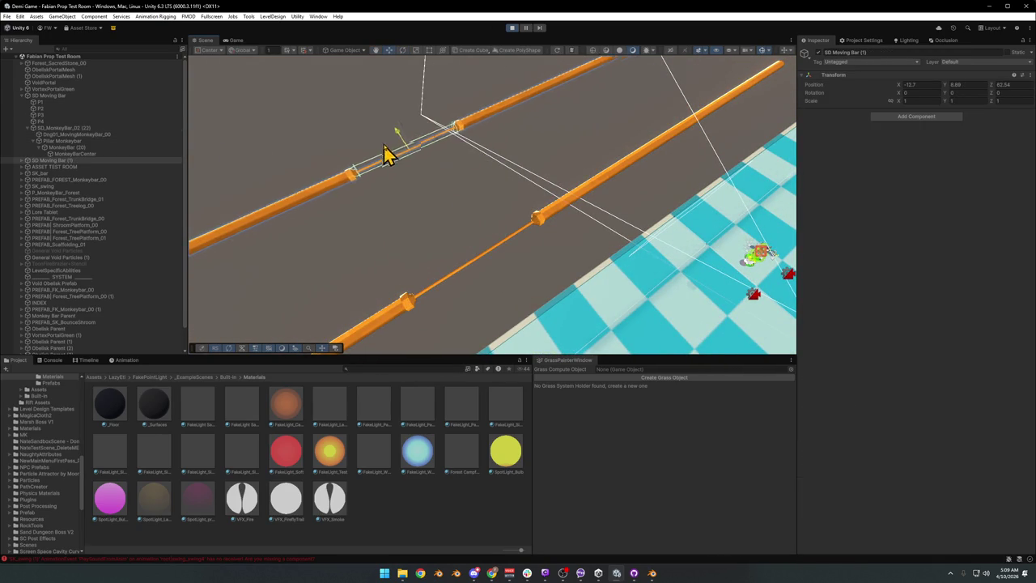
Return to the Game view, climb across both bars, then pause again
click(249, 40)
click(512, 172)
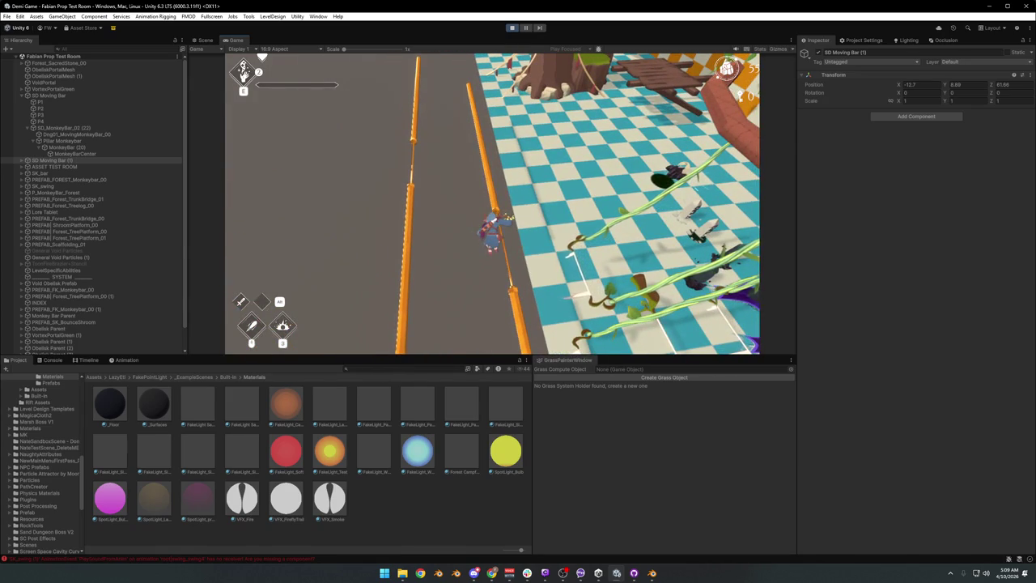
key(Escape)
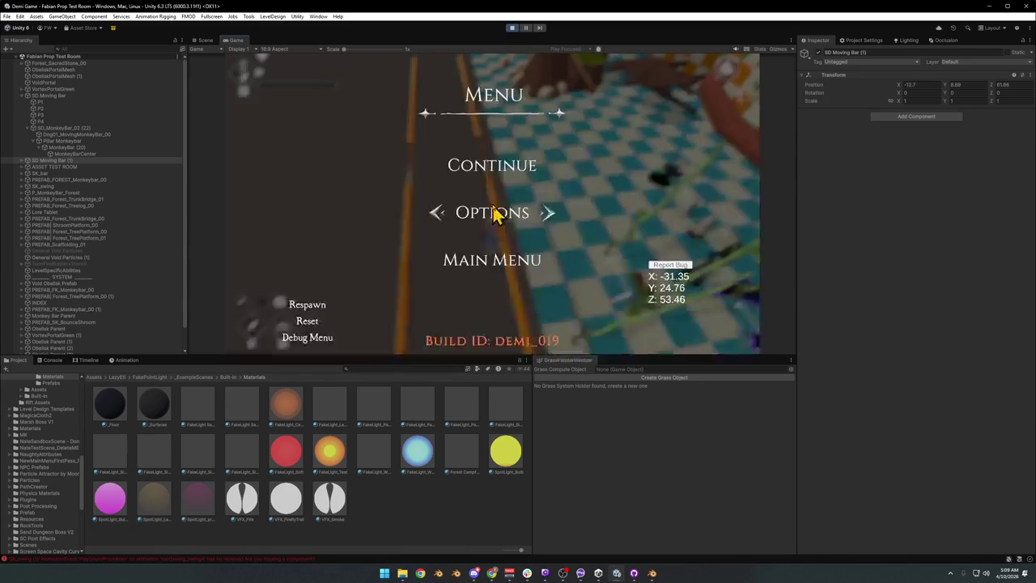
Exit Play mode, select waypoint P1 and orbit to a side view of the bar's path
click(512, 29)
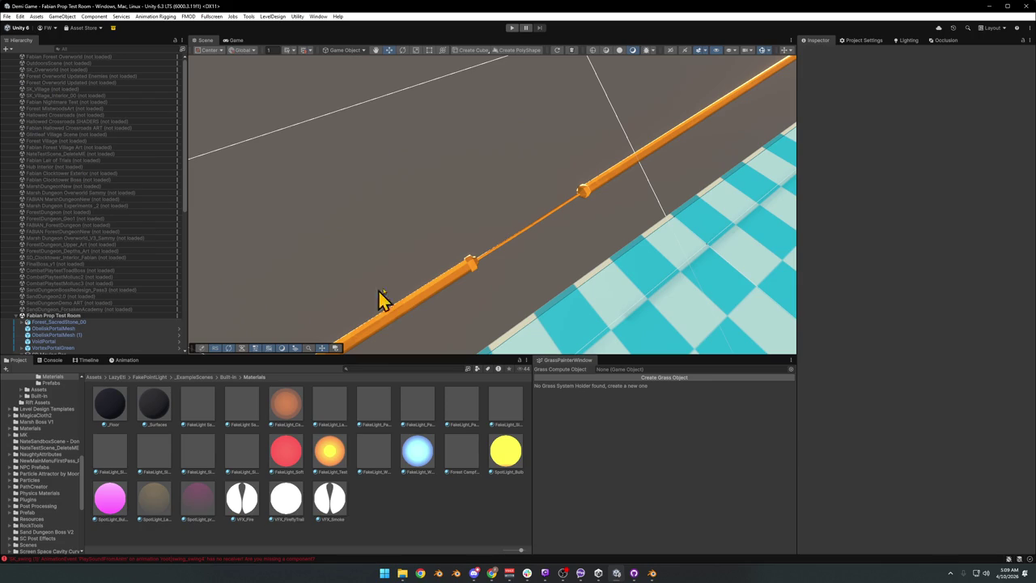
click(447, 291)
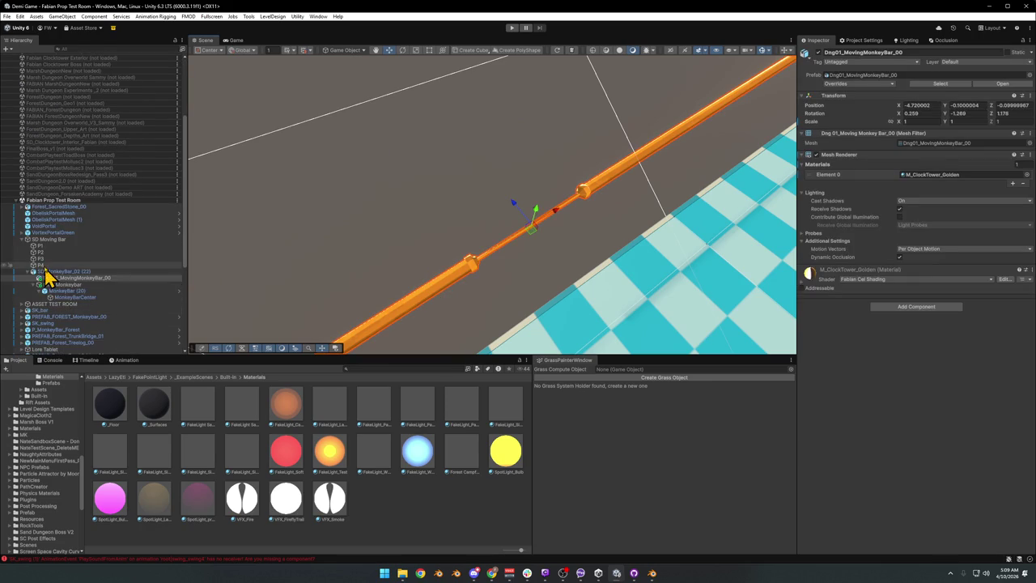
click(54, 246)
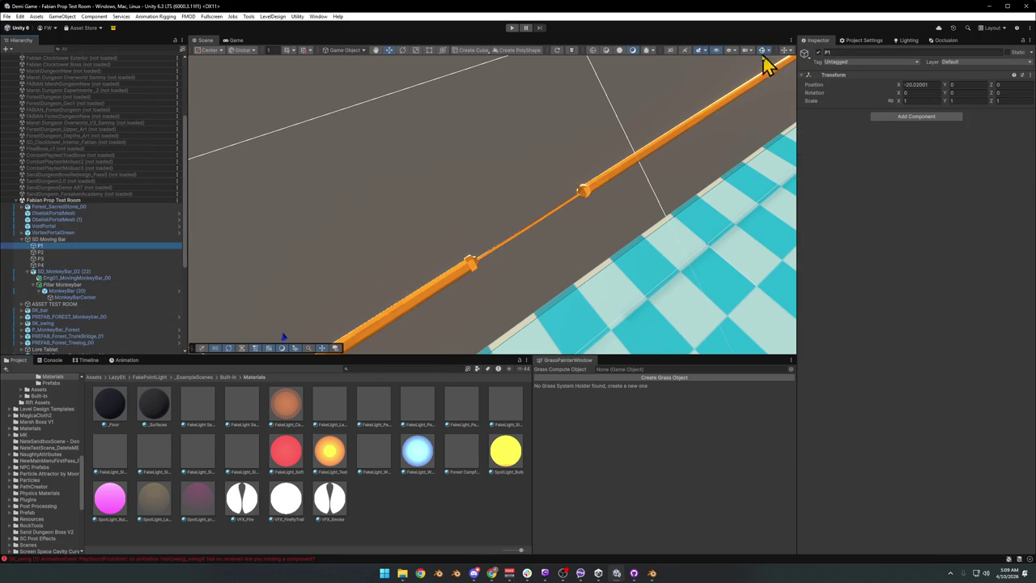
mouse_move(564, 214)
mouse_down()
mouse_move(481, 216)
mouse_move(453, 229)
mouse_up()
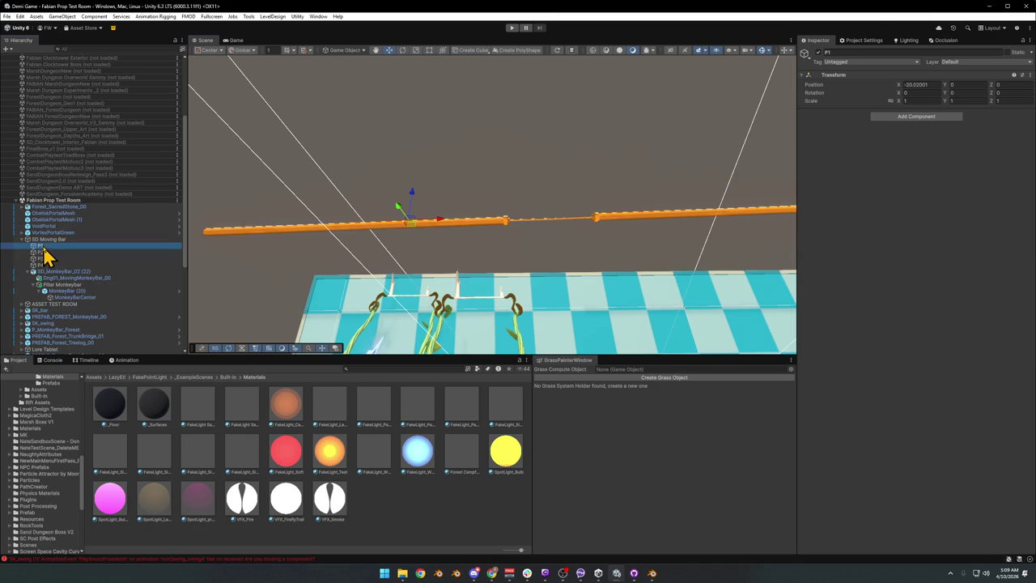
key(Down)
key(Down)
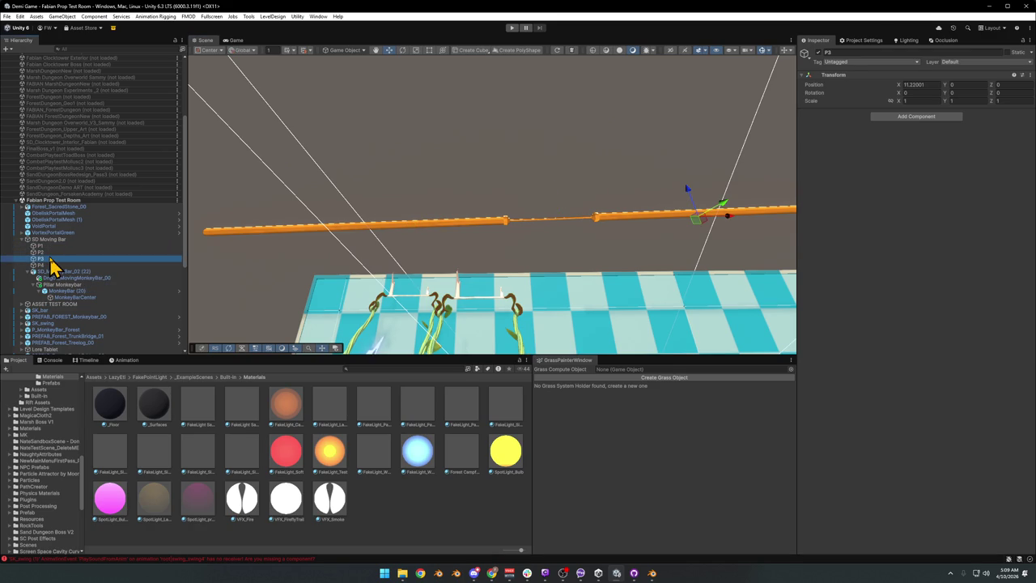
mouse_move(338, 182)
mouse_down()
mouse_move(511, 186)
mouse_move(493, 196)
mouse_up()
Compare waypoint X positions: P1 -20.02, P2/P4 -4.33, P3 11.22, then select SD_MonkeyBar_02
click(43, 247)
key(Down)
key(Down)
key(Down)
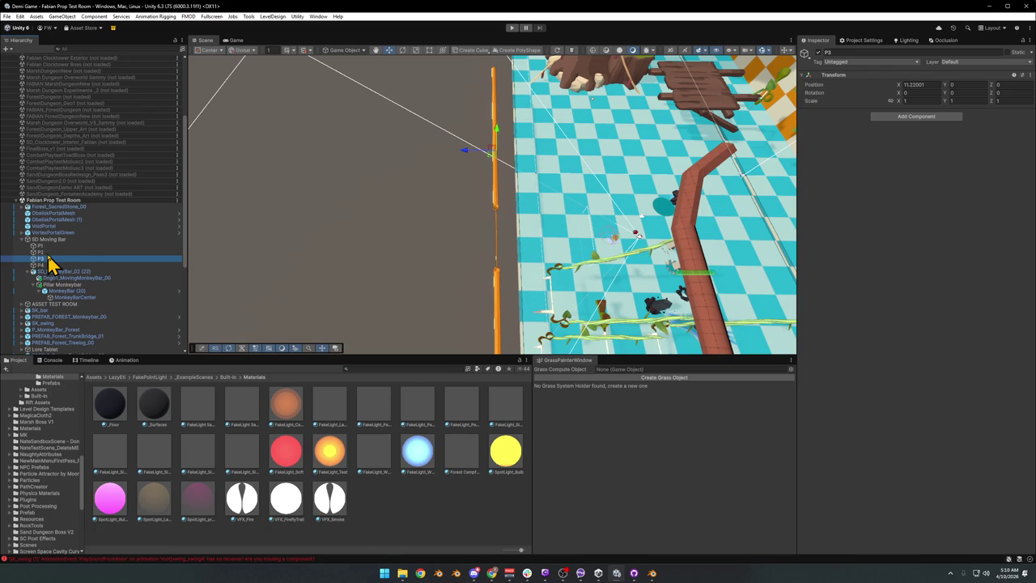
key(Up)
key(Up)
key(Up)
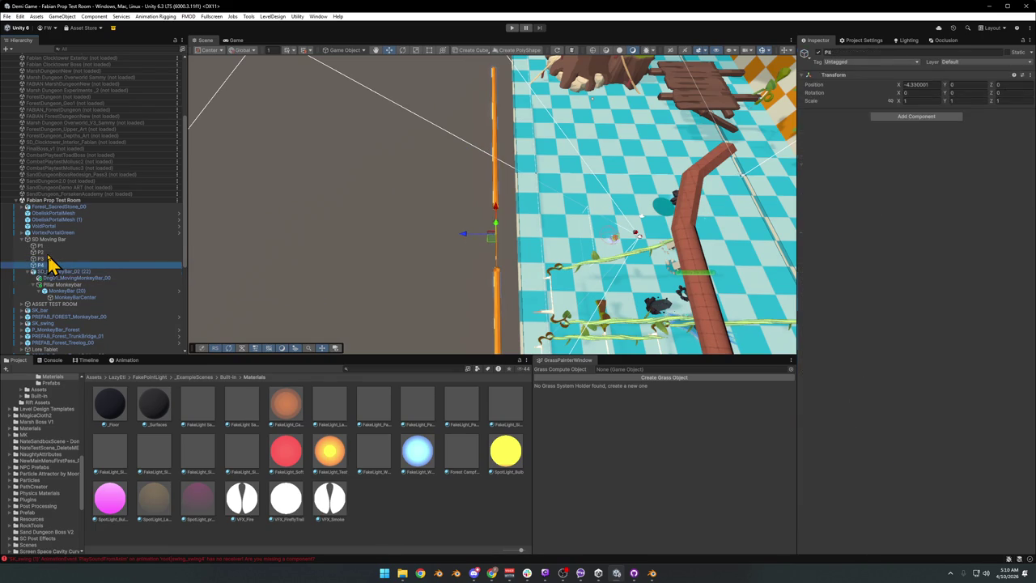
key(Up)
key(Down)
key(Down)
key(Down)
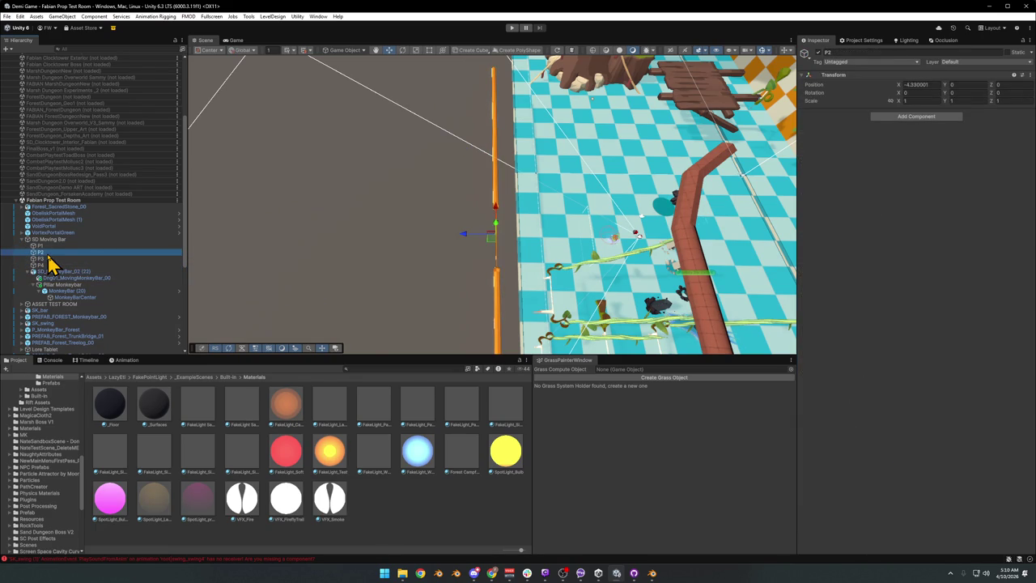
key(Up)
key(Up)
key(Up)
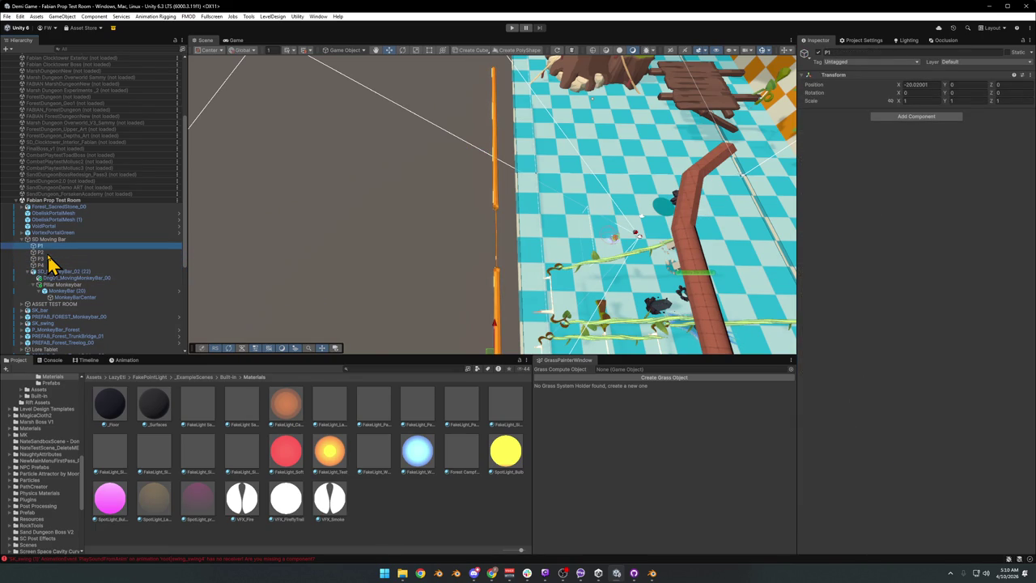
key(Down)
key(Down)
key(Down)
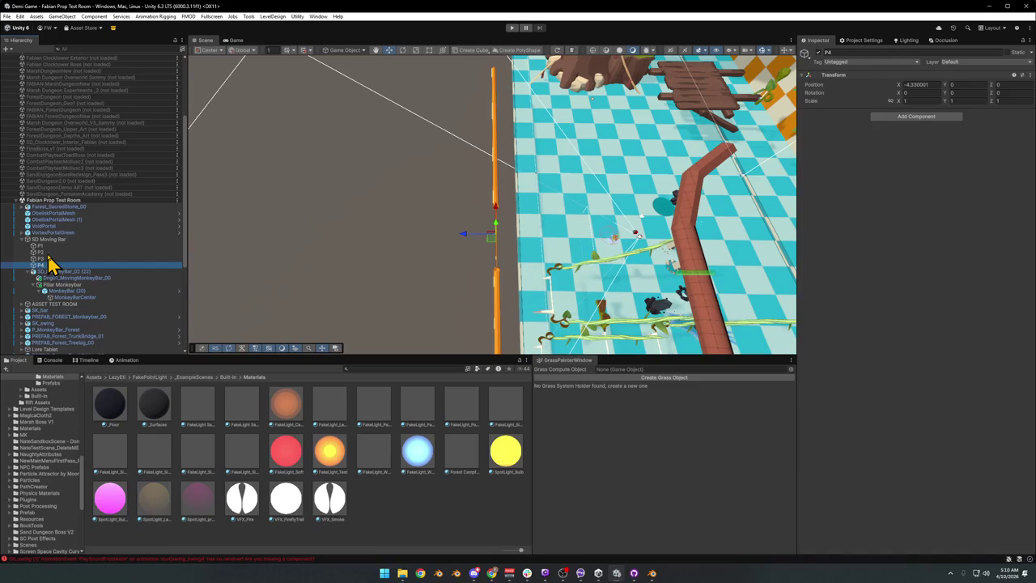
key(Down)
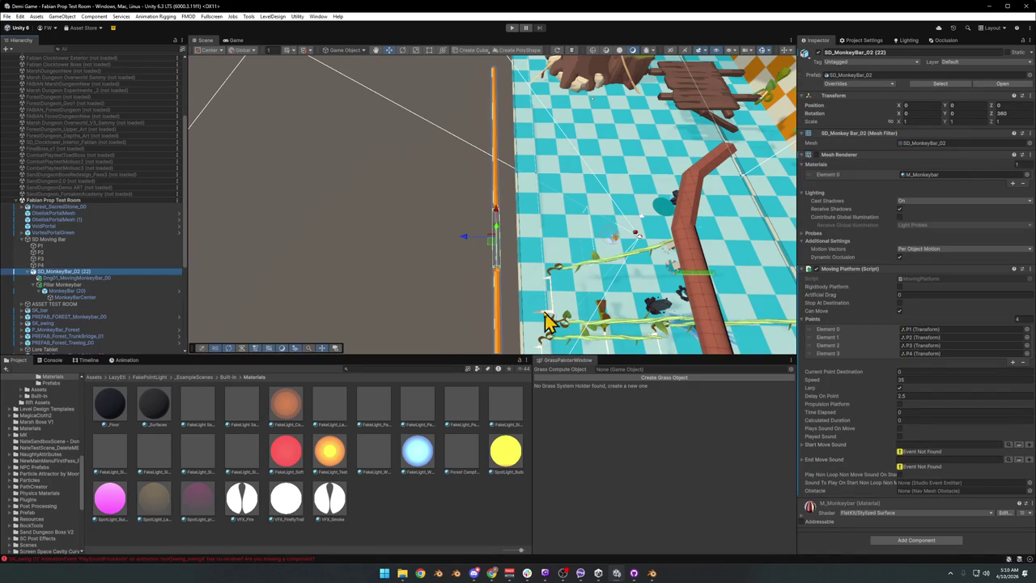
Select SD_MonkeyBar_02 and change its Z rotation from 360 to 0
click(28, 272)
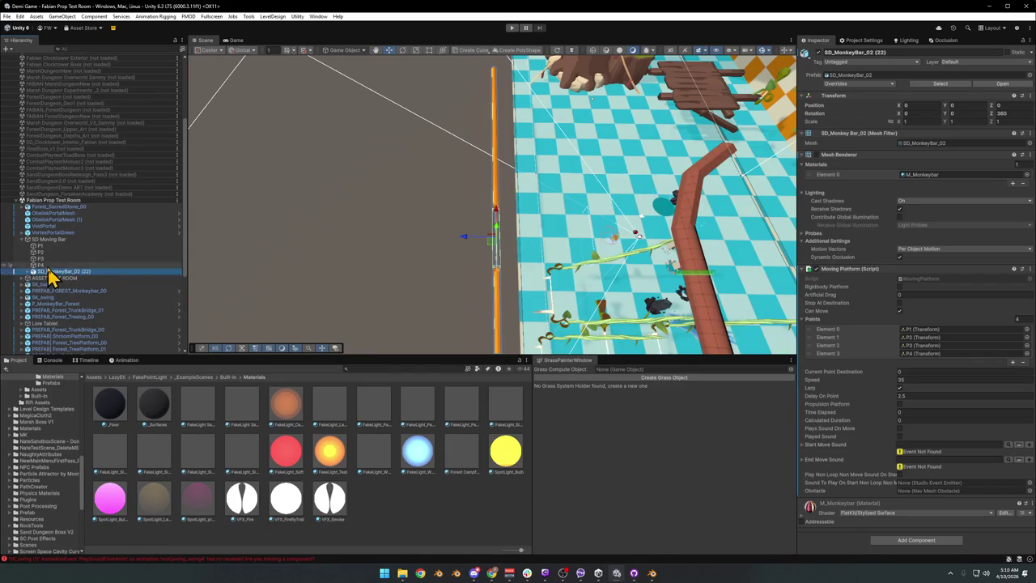
click(37, 266)
click(29, 272)
click(54, 273)
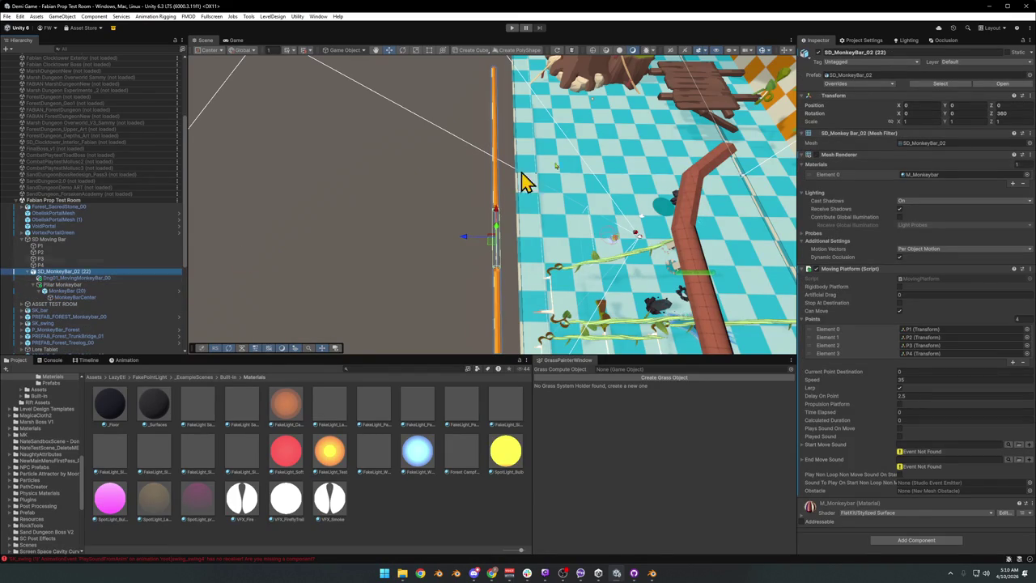
click(1010, 115)
text(0)
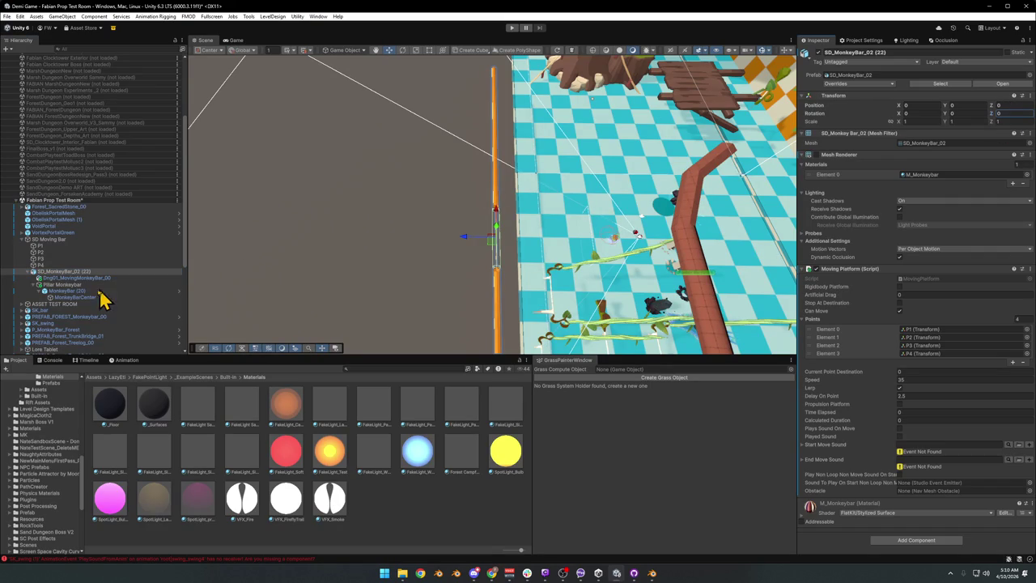
Inspect its child pieces, including MonkeyBar (20)'s 3.11-radius collider, then reselect P4
click(79, 279)
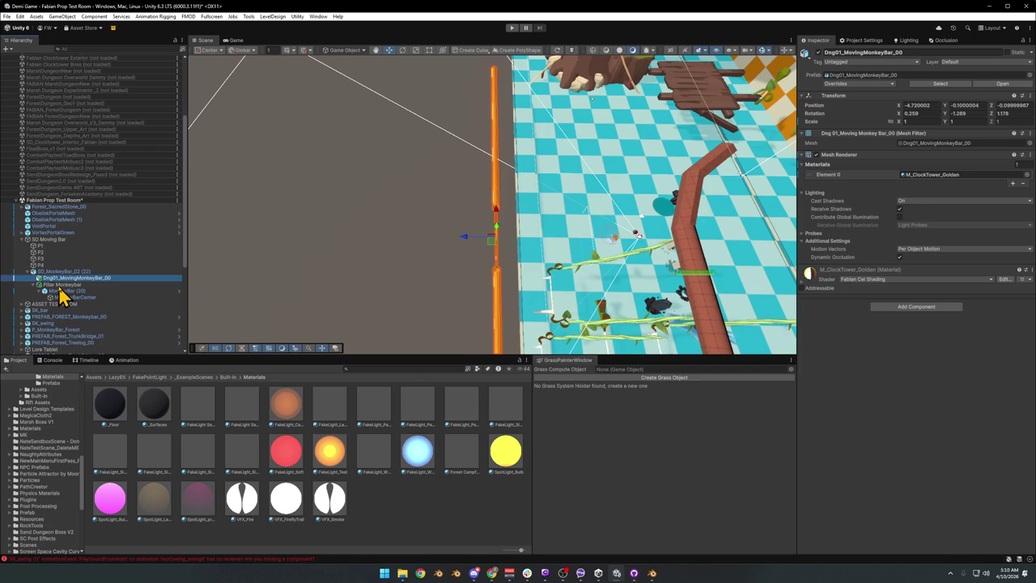
click(61, 285)
click(60, 291)
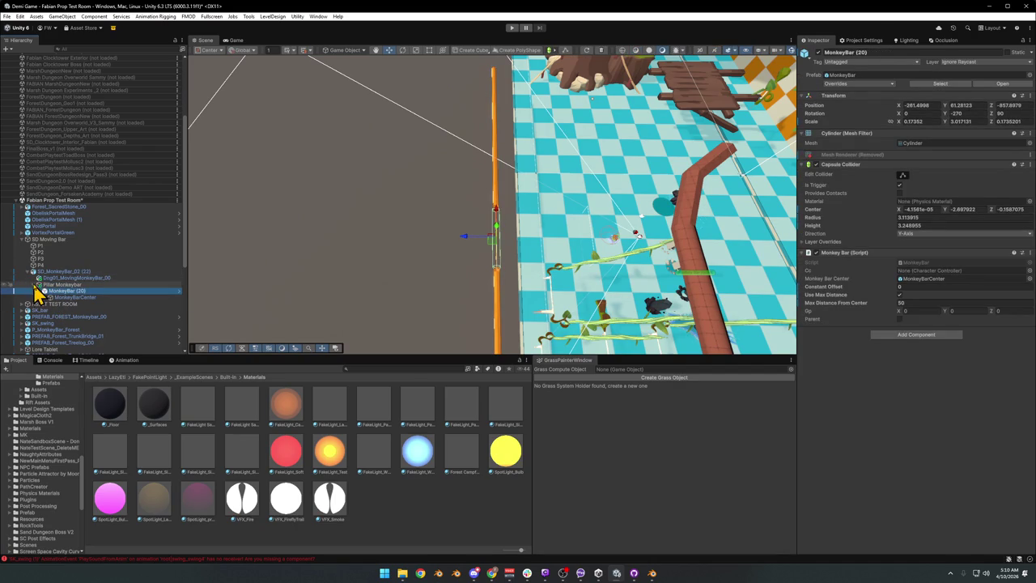
click(28, 271)
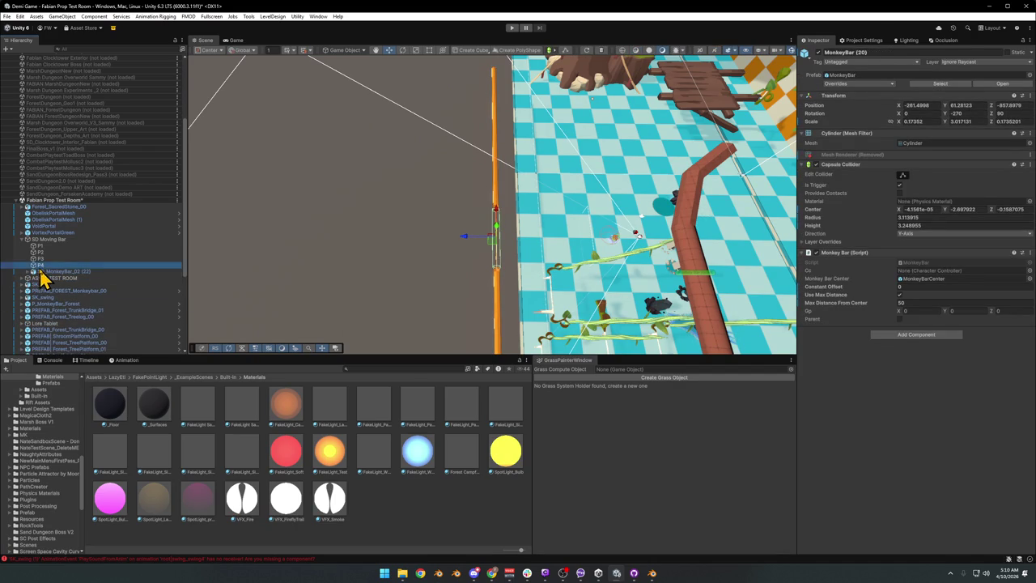
click(42, 264)
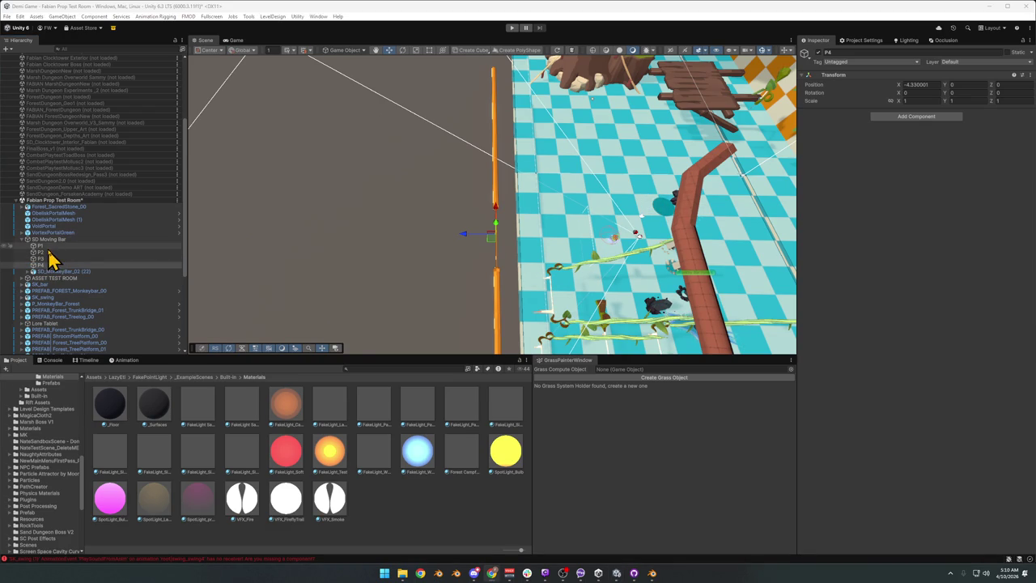
scroll(433, 218, up, 2)
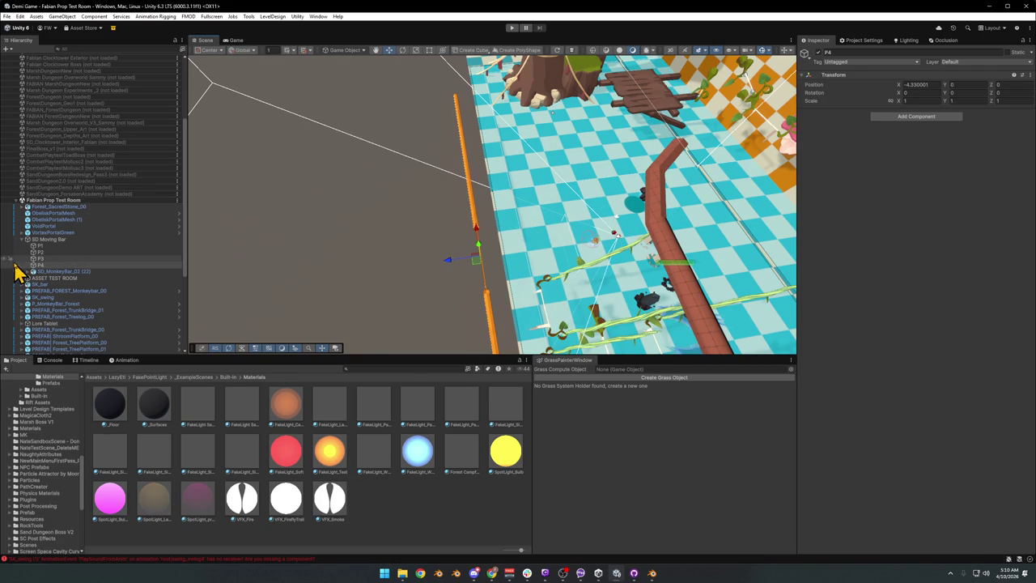
Lower SD Moving Bar to Y 5.01 and slide it back to the track's middle
double_click(58, 239)
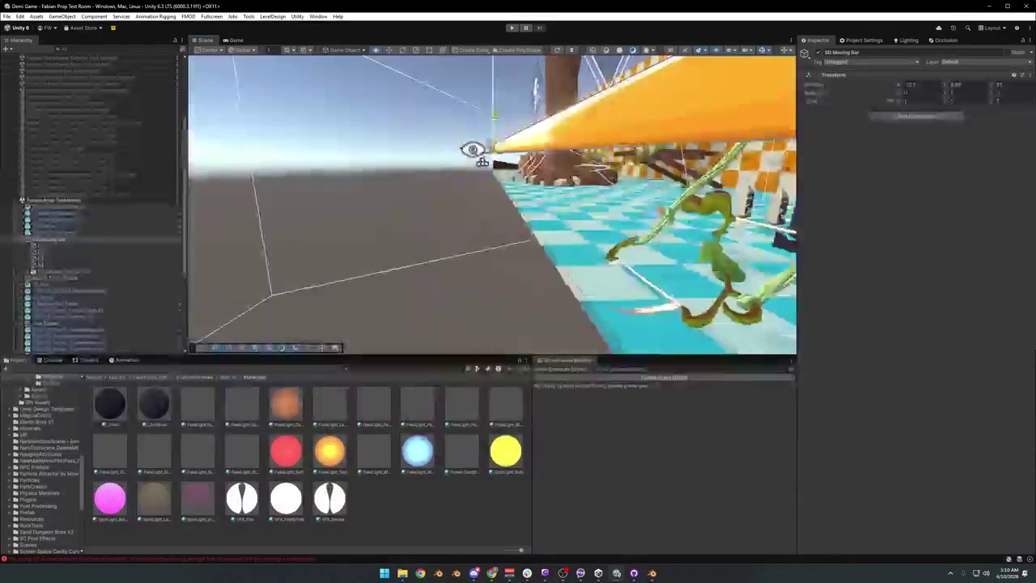
mouse_move(492, 127)
mouse_down()
mouse_move(510, 158)
mouse_move(571, 178)
mouse_move(506, 148)
mouse_move(527, 169)
mouse_move(527, 202)
mouse_move(478, 199)
mouse_move(598, 222)
mouse_move(546, 238)
mouse_move(483, 215)
mouse_move(639, 229)
mouse_move(568, 221)
mouse_move(650, 259)
mouse_move(650, 271)
mouse_move(590, 281)
mouse_up()
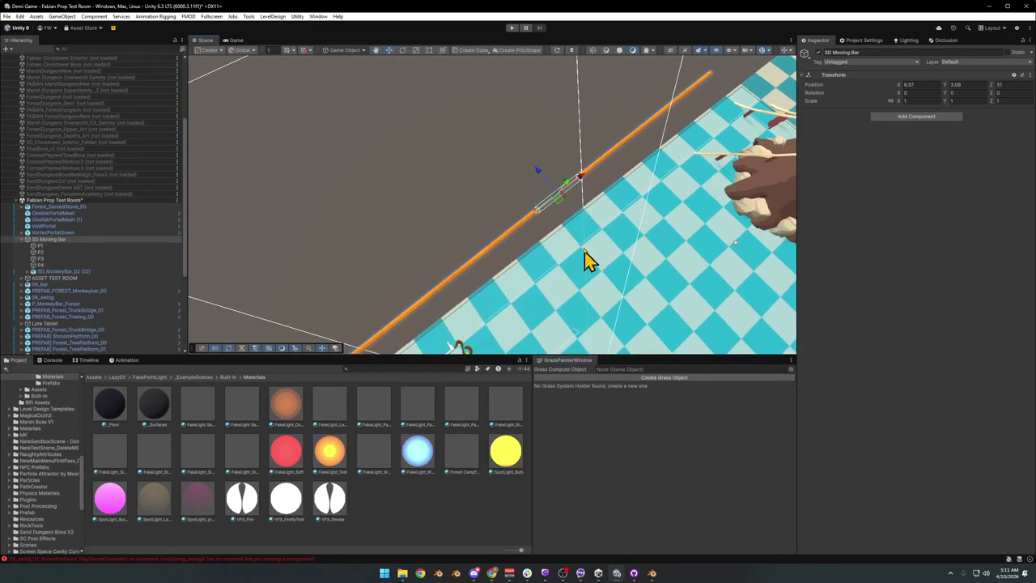
mouse_move(581, 192)
mouse_down()
mouse_move(620, 162)
mouse_move(393, 280)
mouse_move(693, 158)
mouse_move(513, 264)
mouse_move(444, 291)
mouse_move(591, 208)
mouse_move(381, 232)
mouse_move(349, 135)
mouse_move(436, 136)
mouse_up()
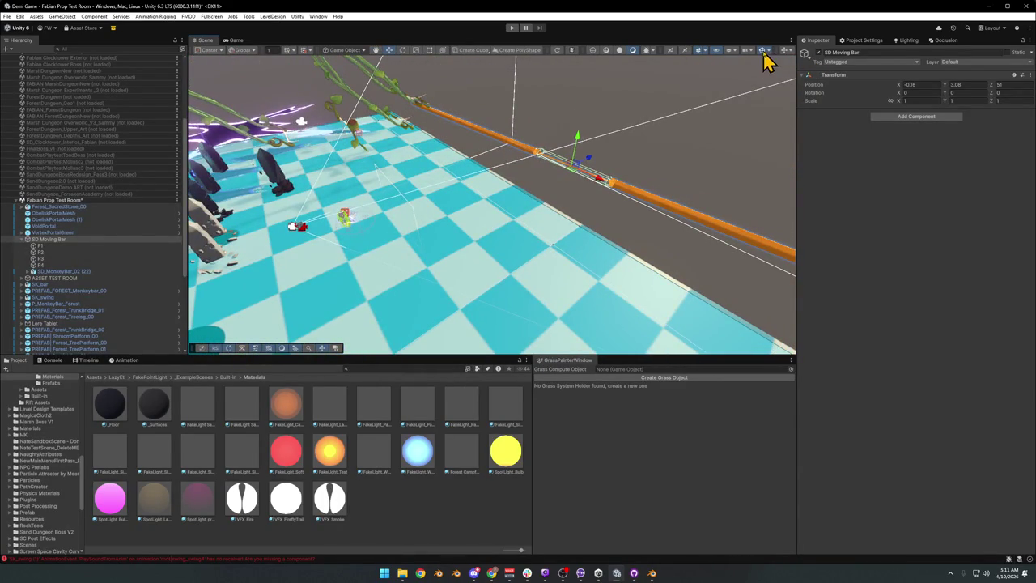
key(f)
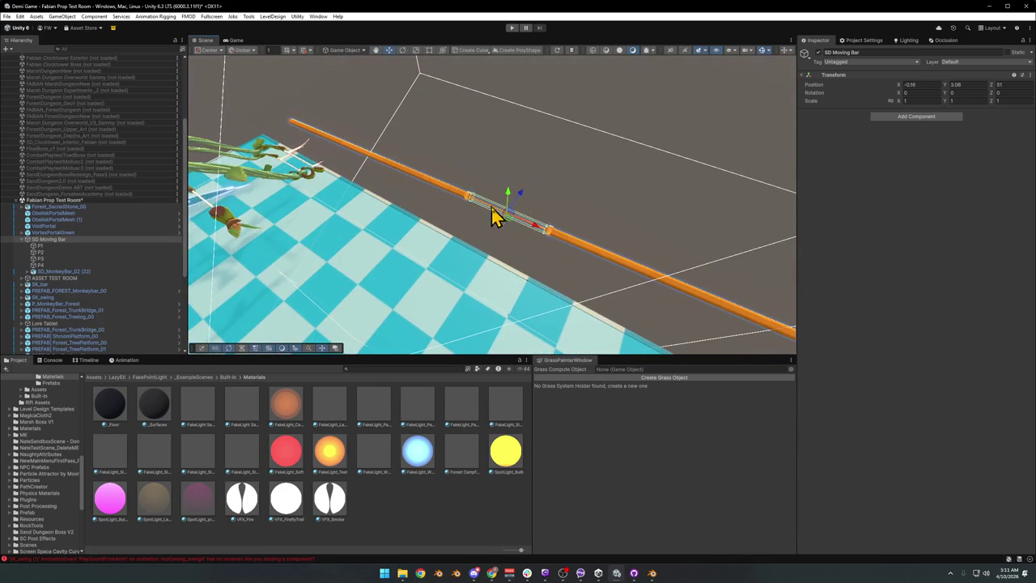
Try a duplicate of the moving bar, remove it, then select SD_MonkeyBar_02 (22)
key(ctrl+d)
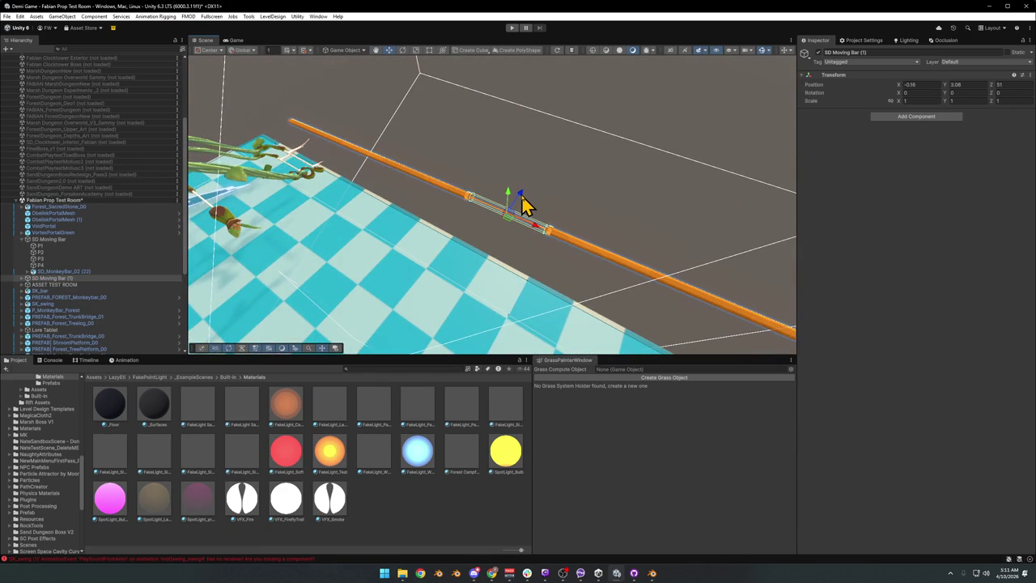
mouse_move(522, 207)
mouse_down()
mouse_move(594, 157)
mouse_move(507, 192)
mouse_move(374, 186)
mouse_move(502, 148)
mouse_move(455, 108)
mouse_move(461, 102)
mouse_move(518, 156)
mouse_up()
key(e)
key(x)
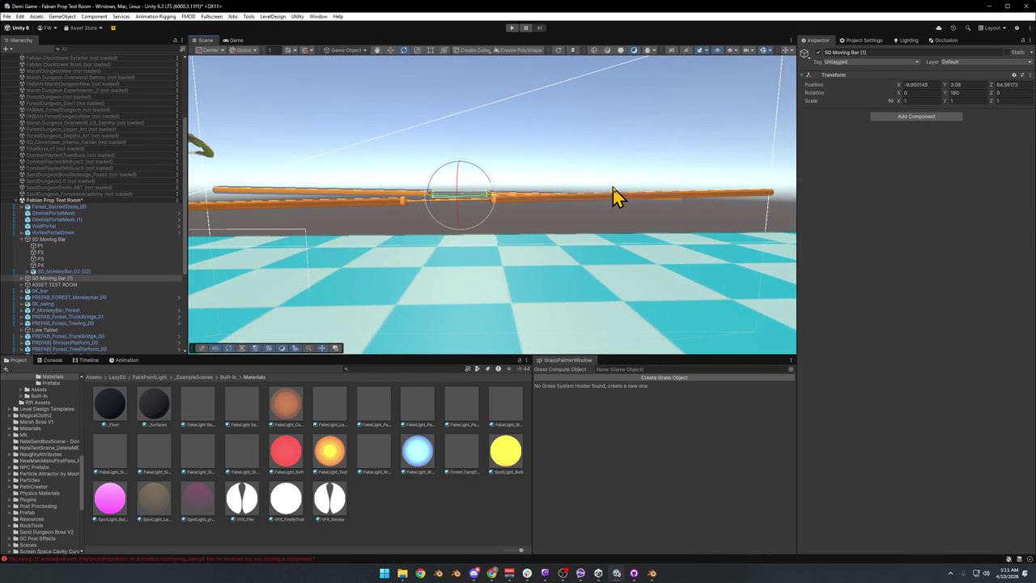
key(ctrl+z)
key(x)
key(ctrl+y)
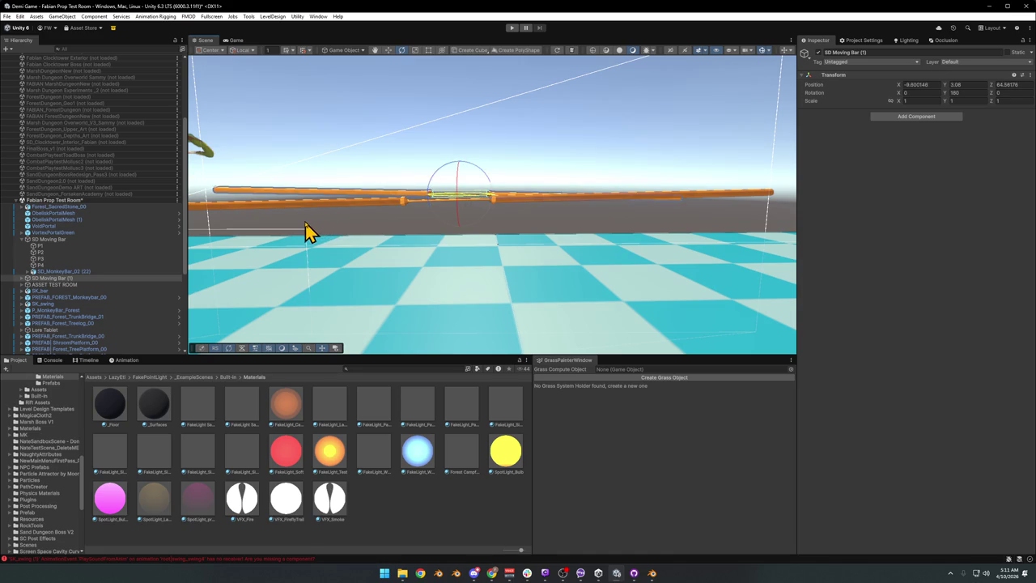
key(ctrl+z)
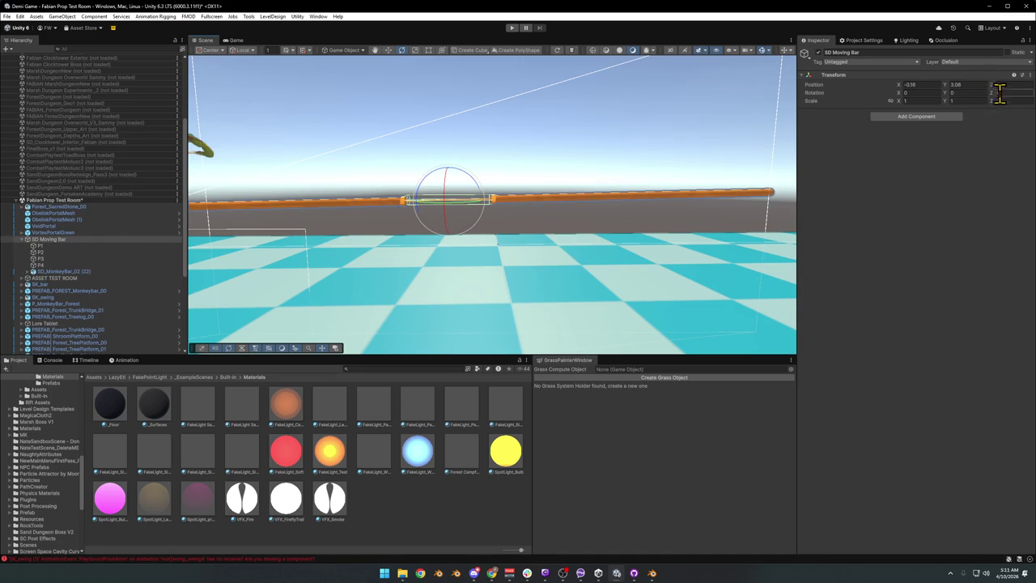
click(29, 272)
click(43, 272)
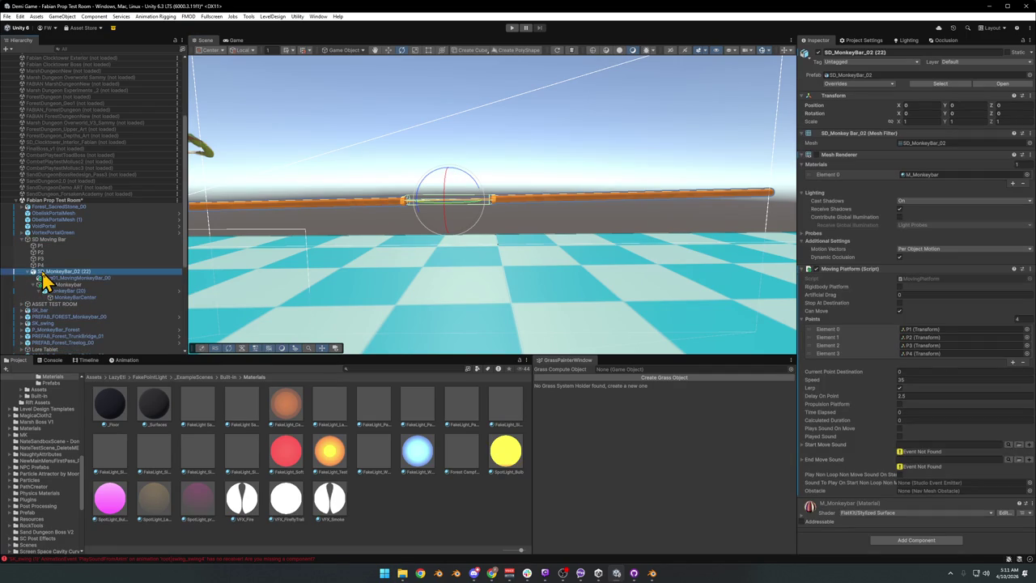
Set the Dng01_MovingMonkeyBar_00 mesh's rotation to 0, 0, 0, then frame waypoint P1
click(77, 278)
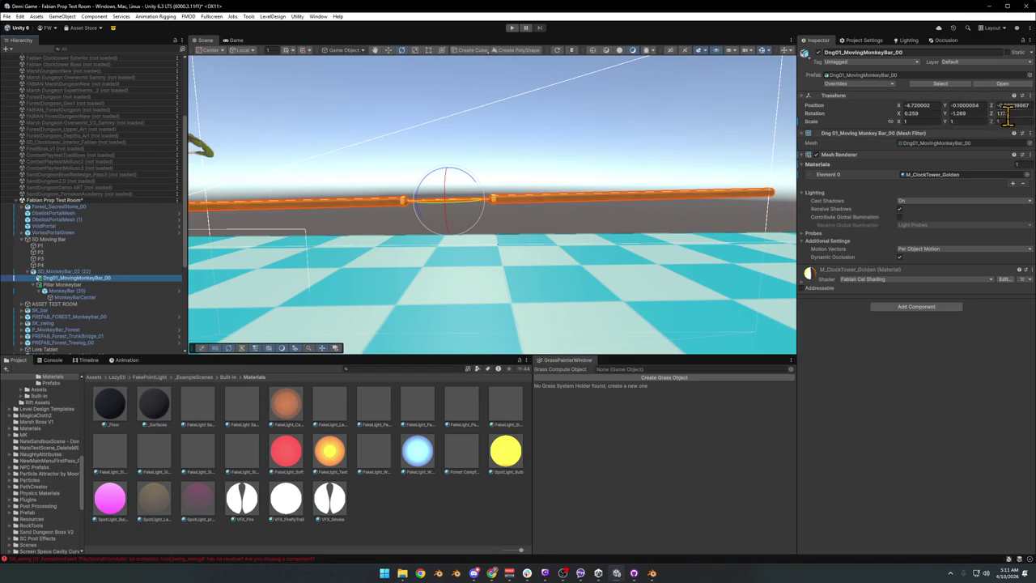
click(927, 114)
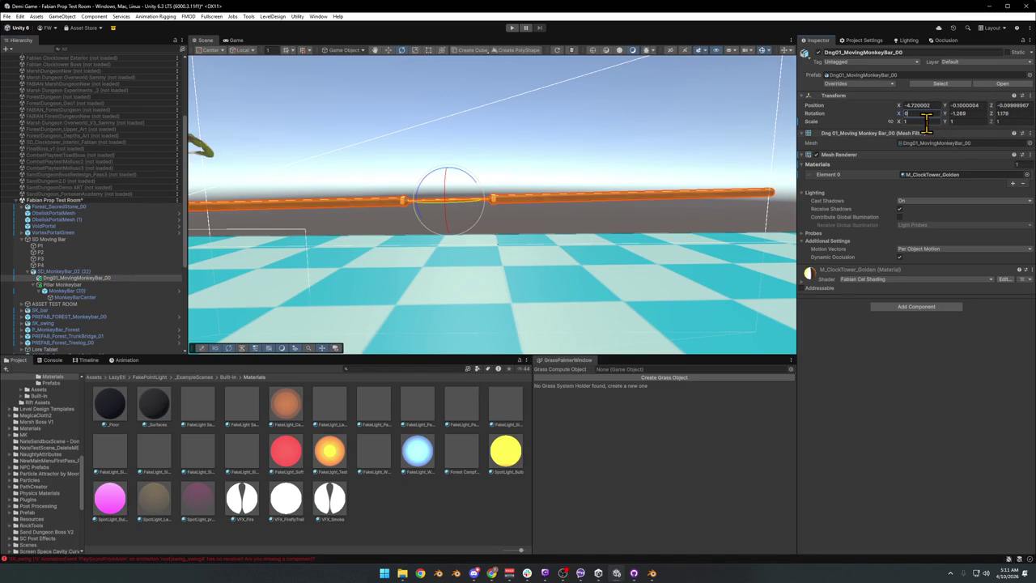
text(0)
mouse_move(567, 136)
mouse_down()
mouse_move(539, 139)
mouse_move(539, 177)
mouse_move(780, 192)
mouse_up()
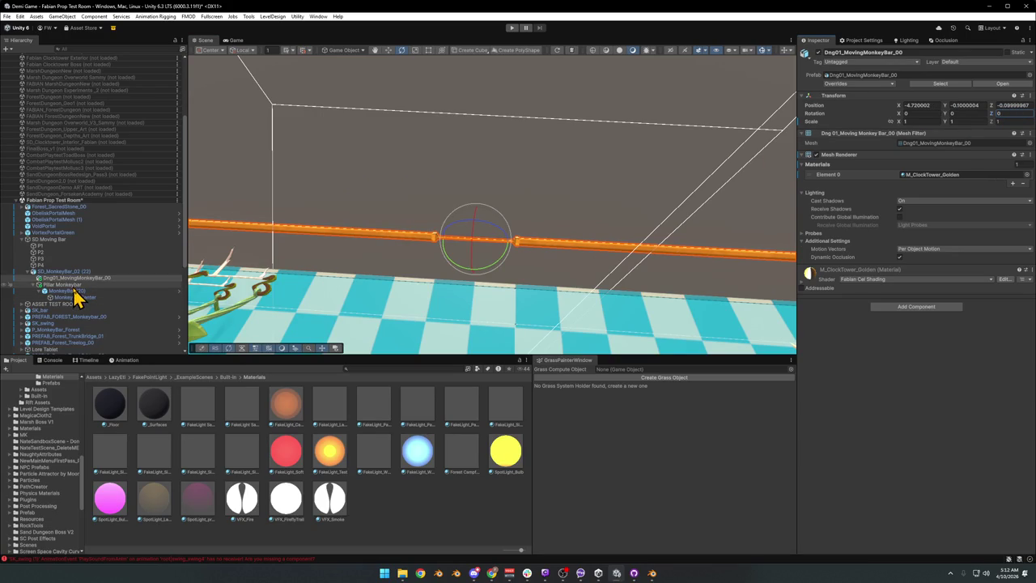
double_click(40, 246)
mouse_move(587, 303)
mouse_down()
mouse_move(553, 240)
mouse_move(640, 183)
mouse_move(749, 71)
mouse_up()
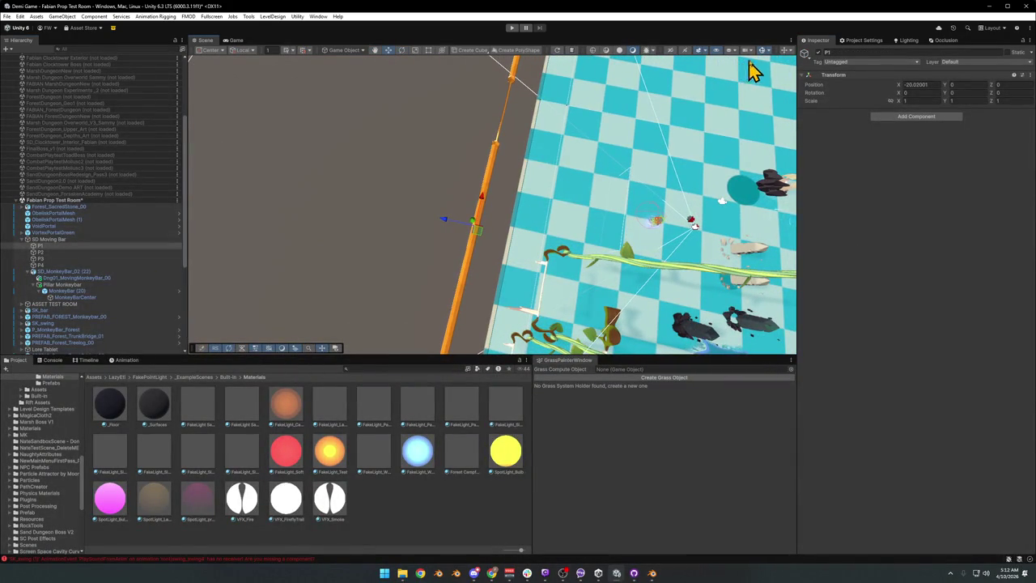
Duplicate SD Moving Bar, push the copy back to Z 64.06 and rotate it 180° on Y
click(40, 253)
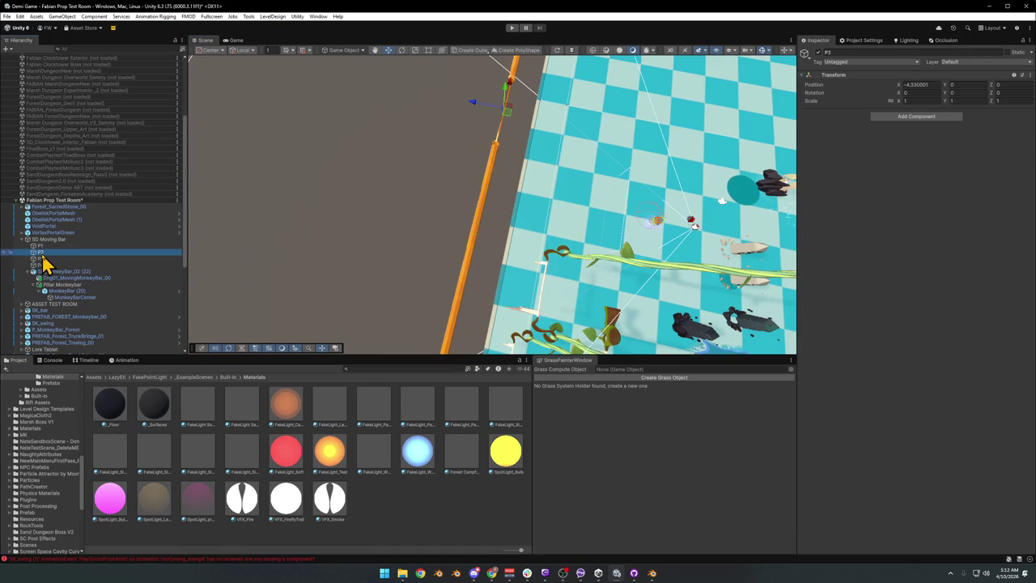
click(45, 264)
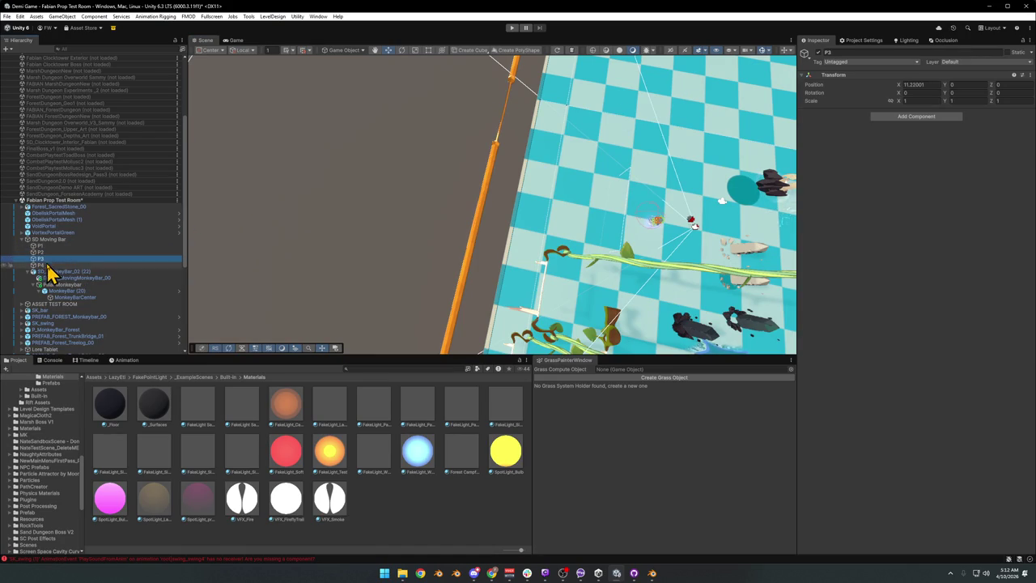
click(21, 240)
click(44, 240)
key(f)
key(ctrl+d)
mouse_move(429, 178)
mouse_down()
mouse_move(300, 176)
mouse_move(363, 190)
mouse_move(324, 223)
mouse_move(190, 224)
mouse_up()
key(e)
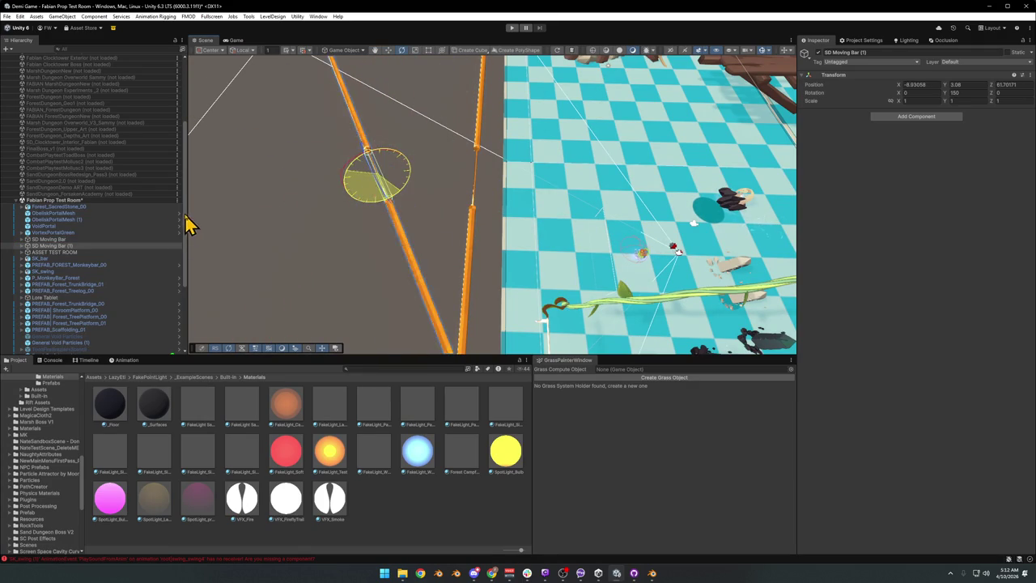
mouse_move(340, 215)
mouse_down()
mouse_move(510, 215)
mouse_move(388, 179)
mouse_move(493, 175)
mouse_move(509, 130)
mouse_move(551, 187)
mouse_move(552, 298)
mouse_move(504, 229)
mouse_move(518, 259)
mouse_up()
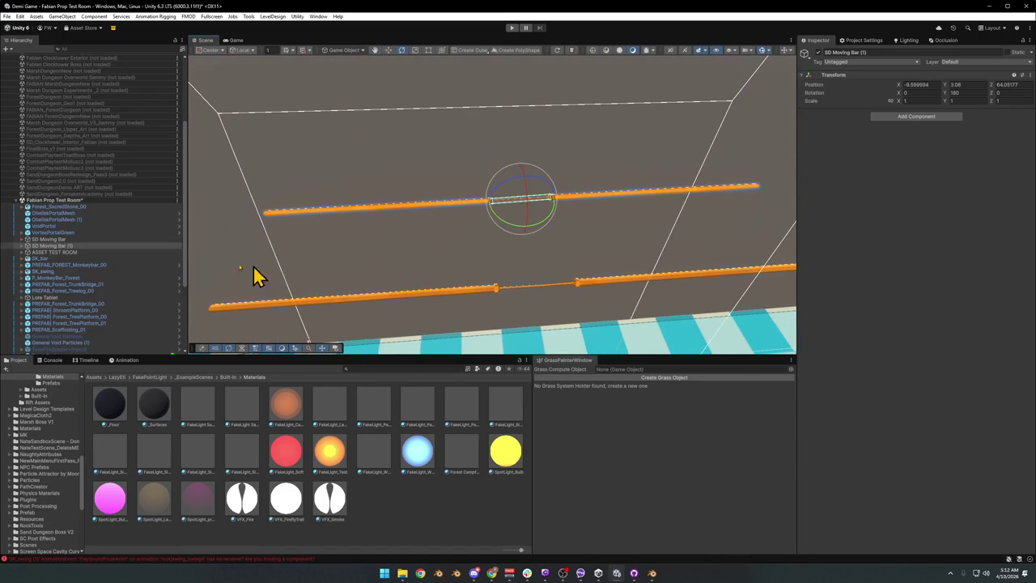
Duplicate the original SD Moving Bar again and move this copy back to Z 77.72
click(48, 238)
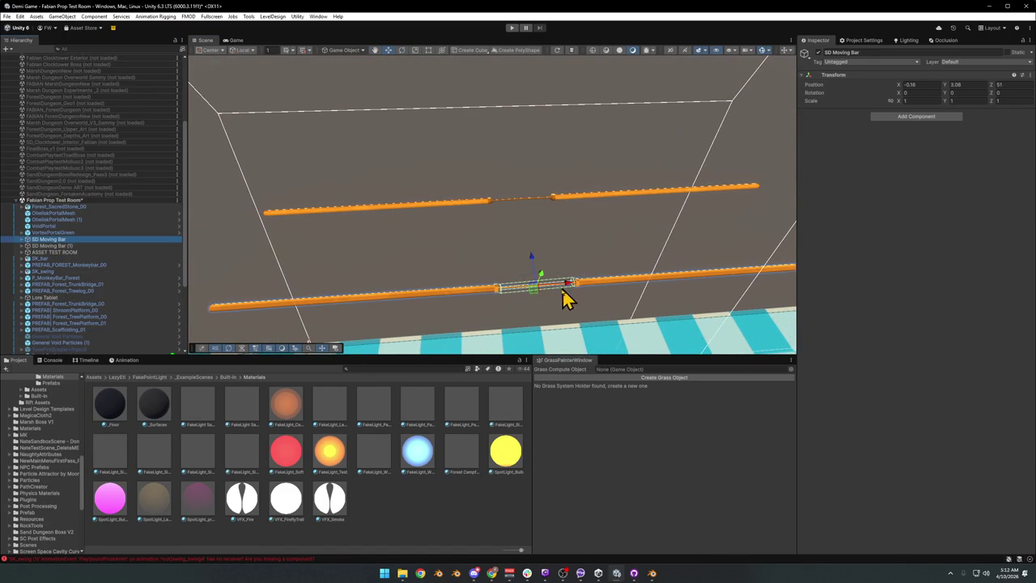
key(ctrl+d)
mouse_move(532, 270)
mouse_down()
mouse_move(506, 116)
mouse_move(499, 135)
mouse_up()
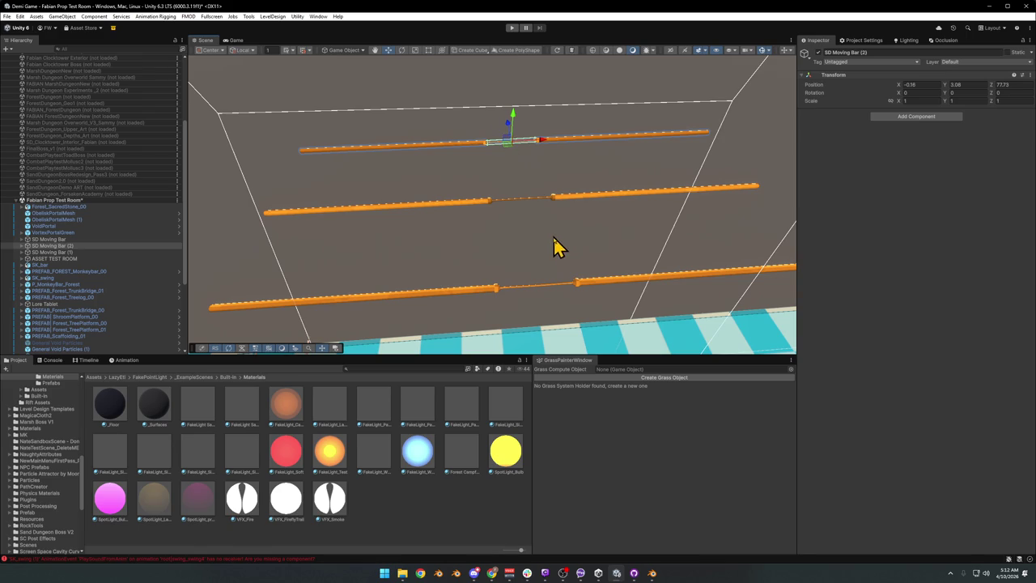
click(512, 29)
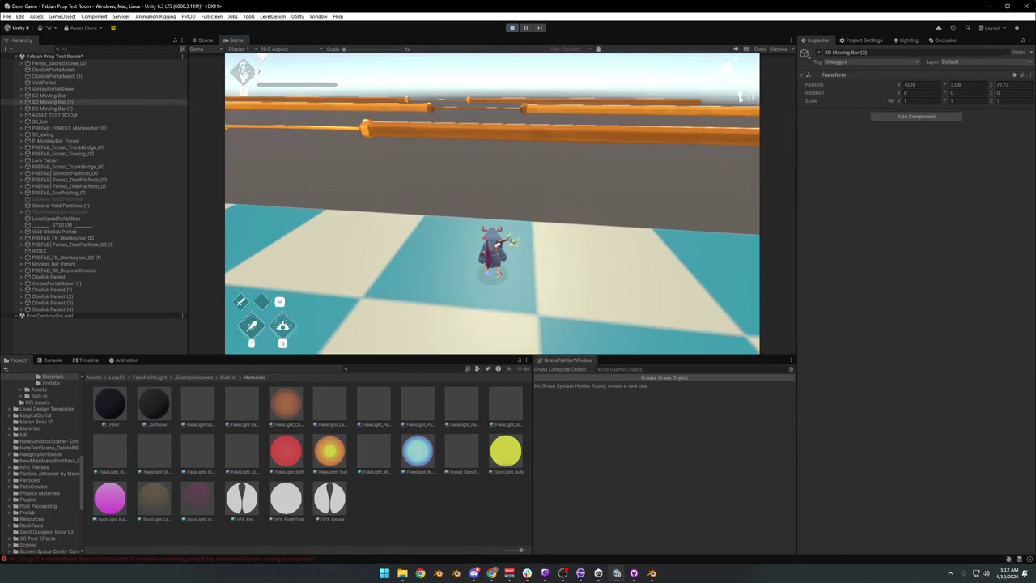
key(F10)
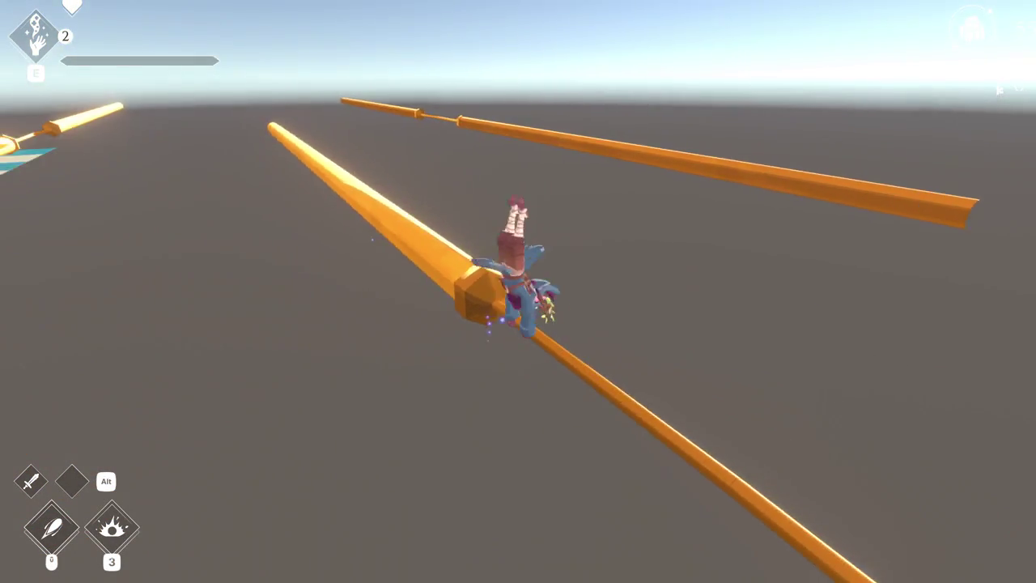
key(Escape)
key(F11)
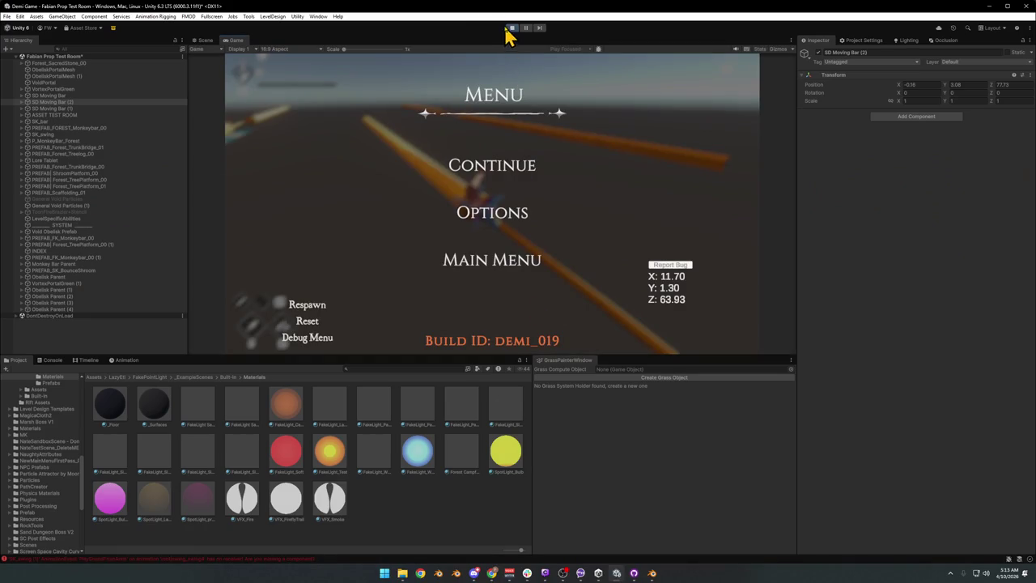
click(512, 28)
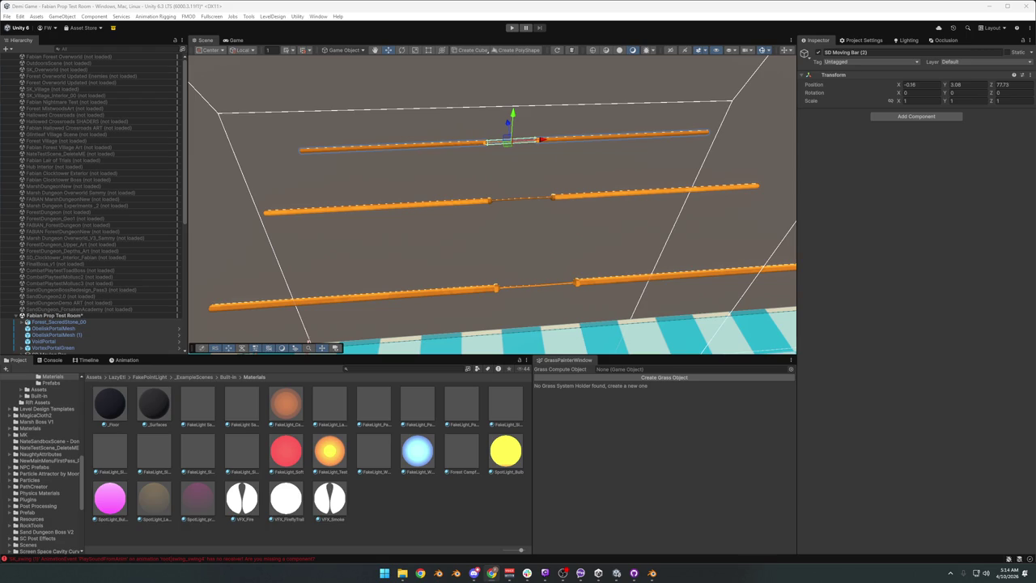
mouse_move(527, 199)
mouse_down()
mouse_move(520, 164)
mouse_move(491, 141)
mouse_move(515, 119)
mouse_move(537, 155)
mouse_move(518, 182)
mouse_up()
Select the lowest orange bar and inspect waypoint P1 of the moving bar at X -5.42
scroll(102, 337, down, 3)
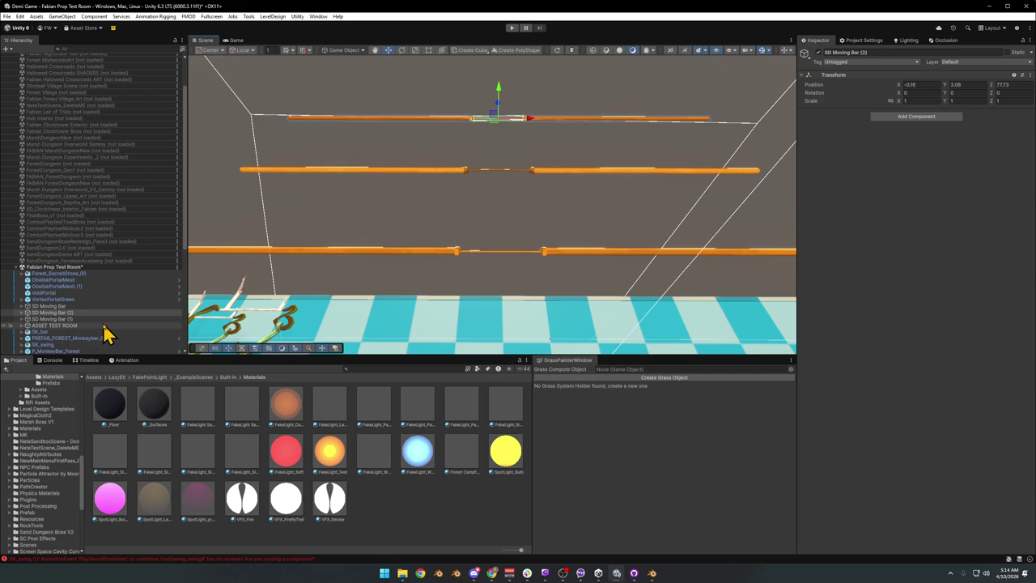
click(363, 255)
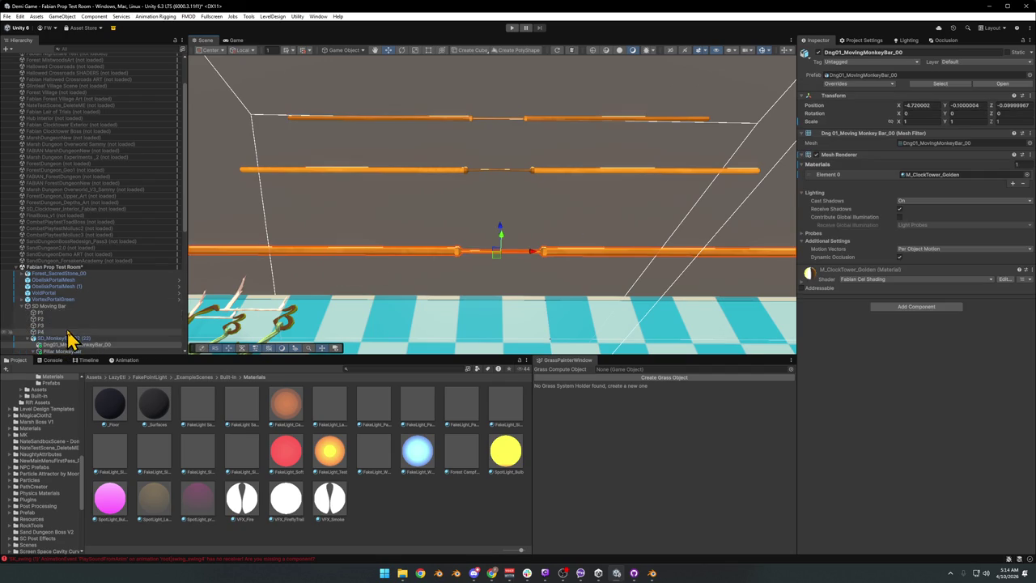
scroll(67, 337, down, 3)
click(42, 264)
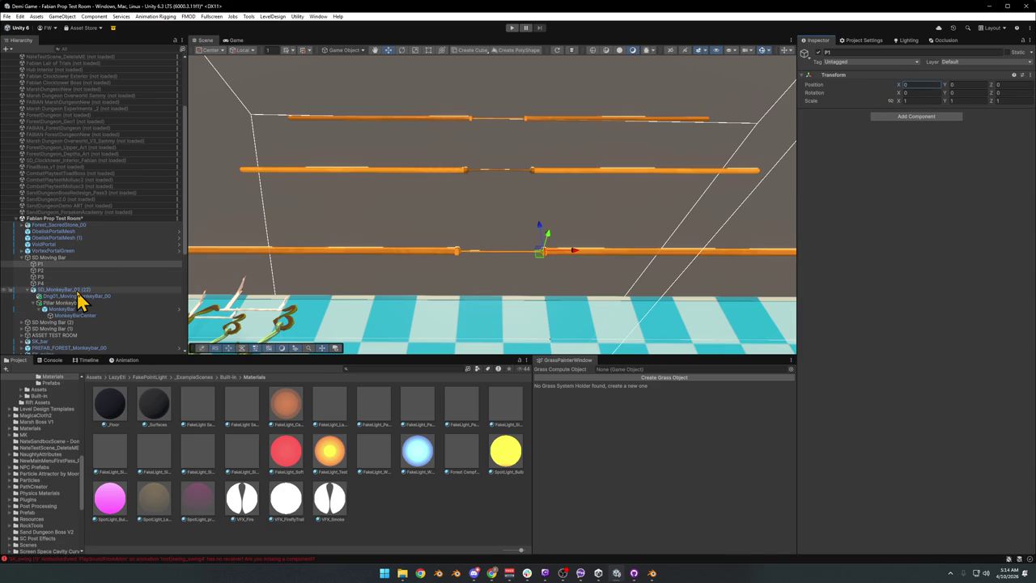
Select SD_MonkeyBar_02 (22), slide it along X, then undo the move
click(65, 289)
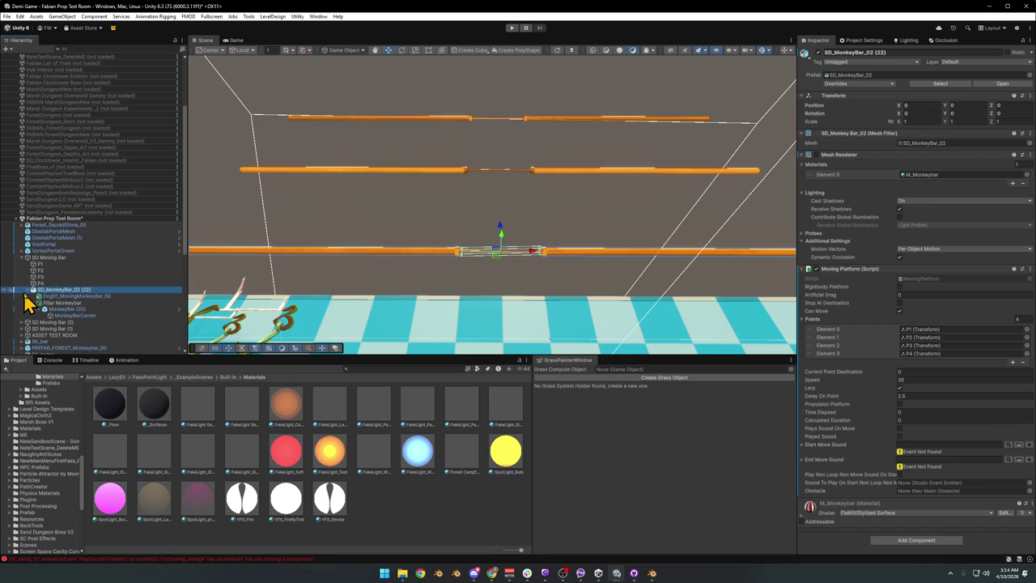
click(28, 291)
drag(530, 257, 557, 258)
key(ctrl+z)
click(47, 265)
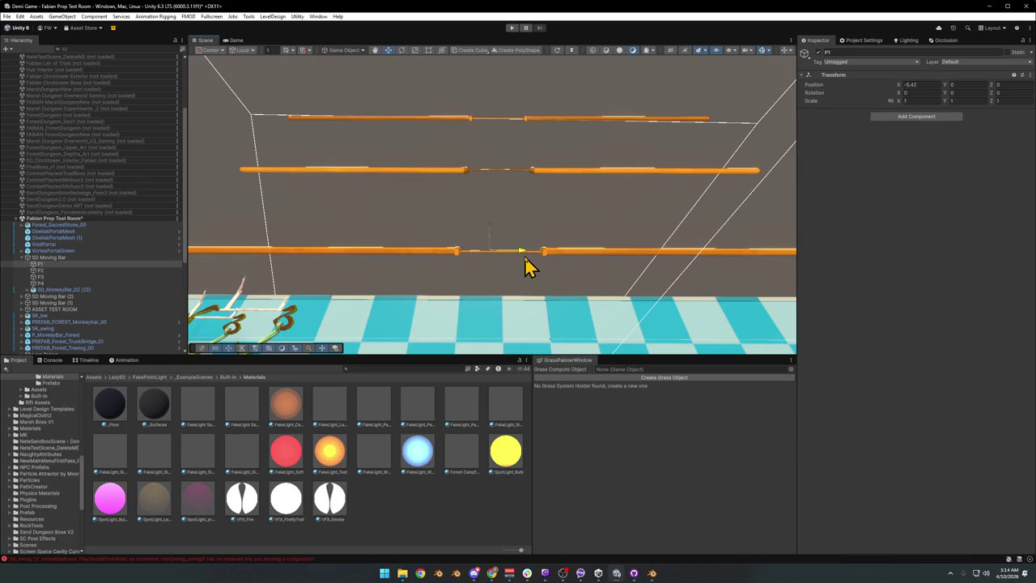
click(41, 271)
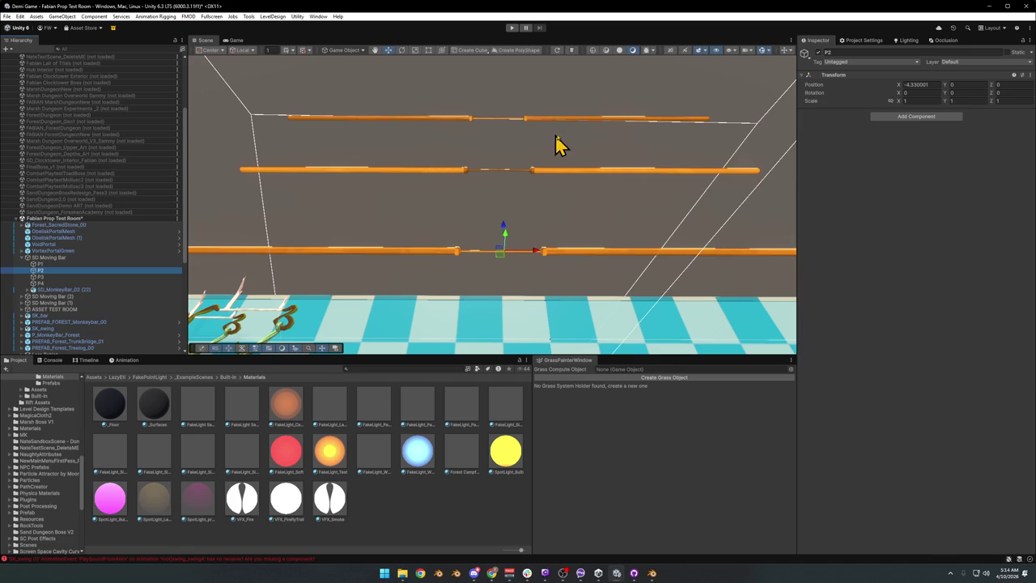
click(537, 258)
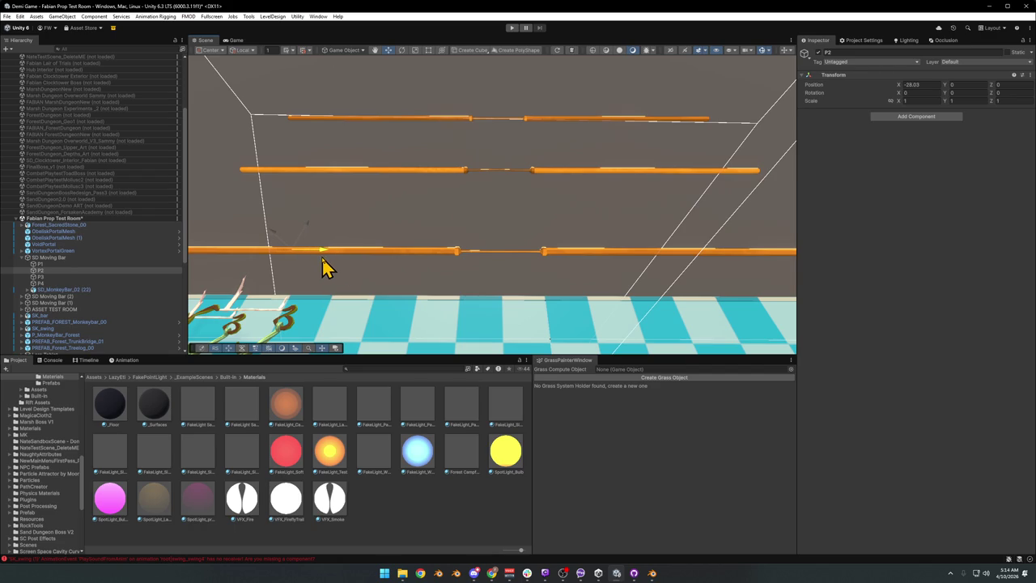
key(ctrl+z)
key(ctrl+z)
key(ctrl+z)
key(ctrl+y)
key(ctrl+z)
click(55, 270)
click(46, 277)
click(52, 283)
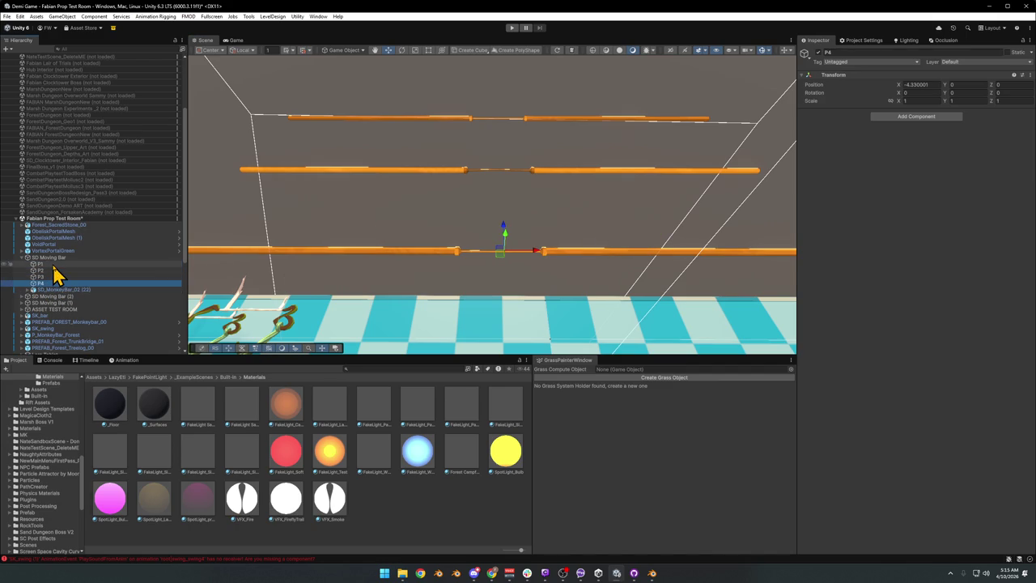
click(51, 266)
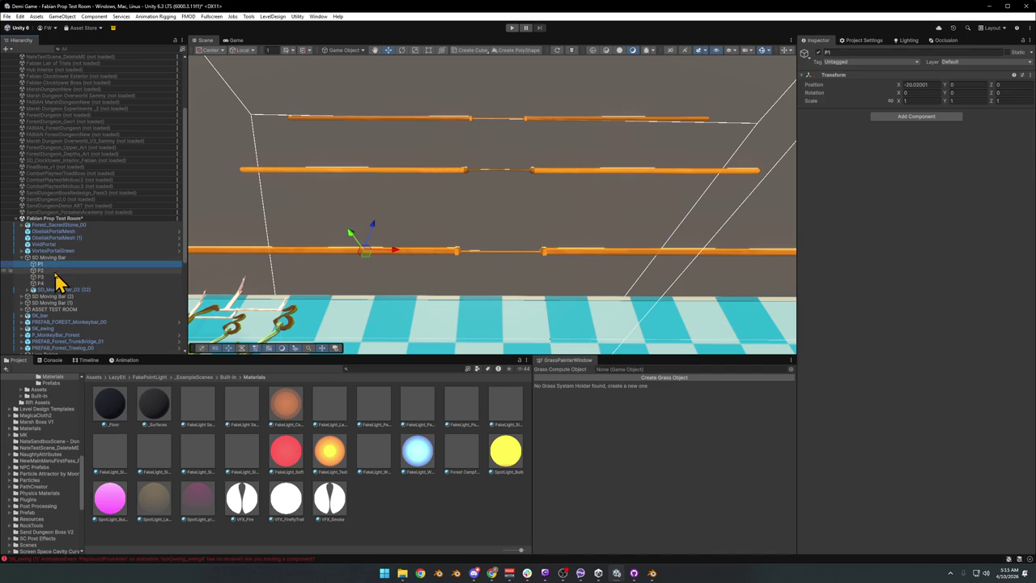
click(54, 271)
click(52, 278)
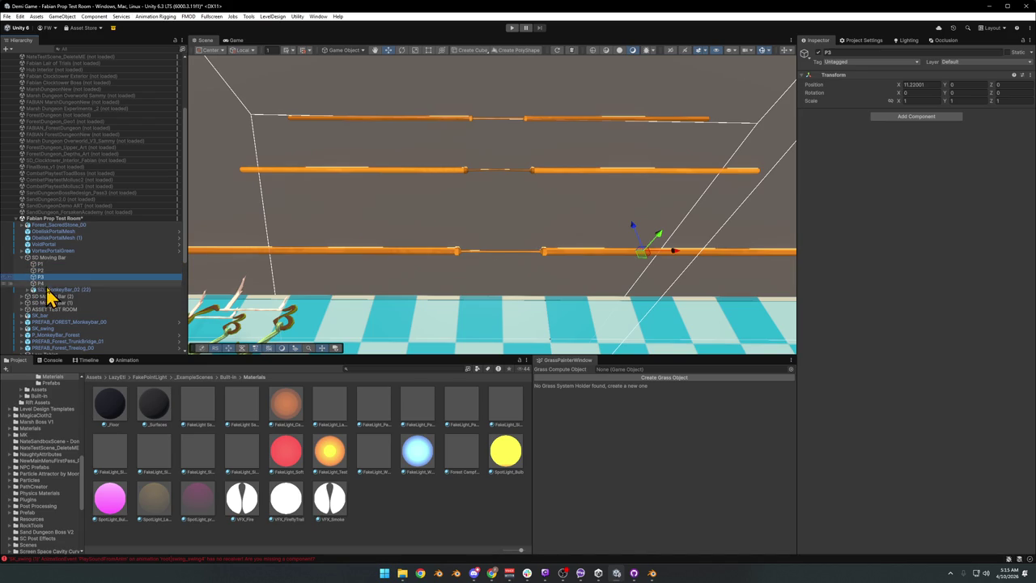
click(45, 284)
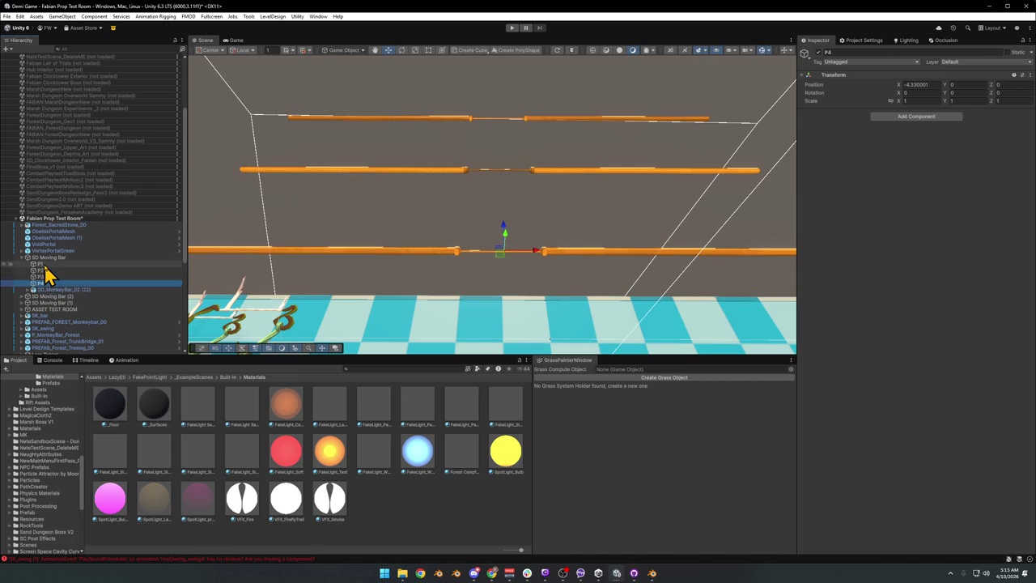
click(44, 266)
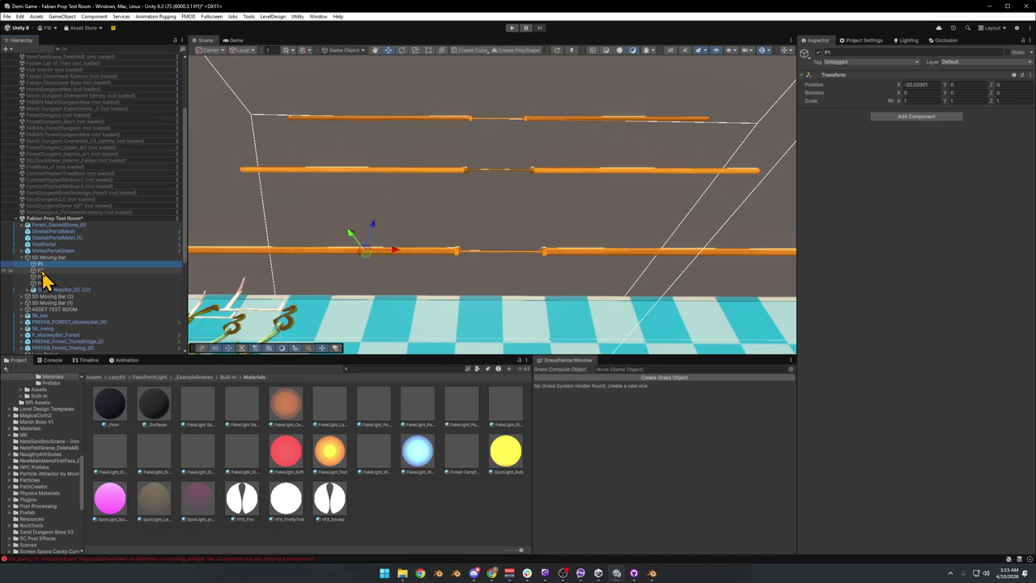
click(42, 271)
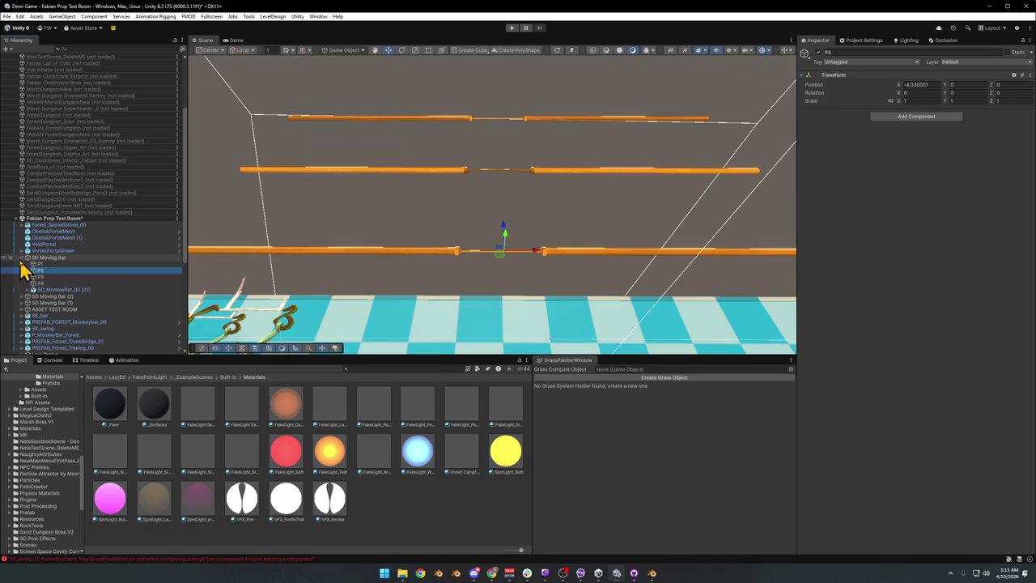
Compare waypoint P2 of SD Moving Bar (1) with P2 of the original SD Moving Bar
click(23, 258)
click(35, 270)
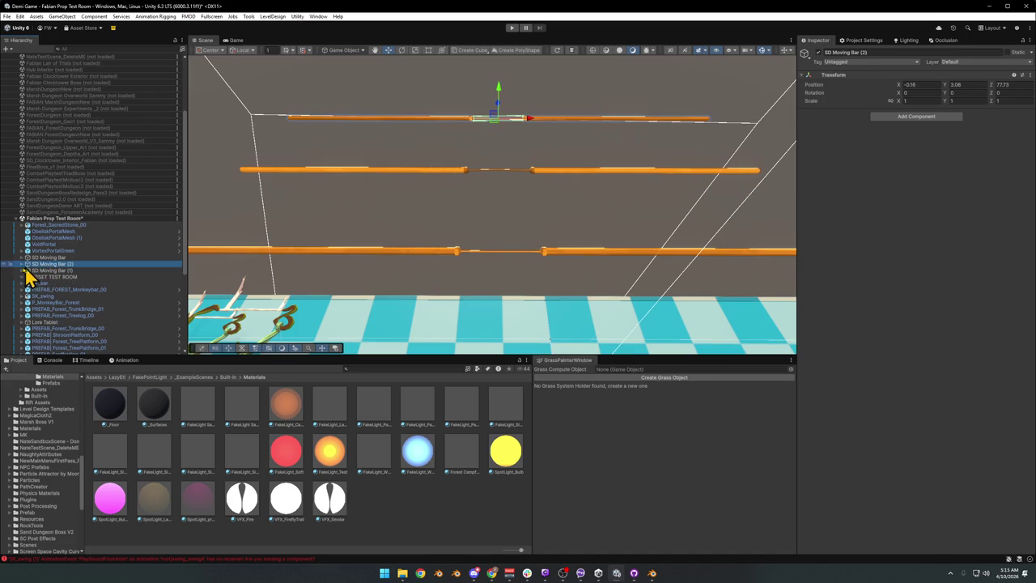
click(22, 270)
click(42, 285)
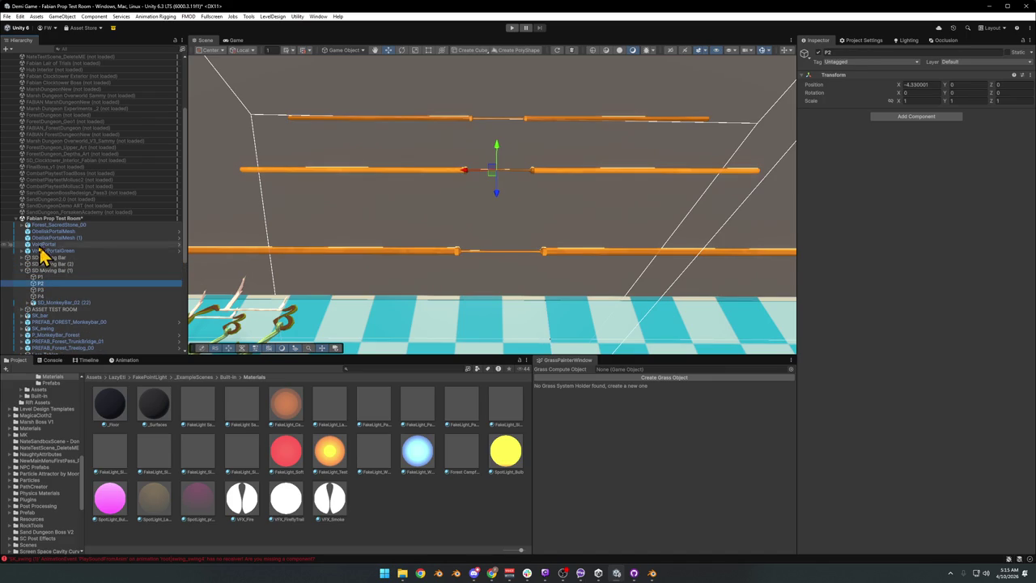
click(23, 258)
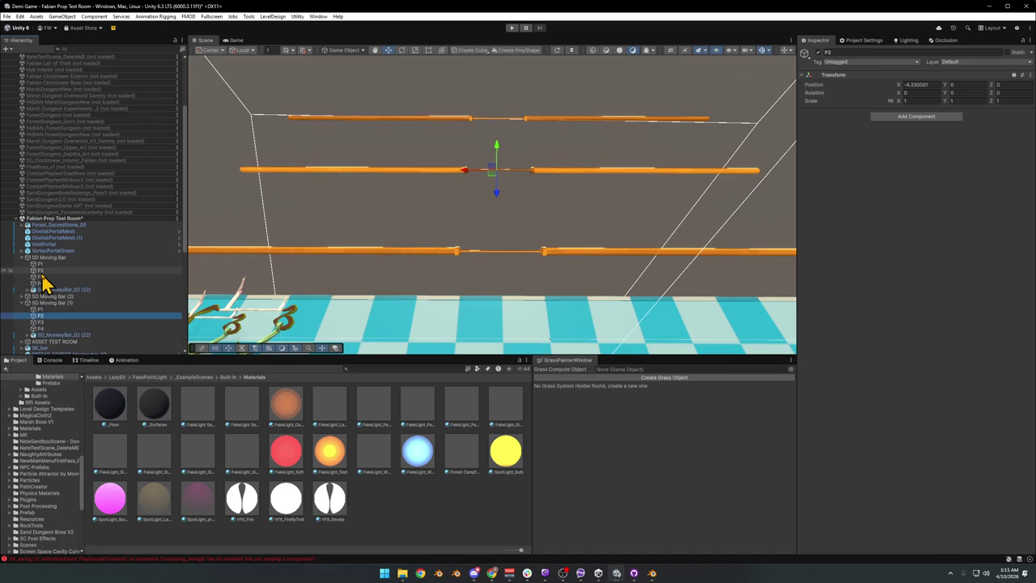
click(42, 271)
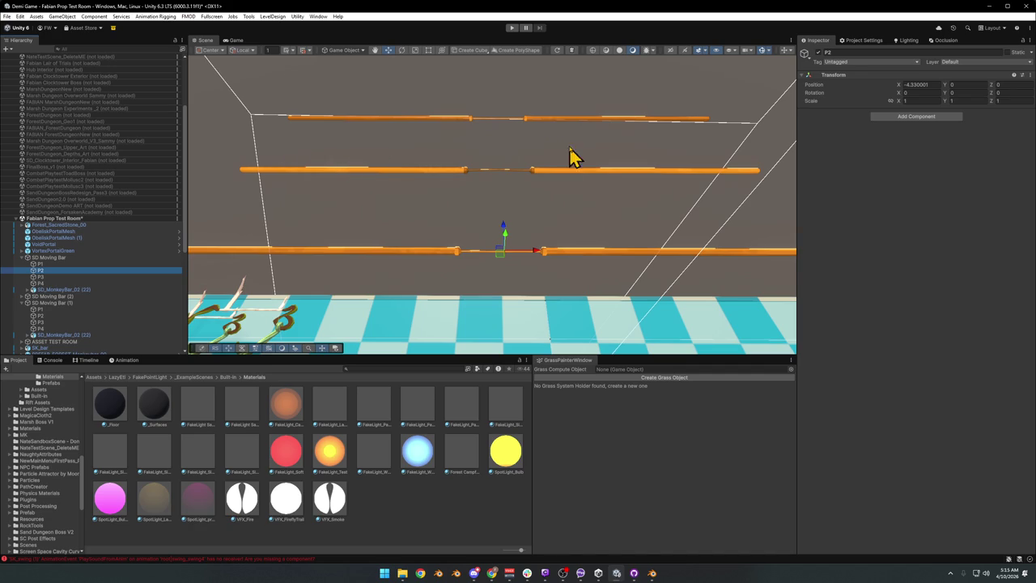
Select the middle bar's parent SD Moving Bar (1) and delete it
click(536, 173)
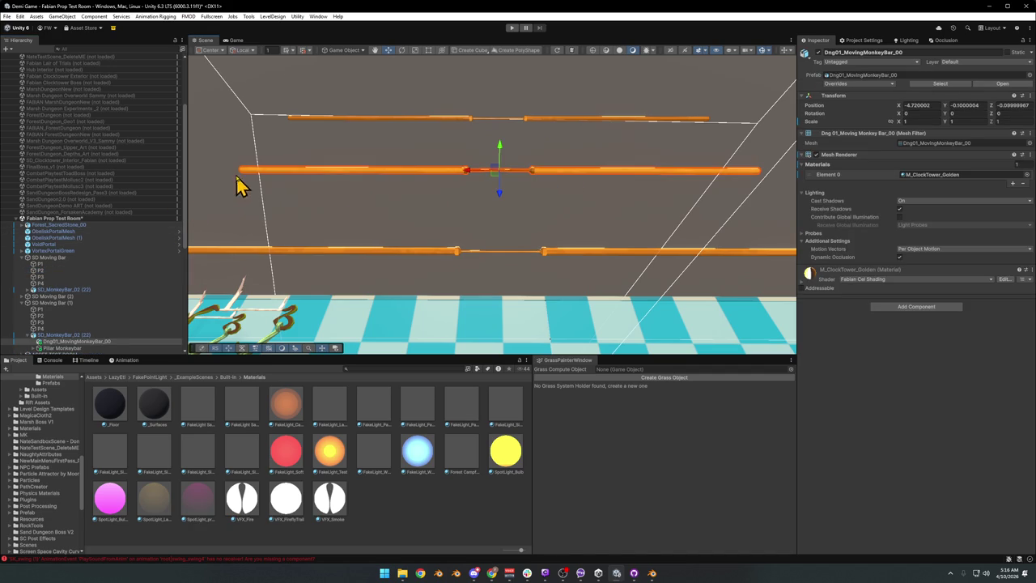
click(166, 301)
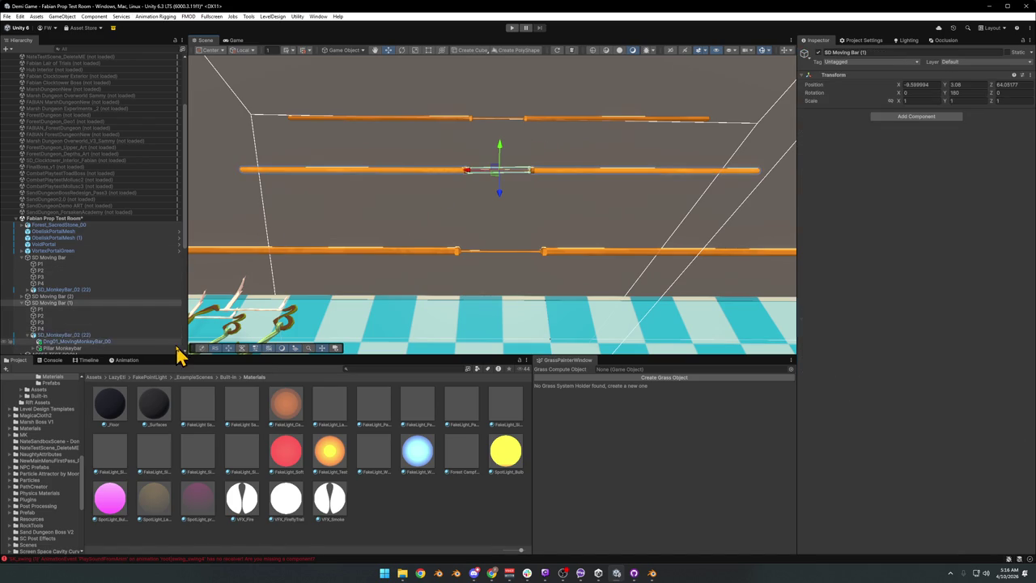
click(22, 303)
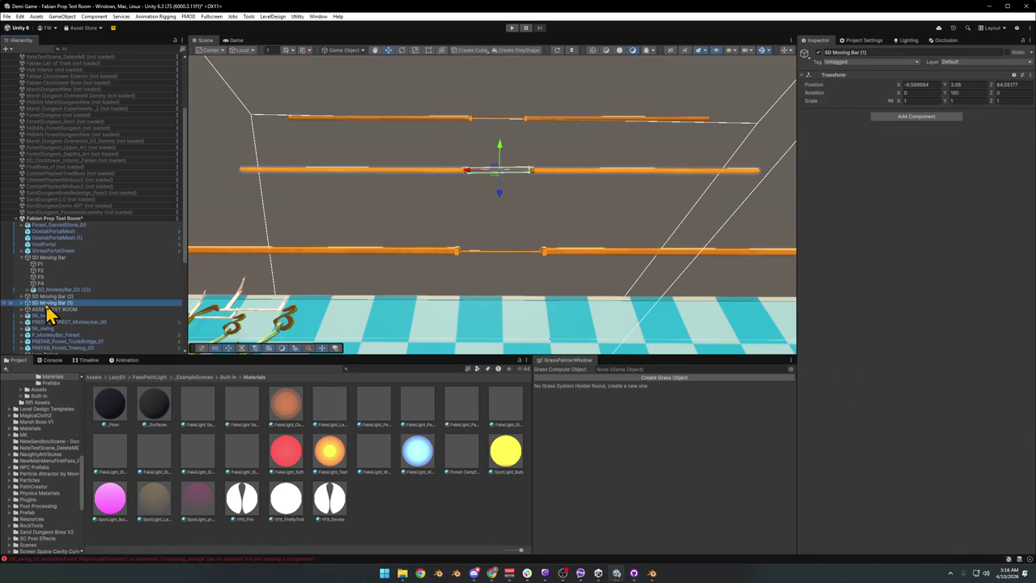
key(Delete)
click(22, 257)
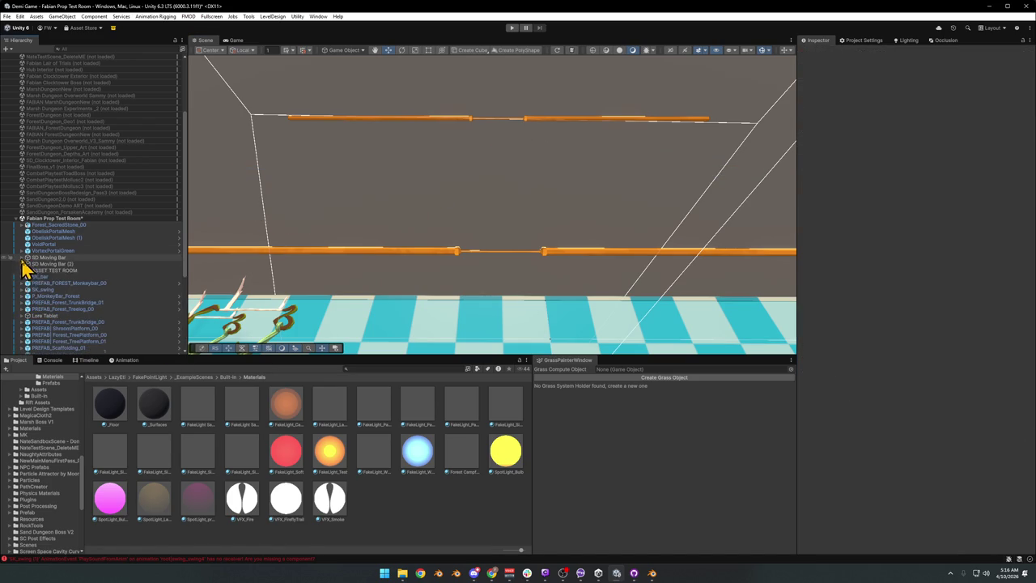
Delete SD Moving Bar (2) and select the remaining SD Moving Bar
click(52, 265)
key(Delete)
click(439, 252)
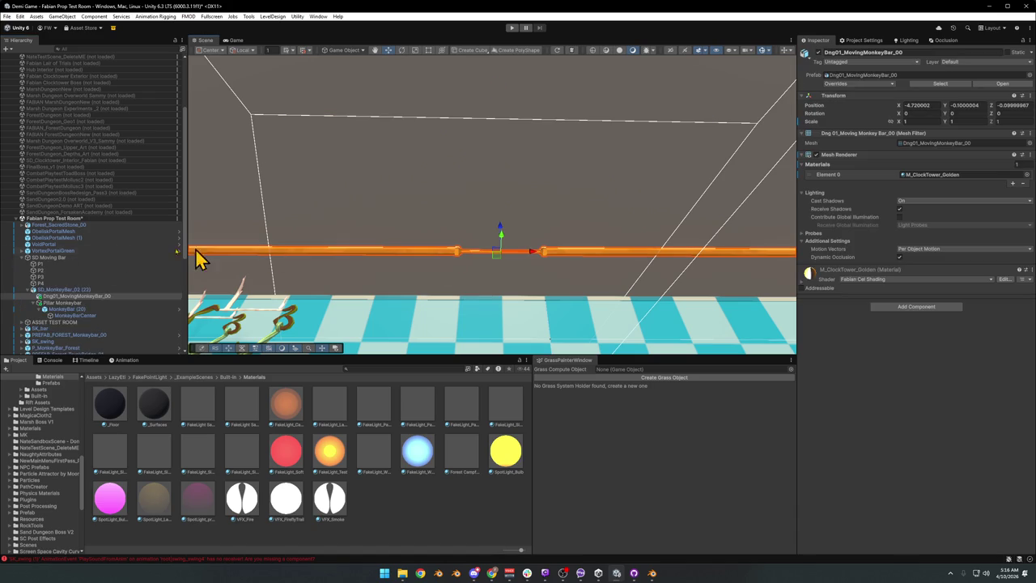
click(42, 304)
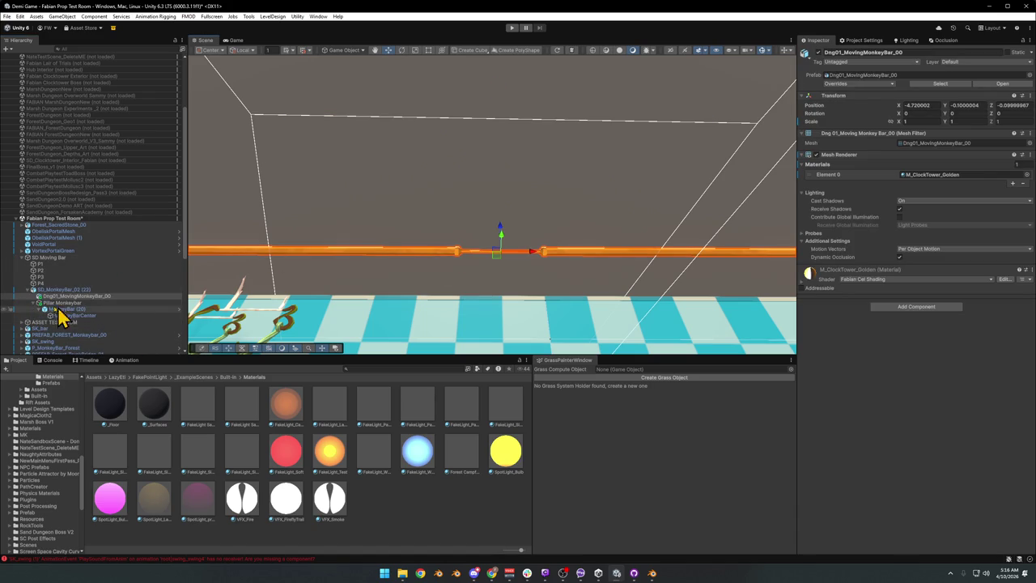
click(49, 258)
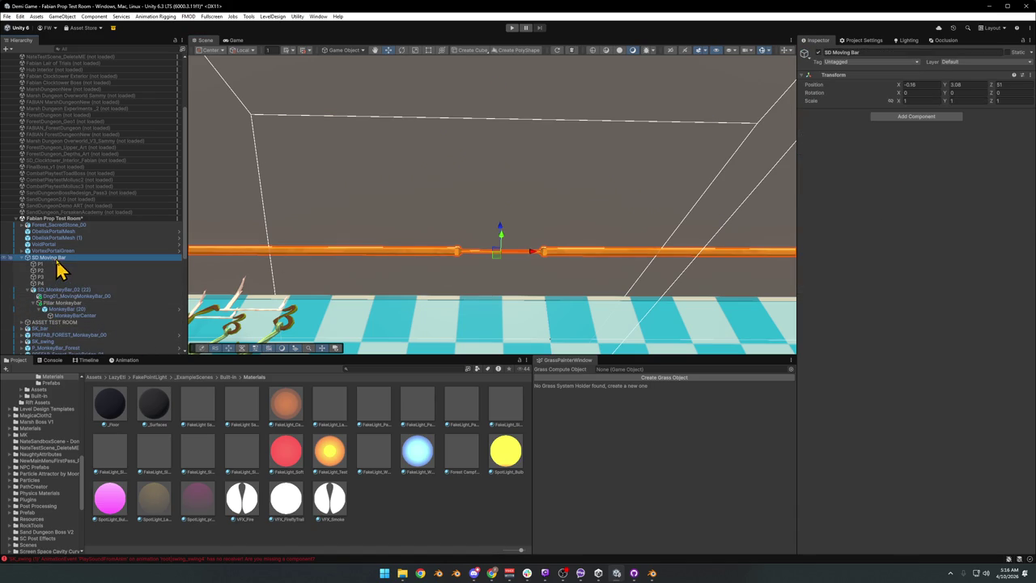
Duplicate SD Moving Bar, move the copy along Z to 64.4, and select its SD_MonkeyBar_02 (22)
mouse_move(548, 232)
alt+mouse_down()
mouse_move(425, 221)
mouse_move(514, 250)
alt+mouse_up()
key(z)
key(z)
key(ctrl+d)
mouse_move(513, 218)
mouse_down()
mouse_move(370, 192)
mouse_move(406, 204)
mouse_up()
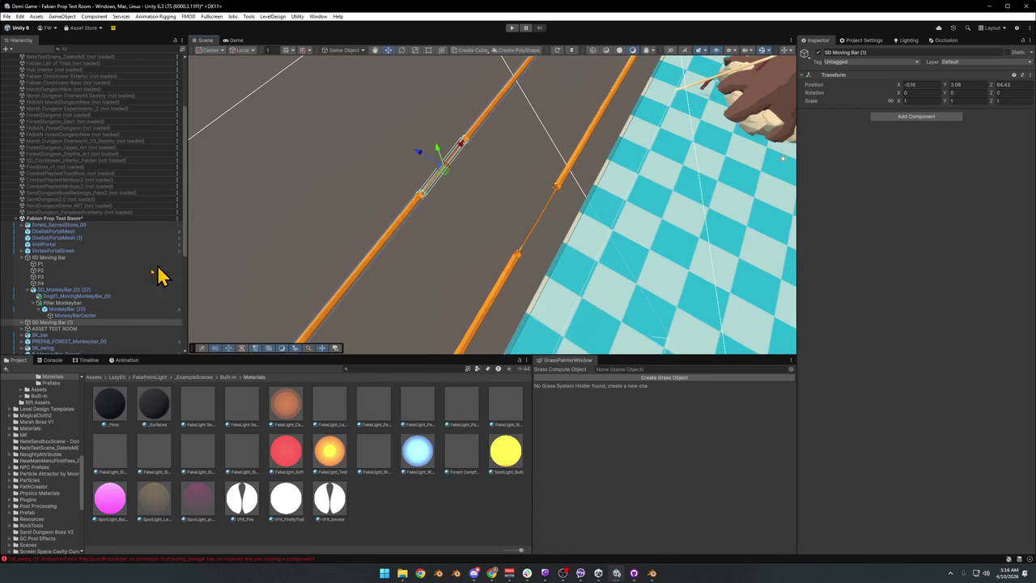
click(23, 323)
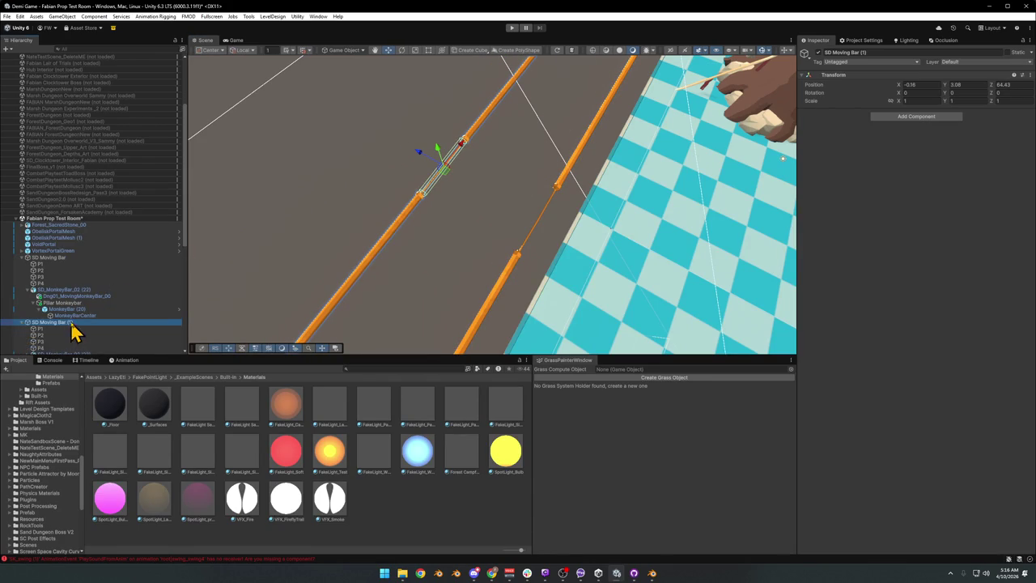
scroll(53, 326, down, 2)
click(33, 306)
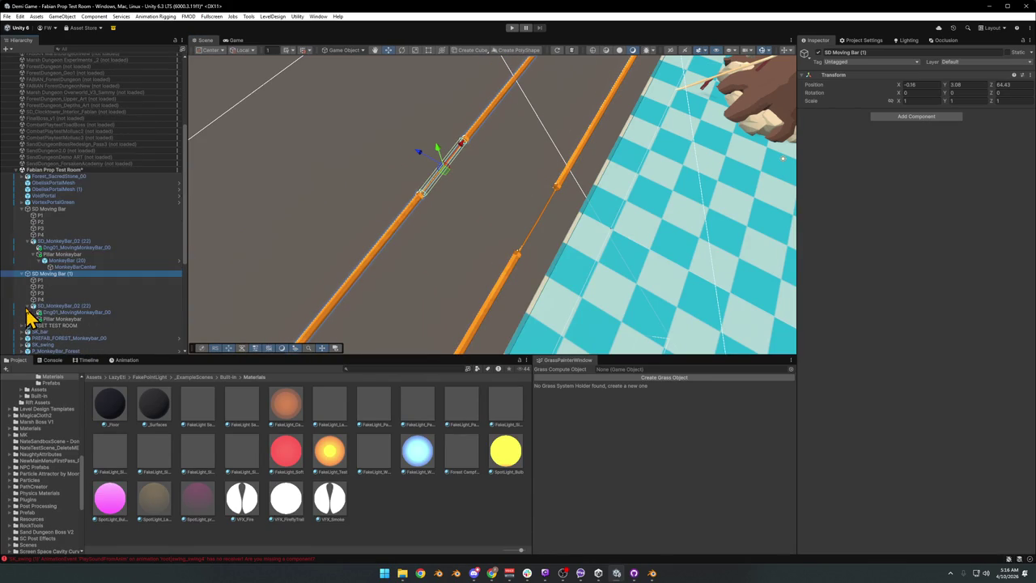
click(50, 307)
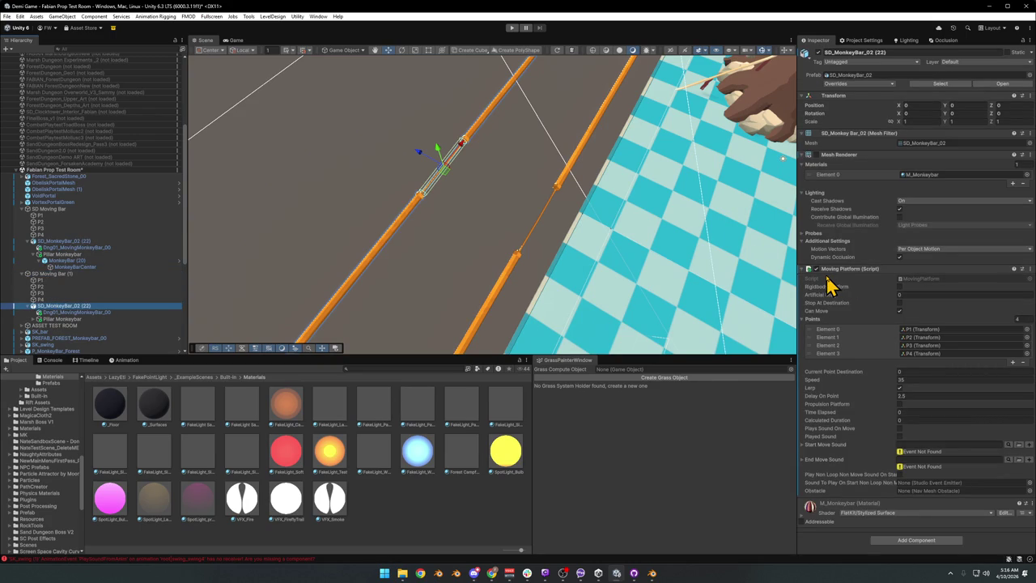
Reorder the copy's Moving Platform points to P4, P3, P2, P1, reversing its path
drag(813, 358, 814, 330)
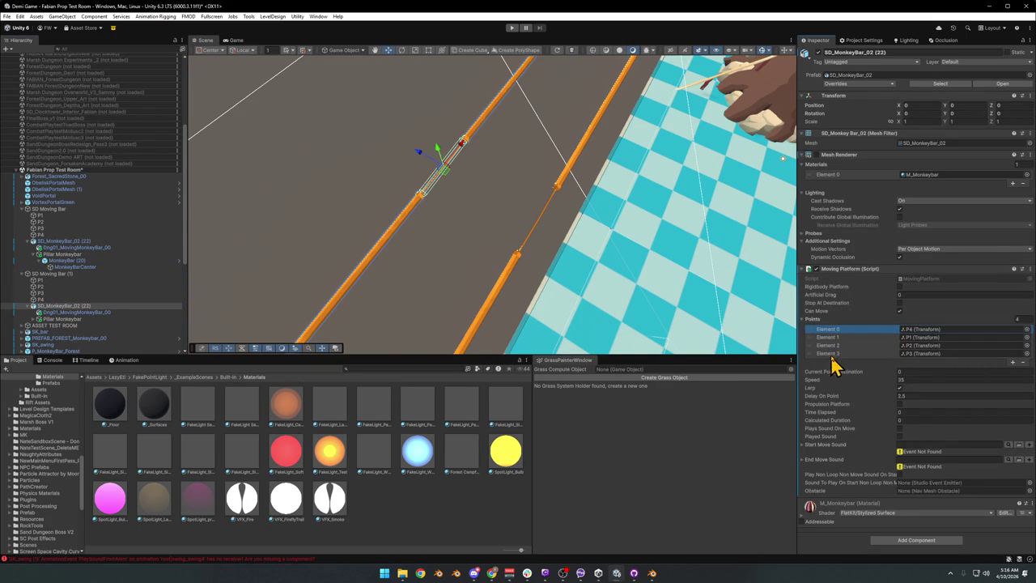
mouse_move(814, 357)
mouse_down()
mouse_move(815, 337)
mouse_move(814, 361)
mouse_move(816, 346)
mouse_up()
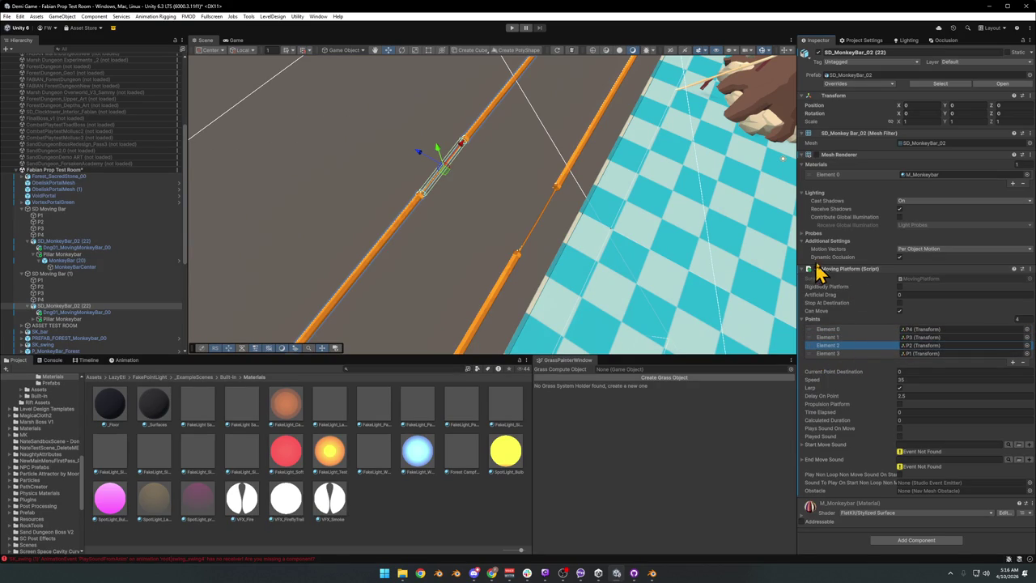
mouse_move(571, 213)
mouse_down()
mouse_move(423, 174)
mouse_move(439, 181)
mouse_up()
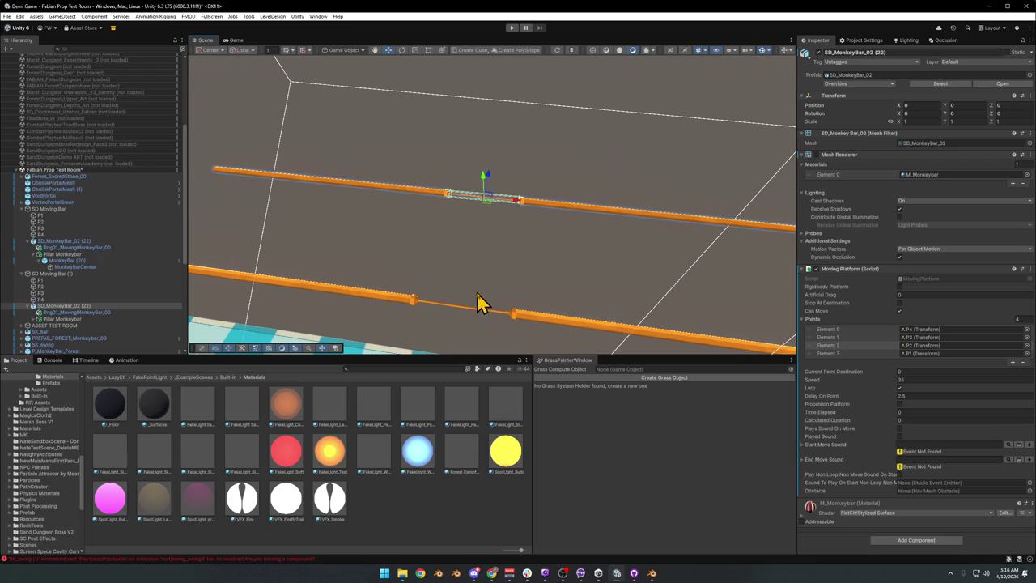
click(512, 27)
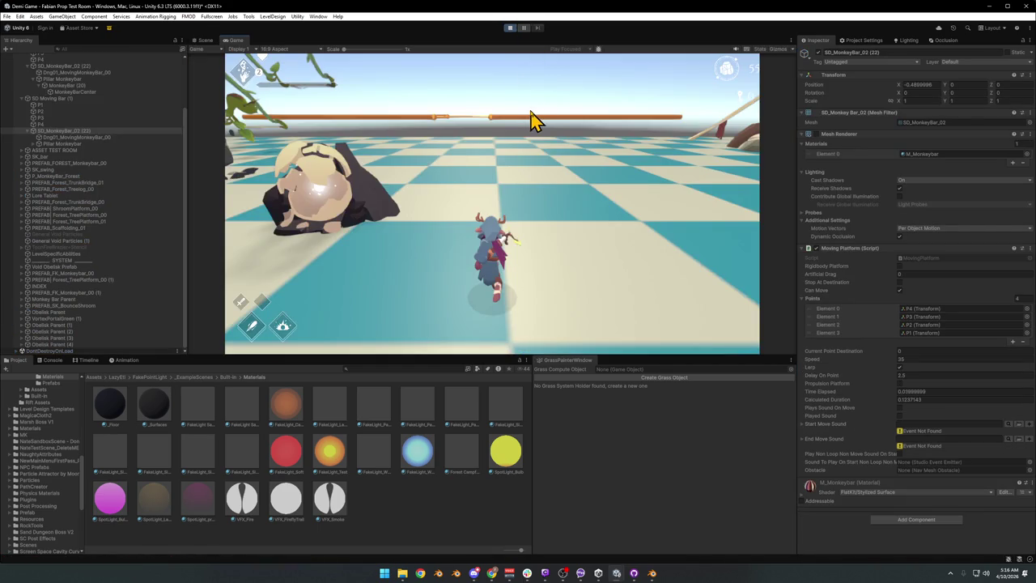
click(533, 120)
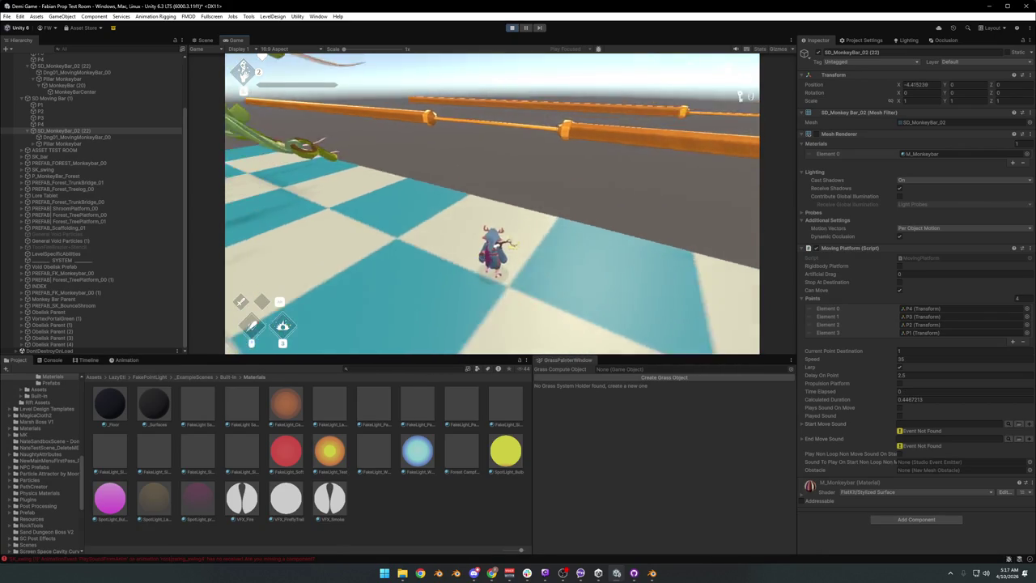
key(Escape)
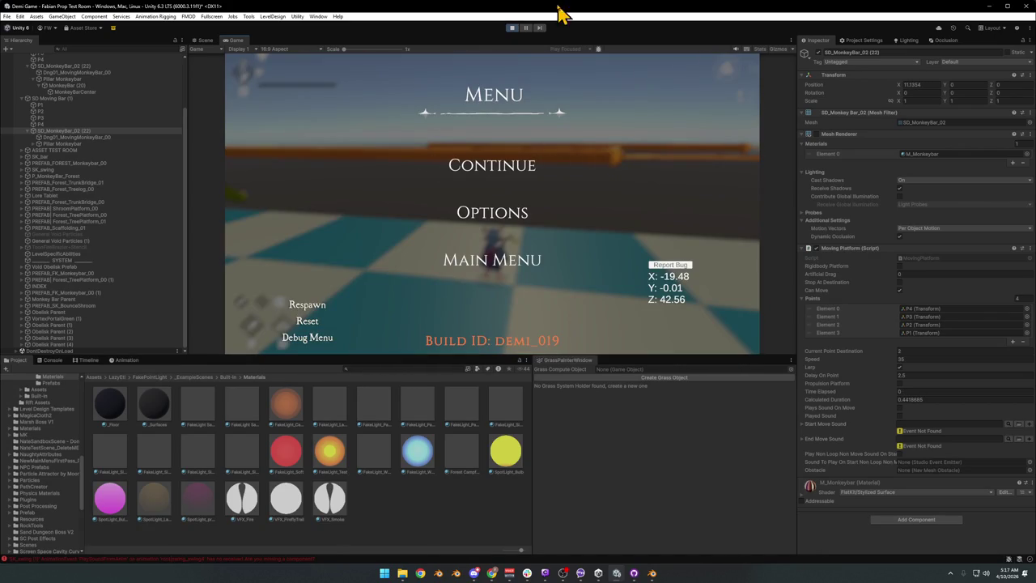
click(512, 29)
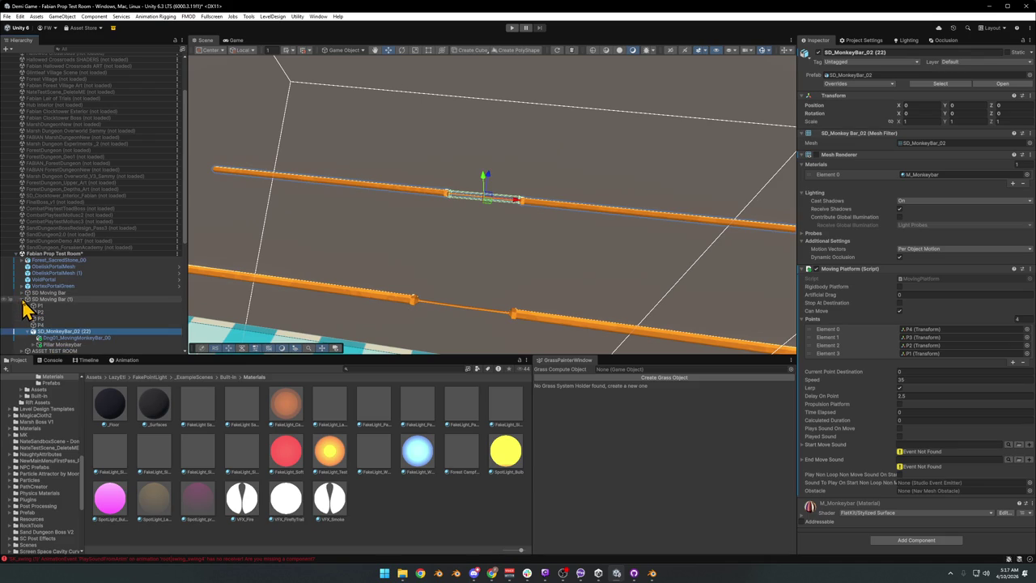
click(26, 299)
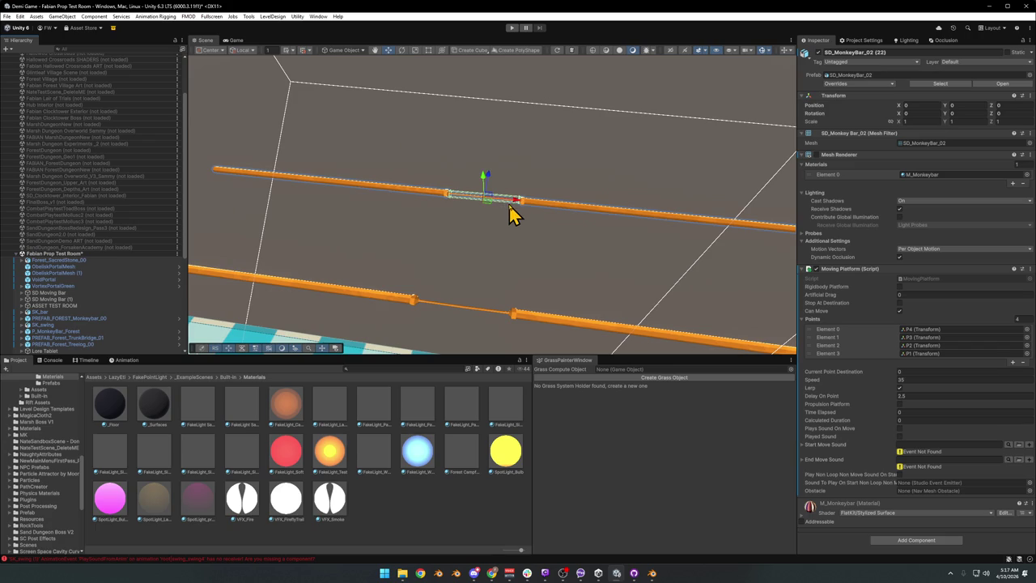
mouse_move(510, 215)
mouse_down()
mouse_move(550, 219)
mouse_move(513, 216)
mouse_move(518, 227)
mouse_up()
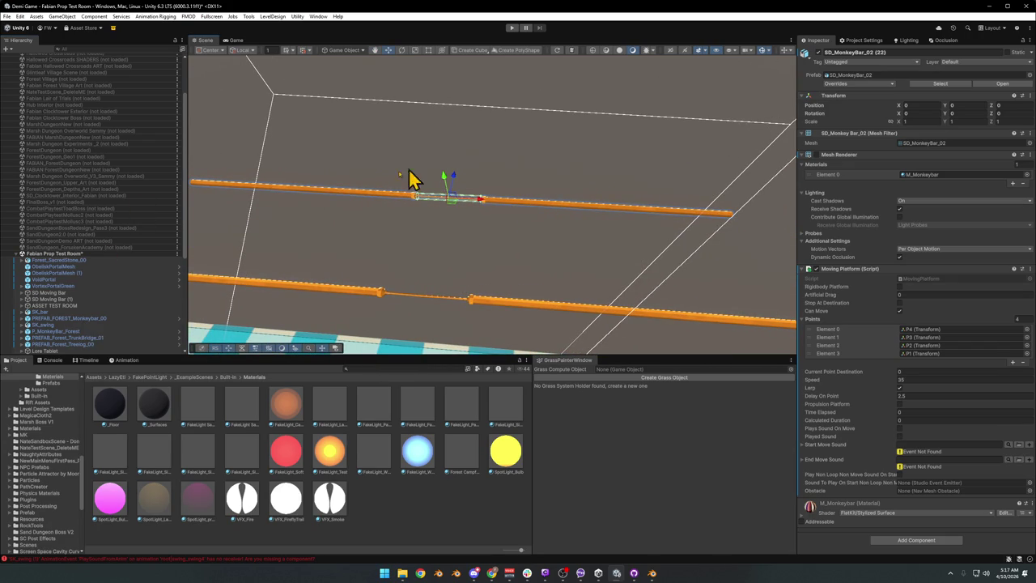
scroll(81, 330, down, 3)
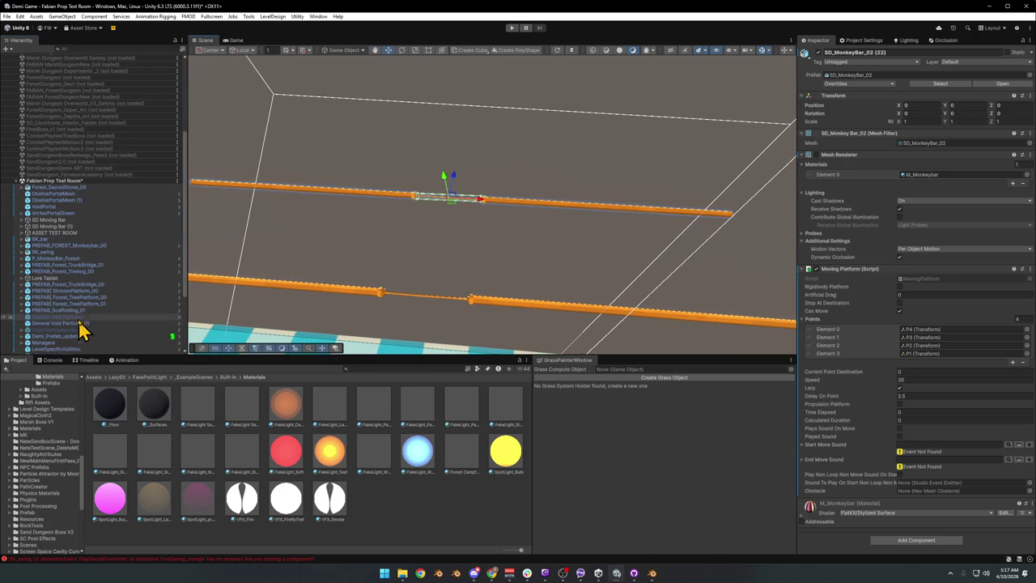
click(68, 227)
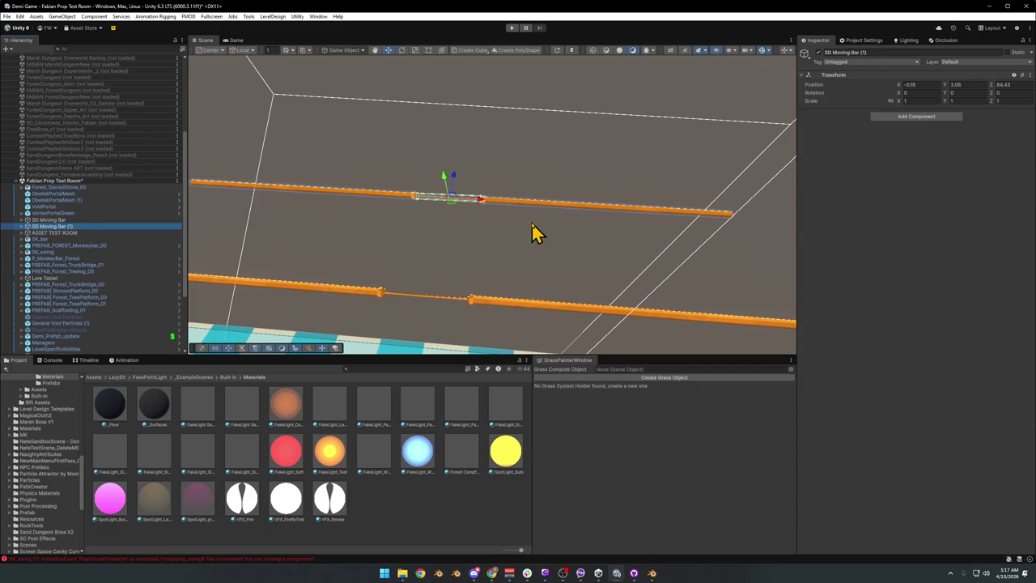
key(Delete)
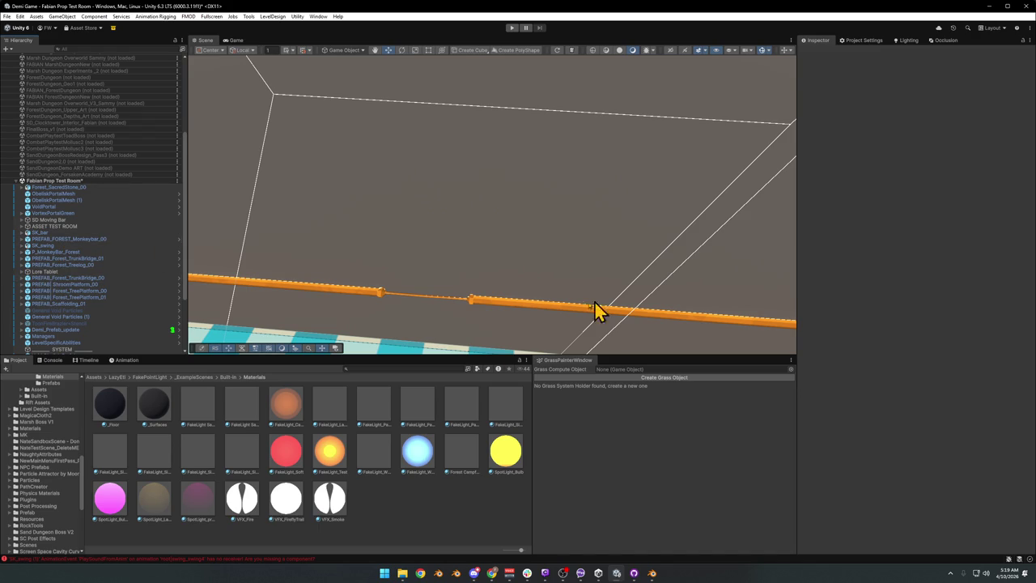
Select the remaining orange bar's parent SD Moving Bar, now the only one at Z 51
click(499, 307)
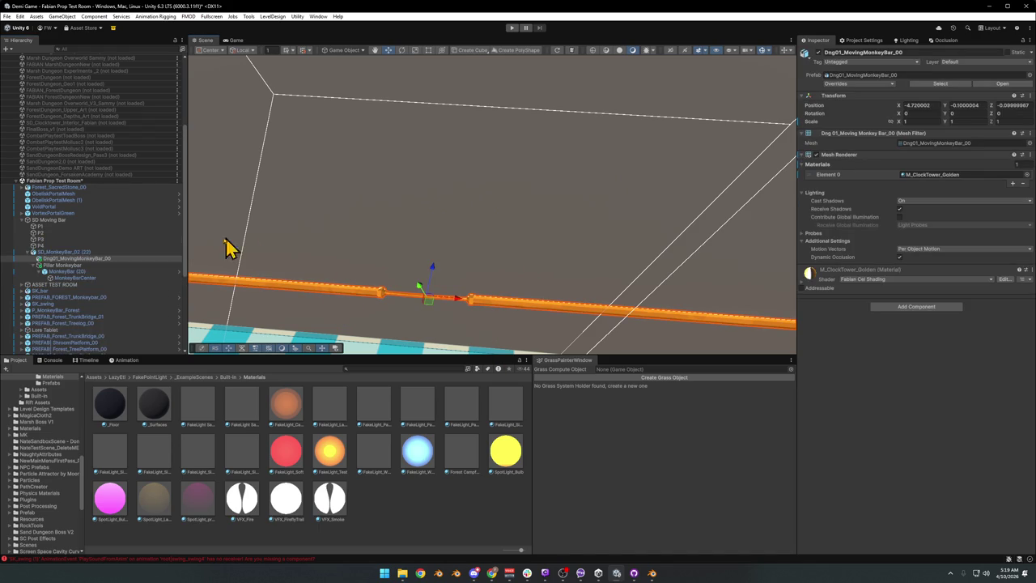
click(26, 220)
click(50, 220)
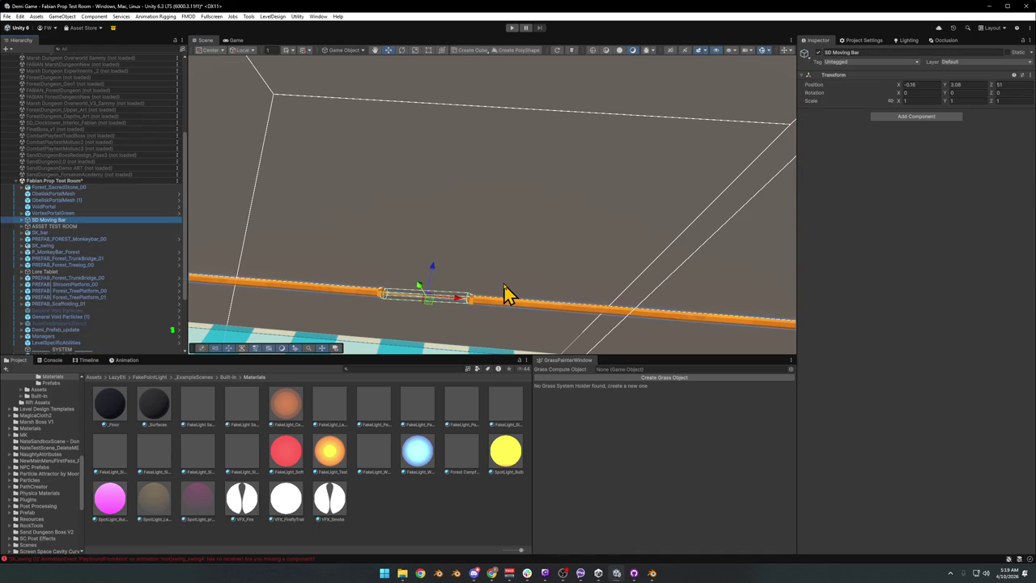